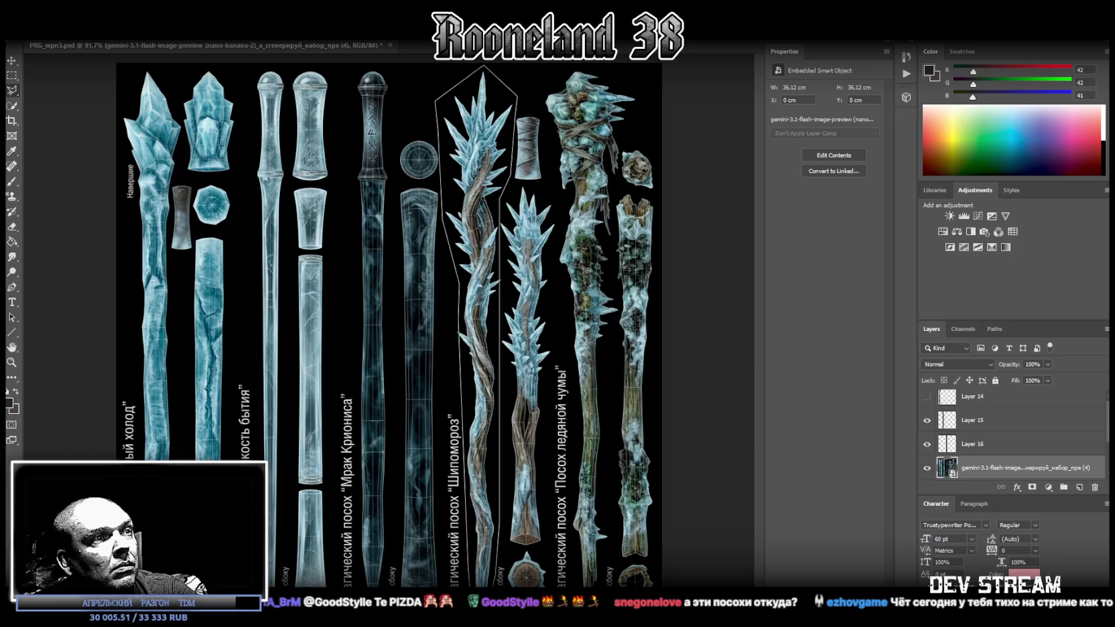
# Close the outline around the spiky staff and copy it onto new Layer 17
pyautogui.press('Return')
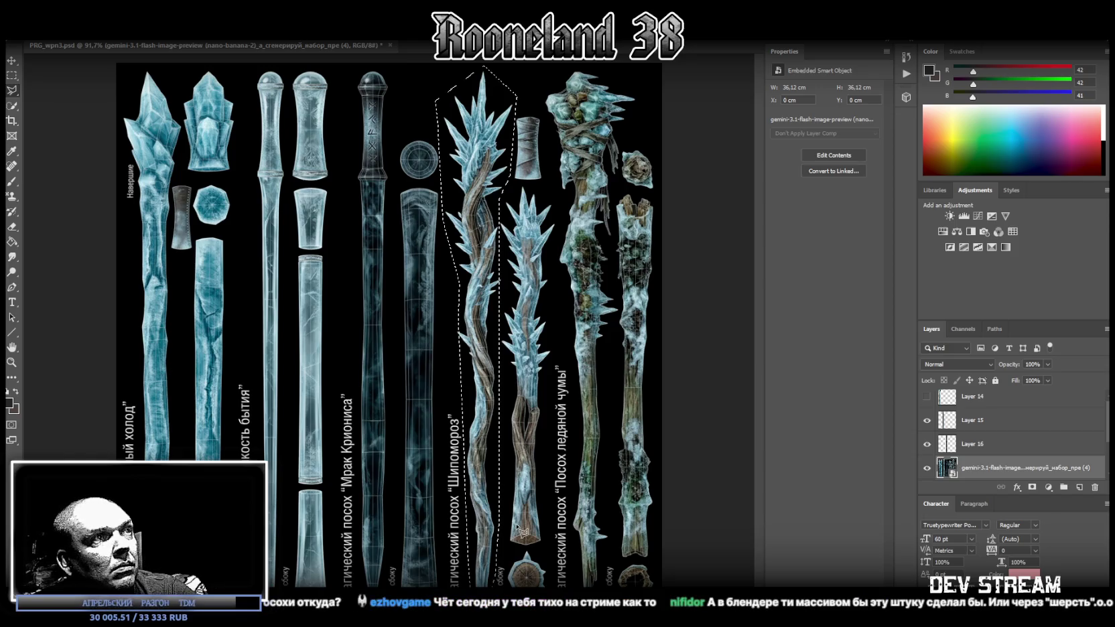
pyautogui.rightClick(491, 275)
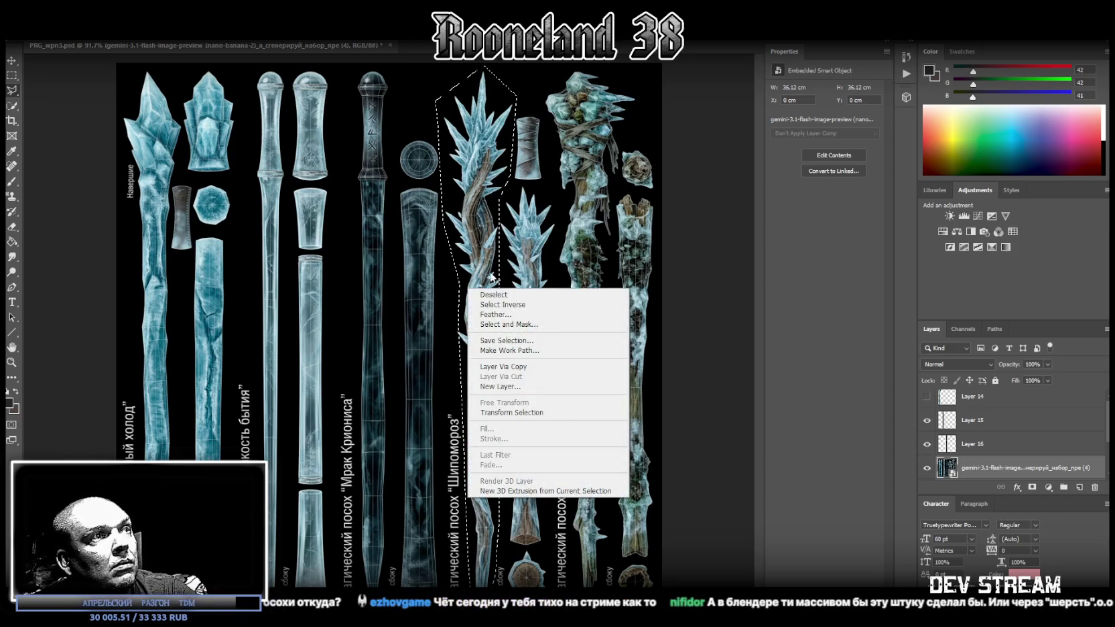
pyautogui.click(502, 366)
# Reselect the generated source image layer and begin outlining the mossy ice staff
pyautogui.scroll(-2, 1002, 442)
pyautogui.click(964, 420)
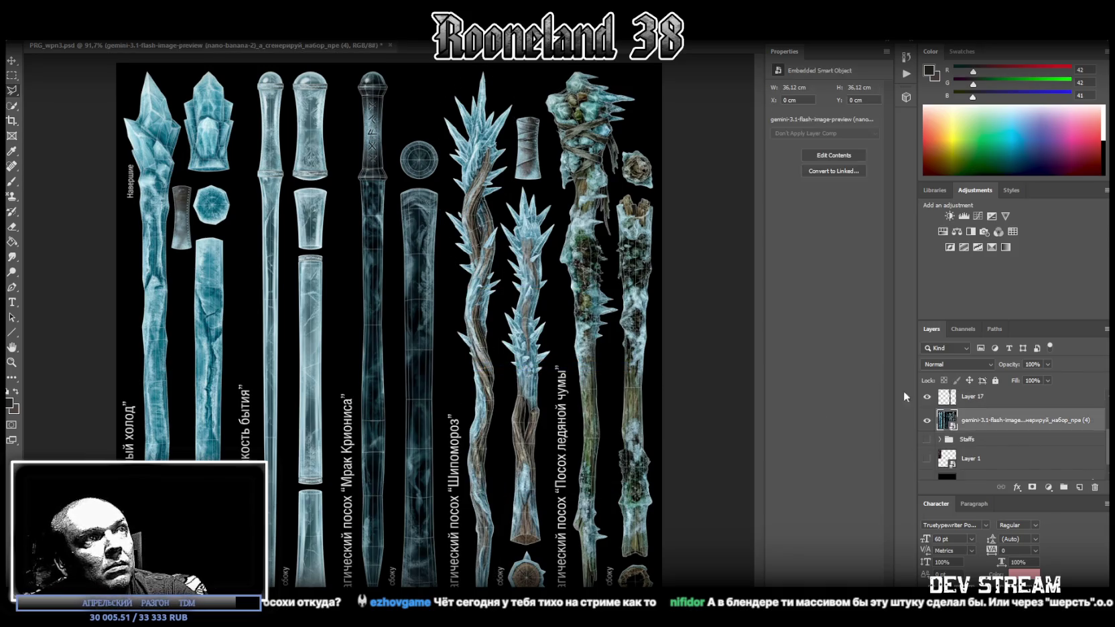
pyautogui.click(543, 93)
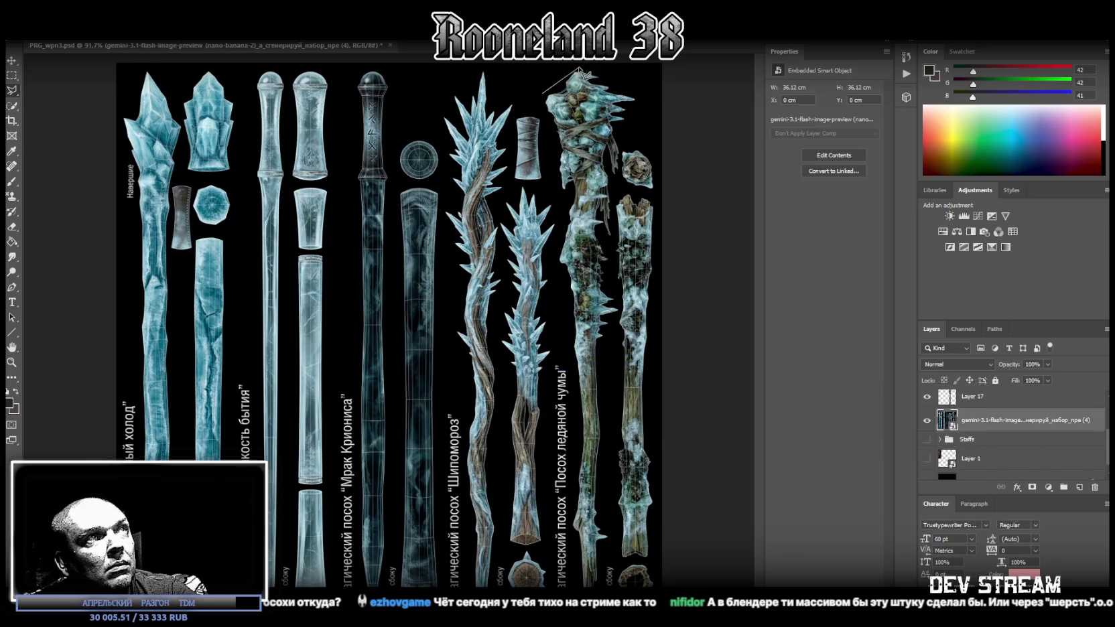
pyautogui.click(578, 67)
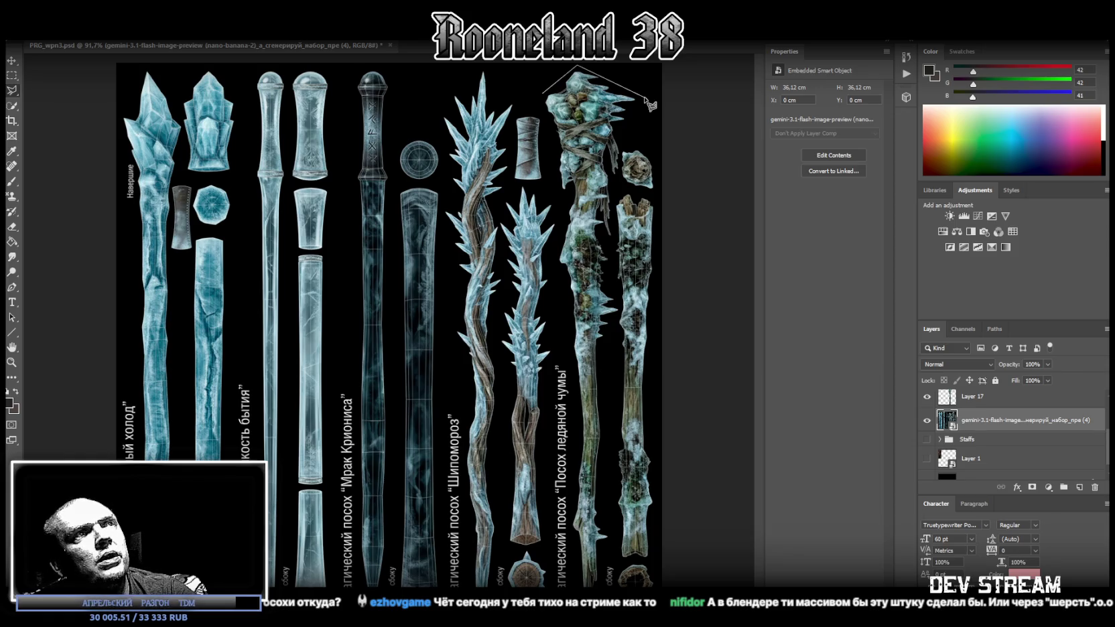
# Complete the Polygonal Lasso outline around the mossy staff and copy it onto Layer 18 with Layer Via Copy
pyautogui.click(644, 99)
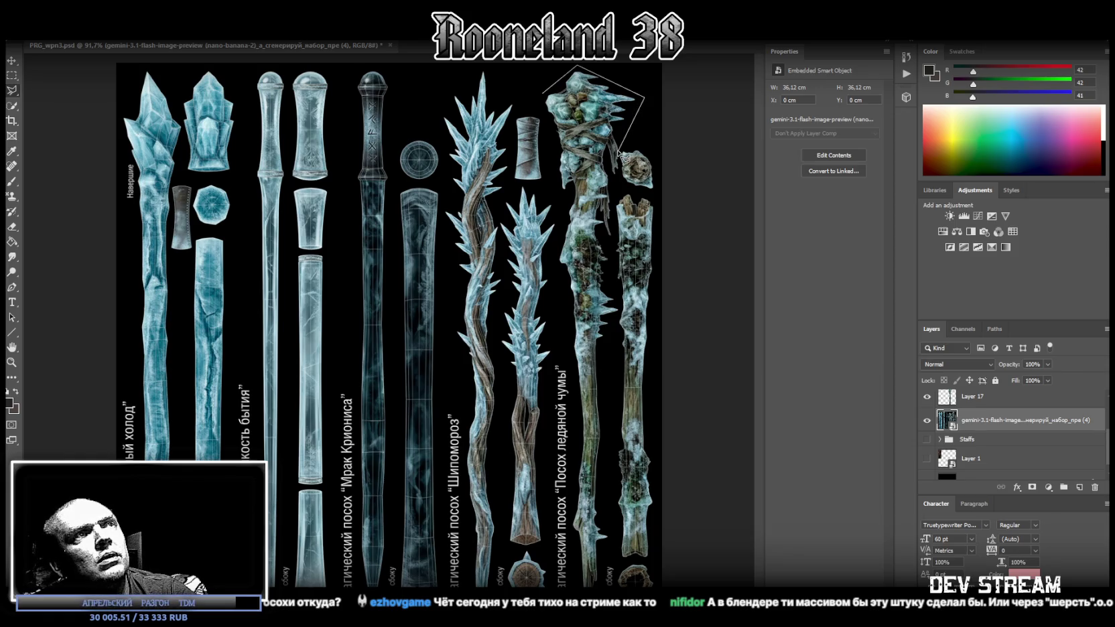
pyautogui.click(620, 166)
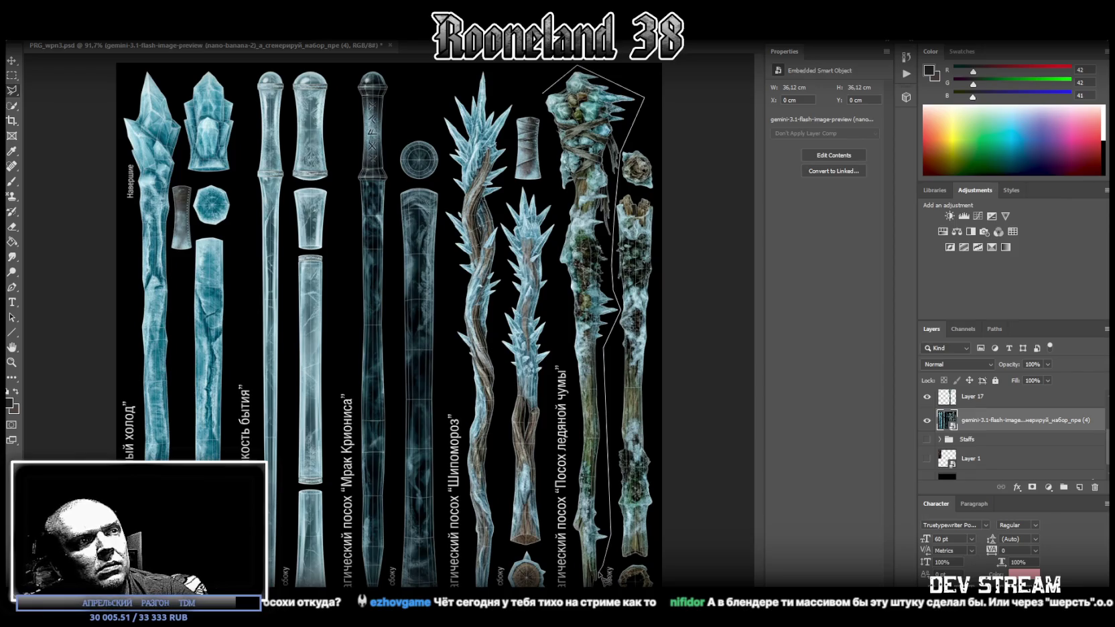
pyautogui.click(575, 533)
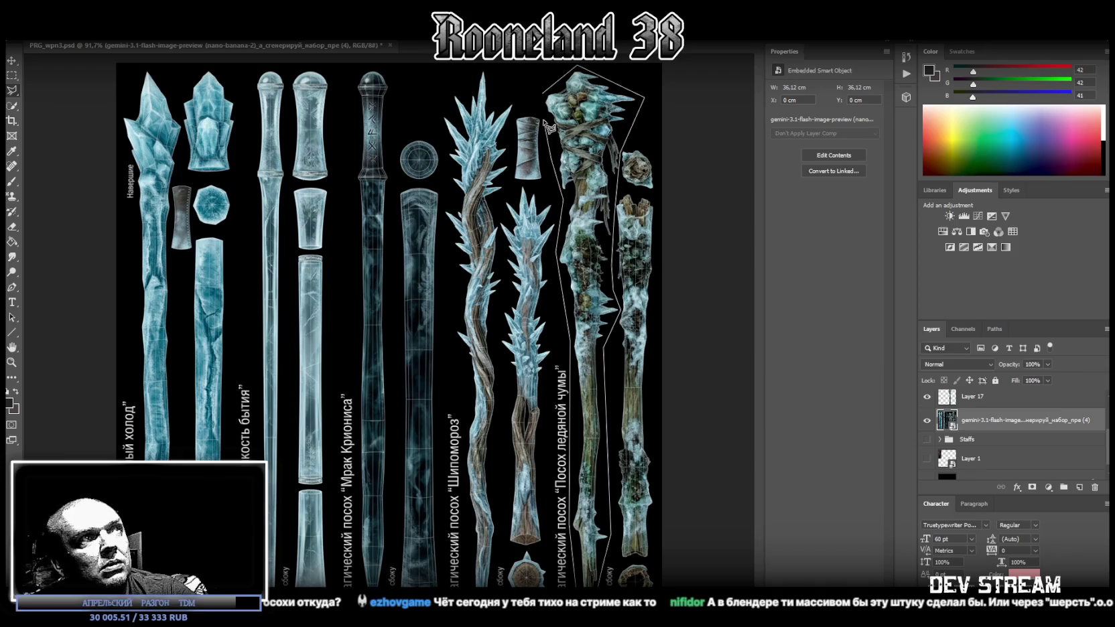
pyautogui.click(543, 94)
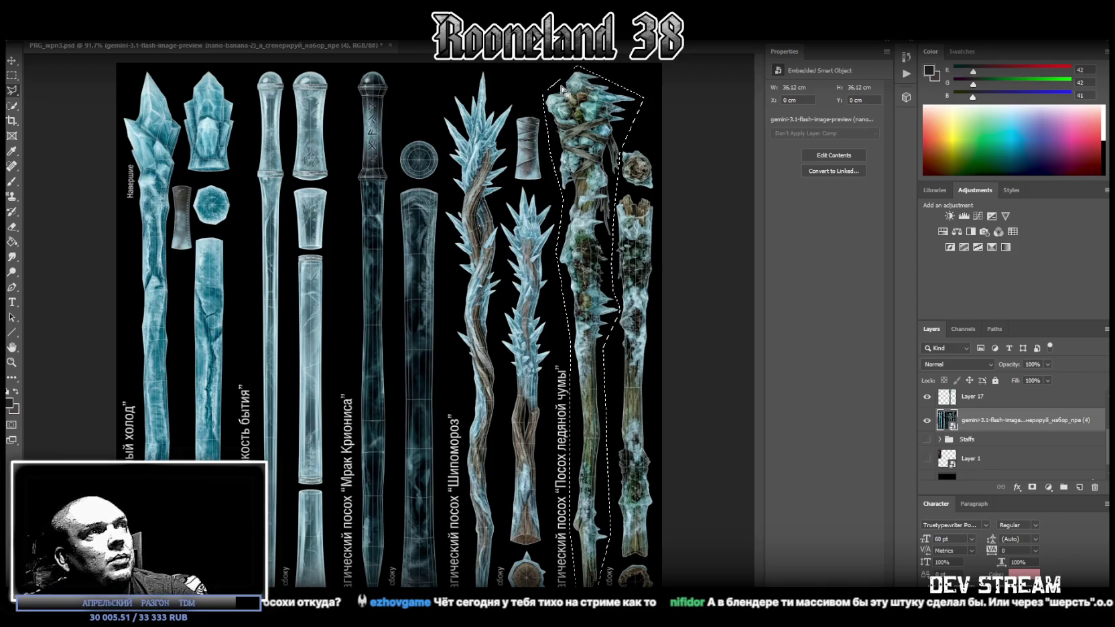
pyautogui.rightClick(576, 136)
pyautogui.click(616, 212)
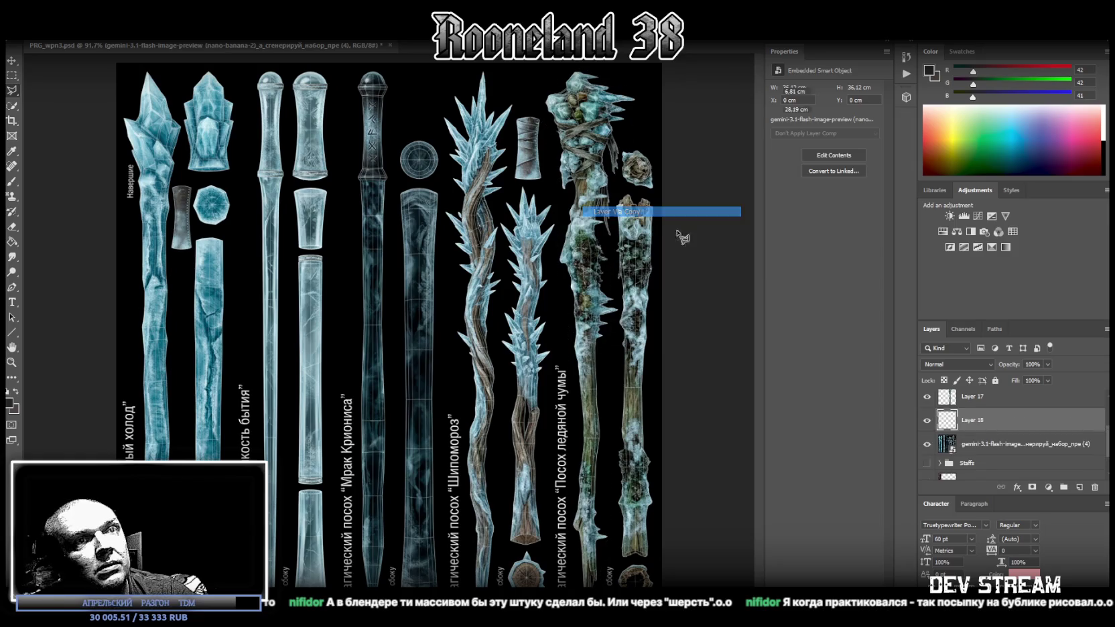
# Hide the generated source image and convert the now-visible Layer 14 to a smart object
pyautogui.click(927, 444)
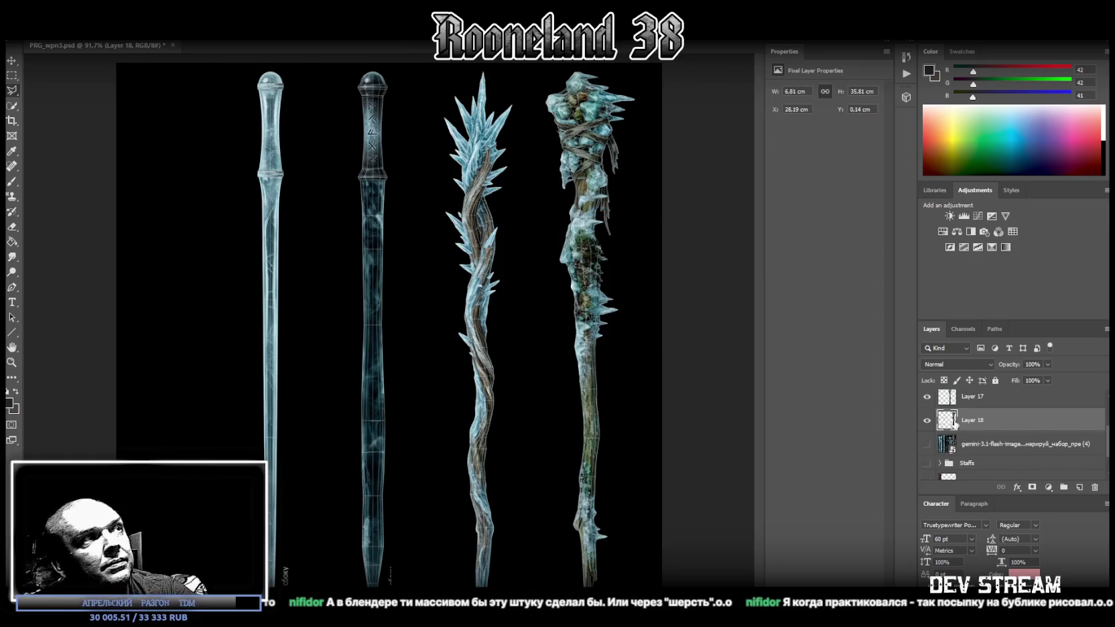
pyautogui.scroll(3, 967, 424)
pyautogui.click(977, 404)
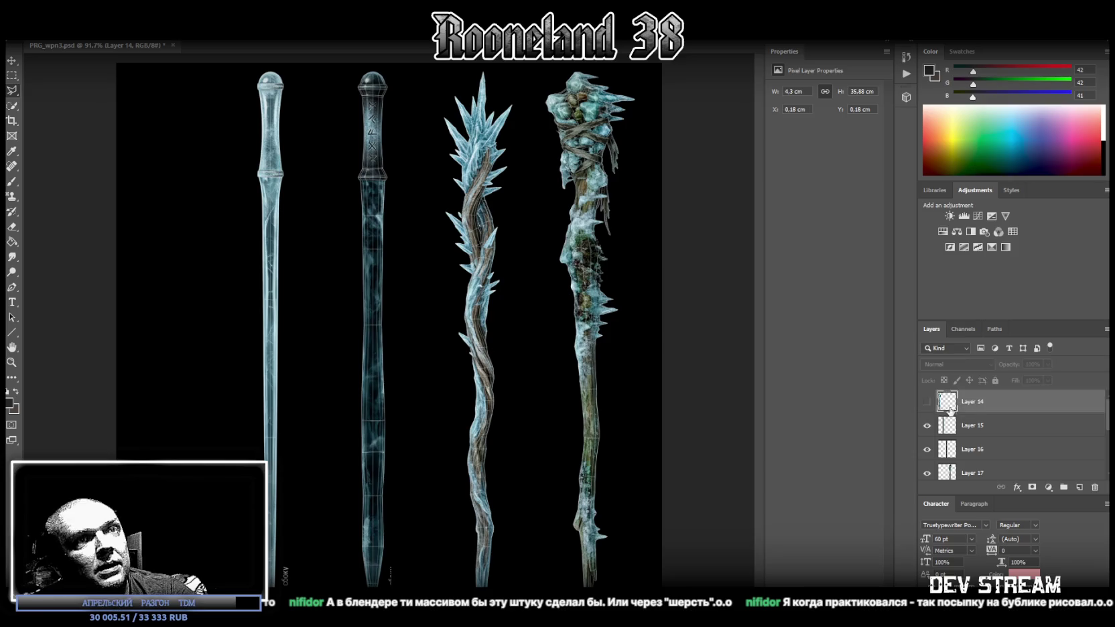
pyautogui.click(927, 401)
pyautogui.rightClick(981, 402)
pyautogui.click(918, 297)
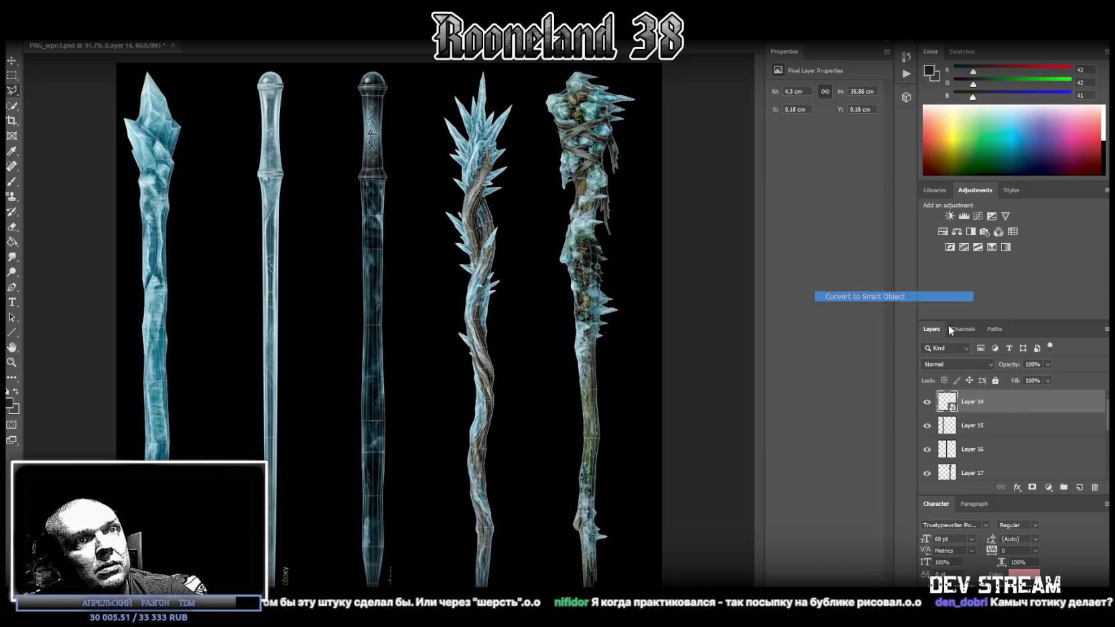
# Convert Layers 15, 16, 17 and 18 to smart objects
pyautogui.rightClick(991, 424)
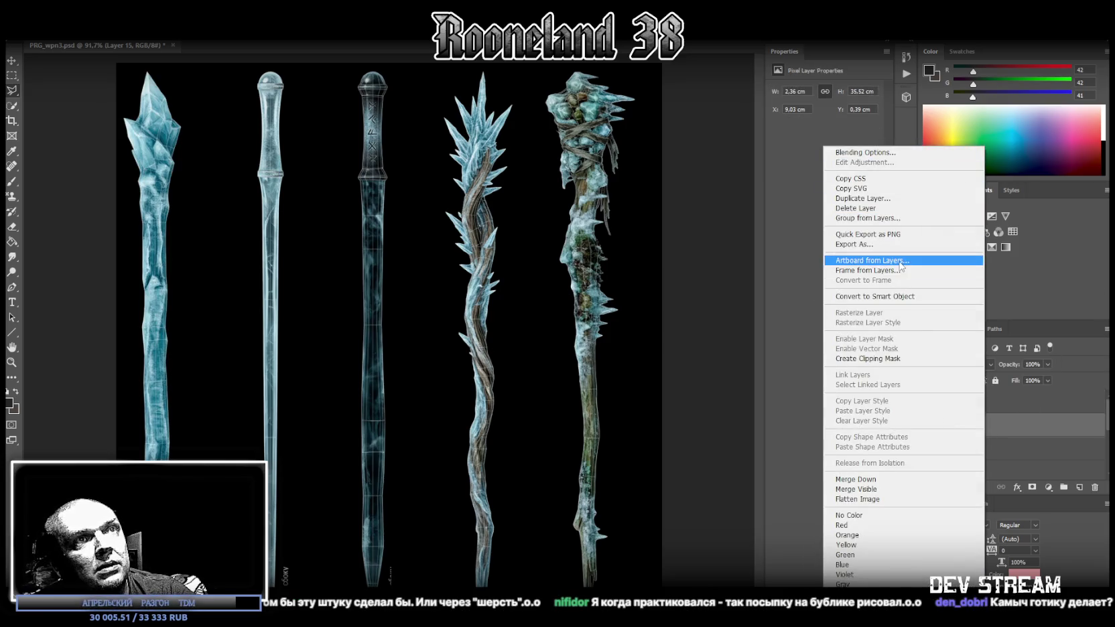
pyautogui.click(884, 296)
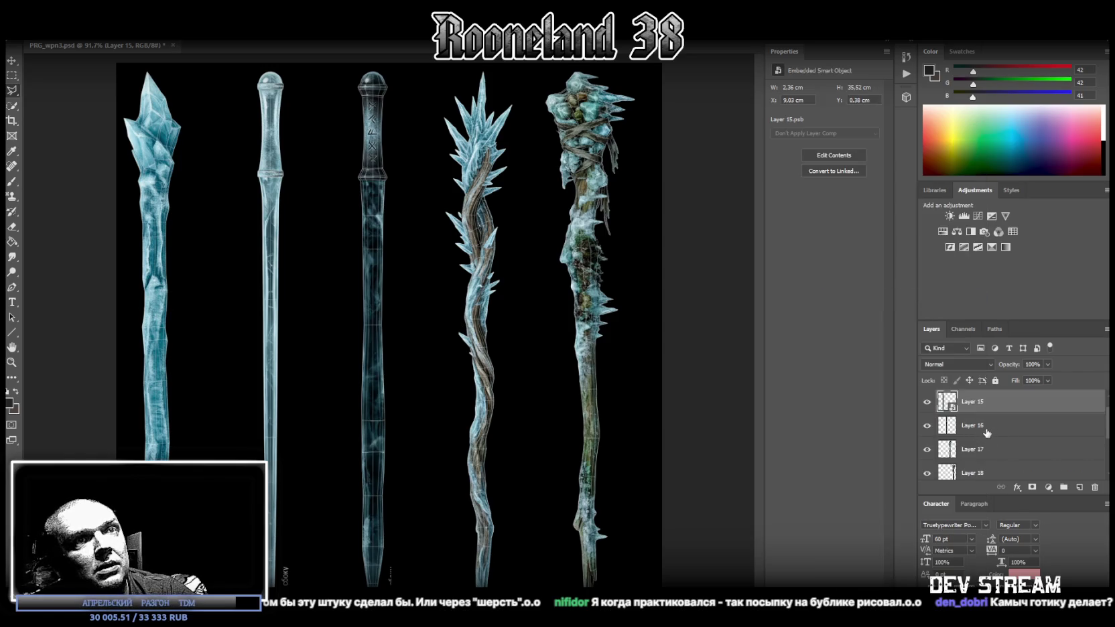
pyautogui.scroll(1, 981, 436)
pyautogui.rightClick(988, 425)
pyautogui.click(964, 296)
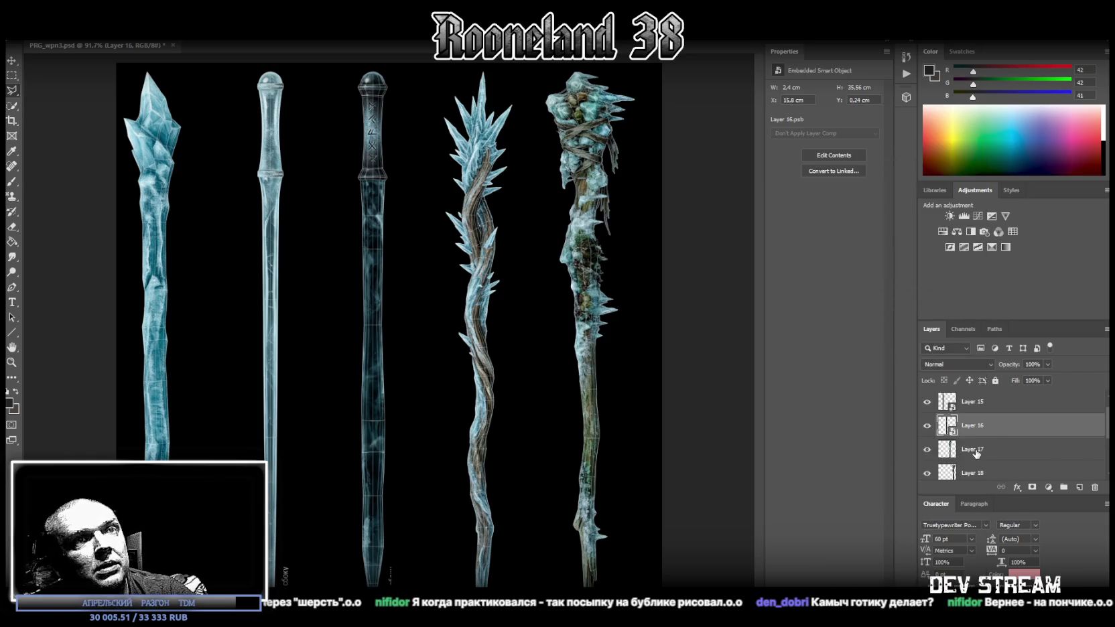
pyautogui.click(979, 449)
pyautogui.rightClick(980, 448)
pyautogui.click(858, 296)
pyautogui.scroll(-1, 1023, 395)
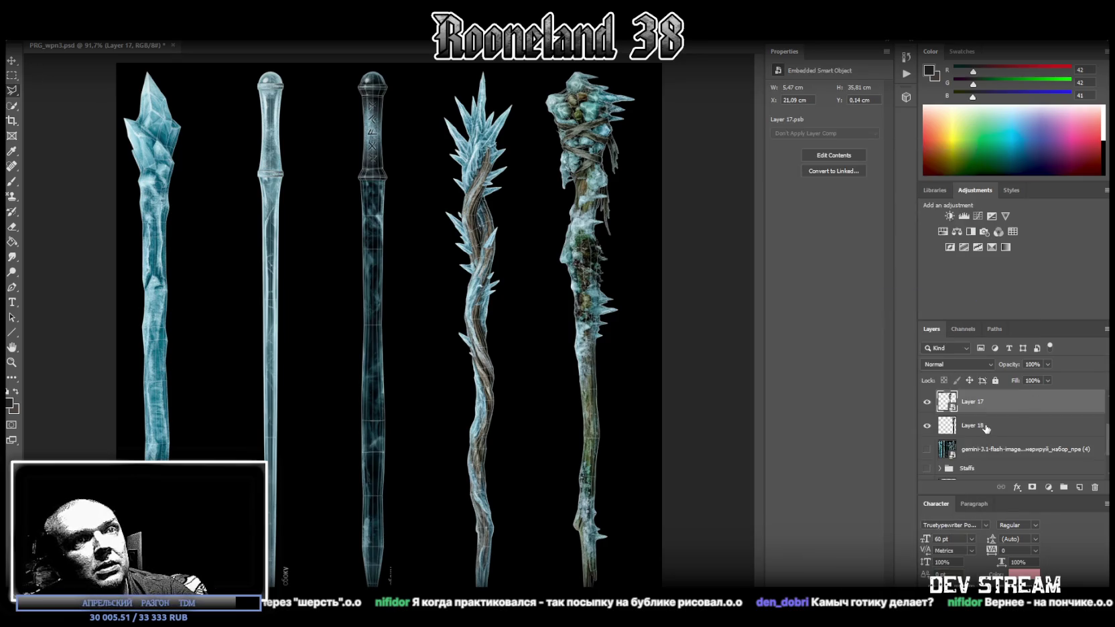
pyautogui.rightClick(985, 430)
pyautogui.click(880, 298)
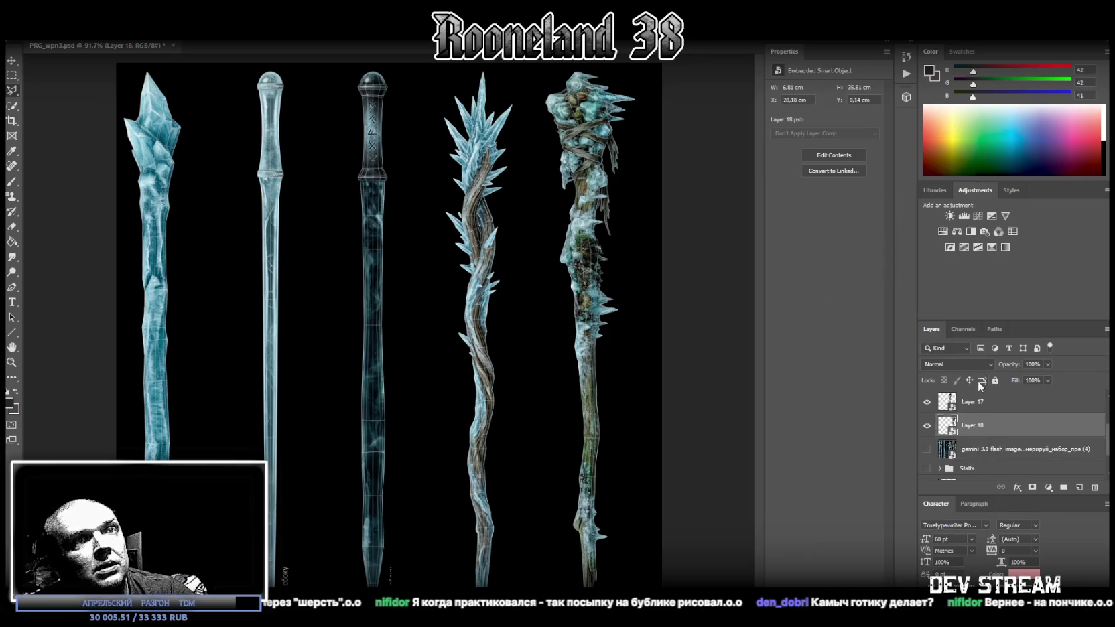
# Show the Staffs group of red and rusty staffs and select the crystal-tipped staff's layer
pyautogui.click(927, 468)
pyautogui.scroll(2, 992, 436)
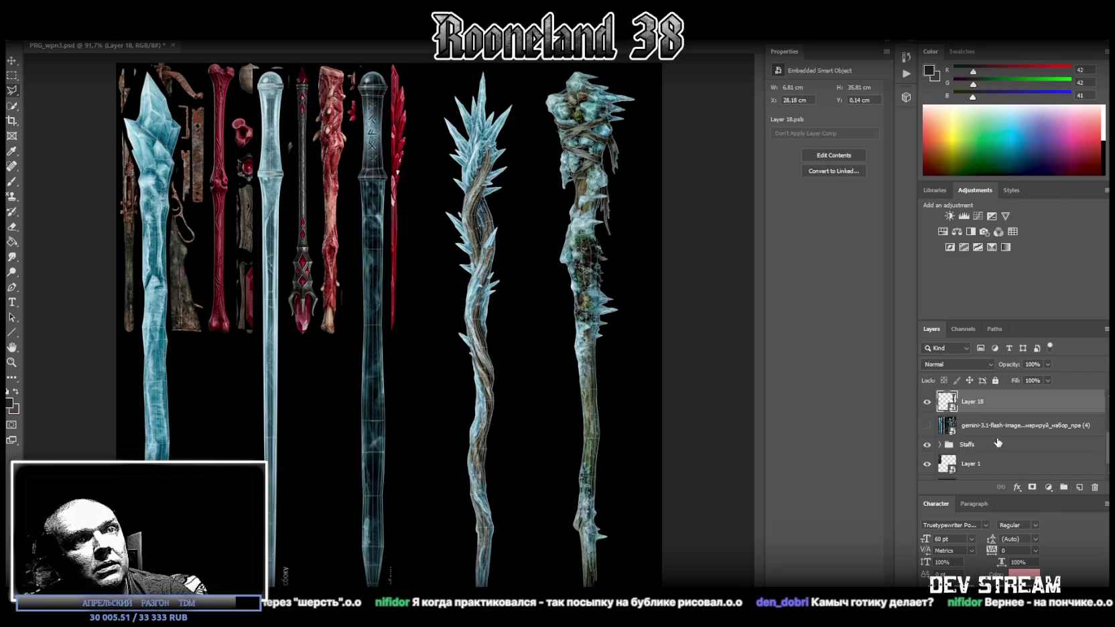
pyautogui.scroll(1, 992, 437)
pyautogui.click(991, 404)
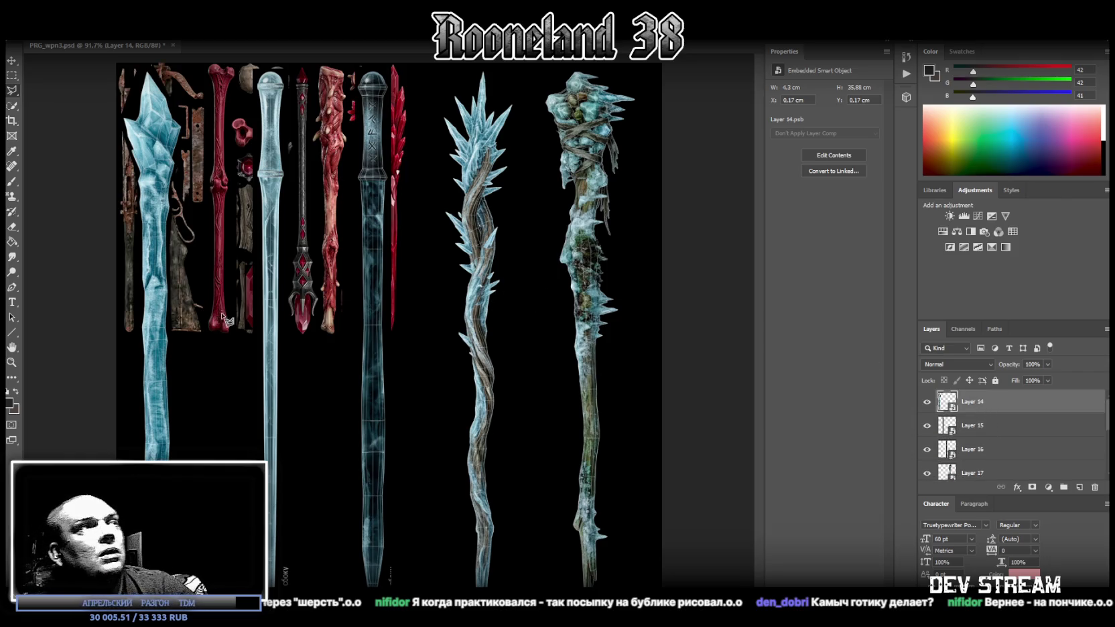
# Scale the crystal-tipped staff to 2.12 × 17.67 cm, flip it vertically, and set it beside the red staff
pyautogui.hotkey('ctrl', 't')
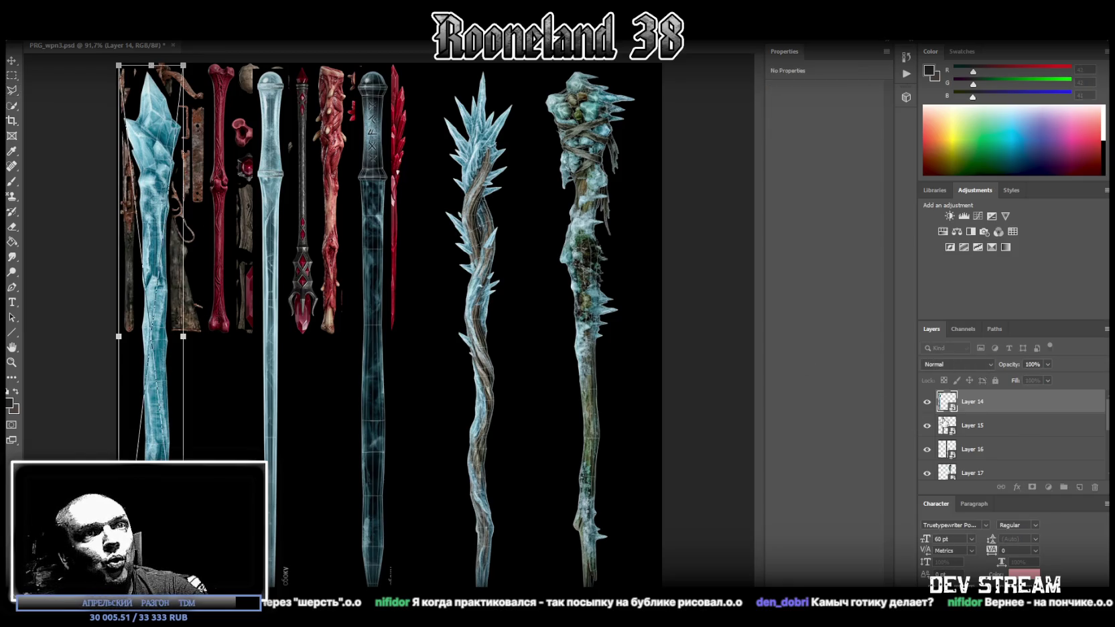
pyautogui.moveTo(155, 178)
pyautogui.mouseDown()
pyautogui.moveTo(446, 187)
pyautogui.moveTo(439, 178)
pyautogui.mouseUp()
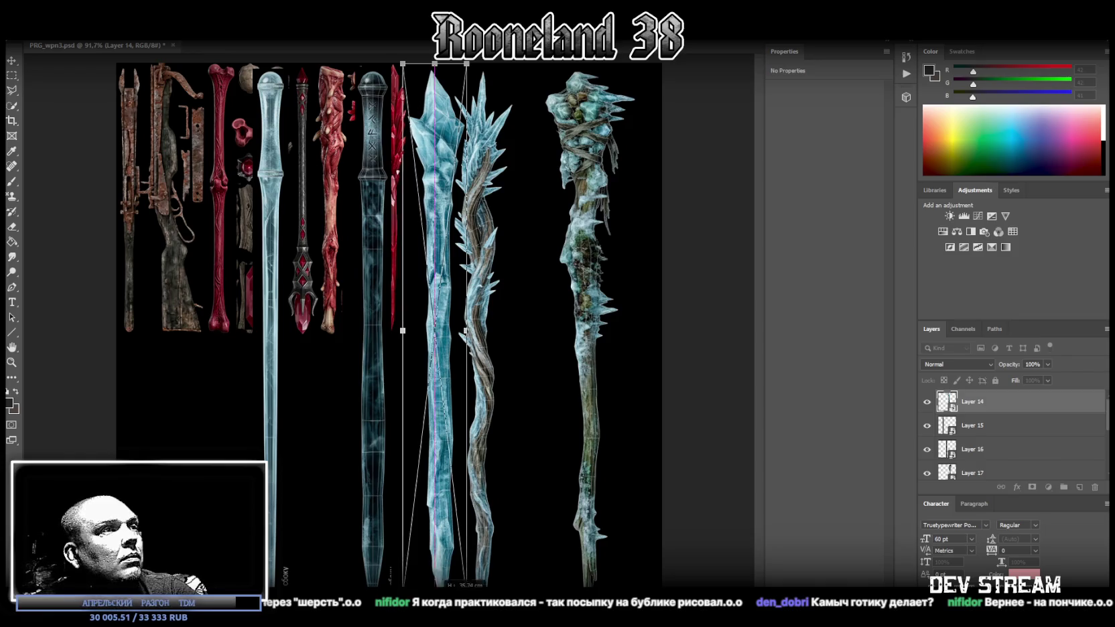
pyautogui.moveTo(465, 334); pyautogui.dragTo(456, 246)
pyautogui.moveTo(430, 107); pyautogui.dragTo(430, 102)
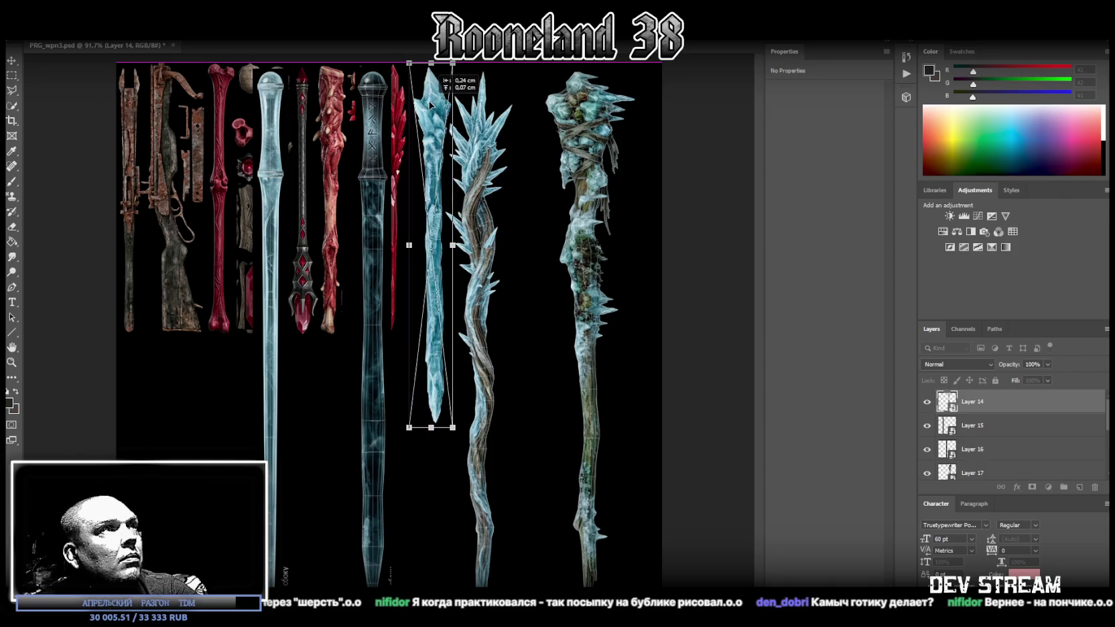
pyautogui.moveTo(431, 104); pyautogui.dragTo(426, 104)
pyautogui.moveTo(430, 428); pyautogui.dragTo(431, 328)
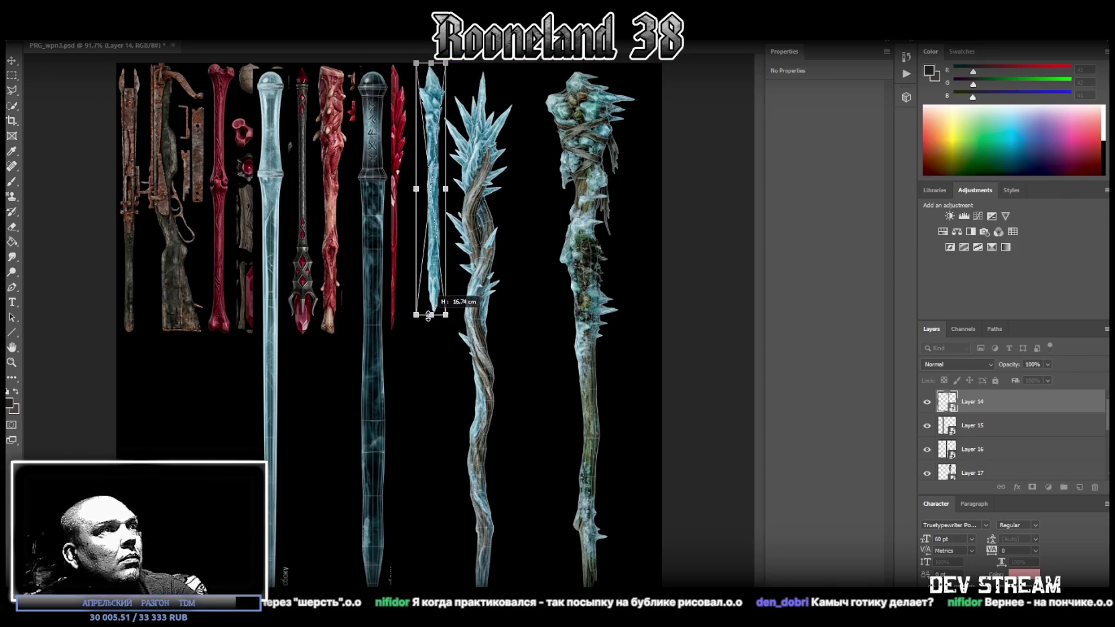
pyautogui.moveTo(431, 287); pyautogui.dragTo(424, 283)
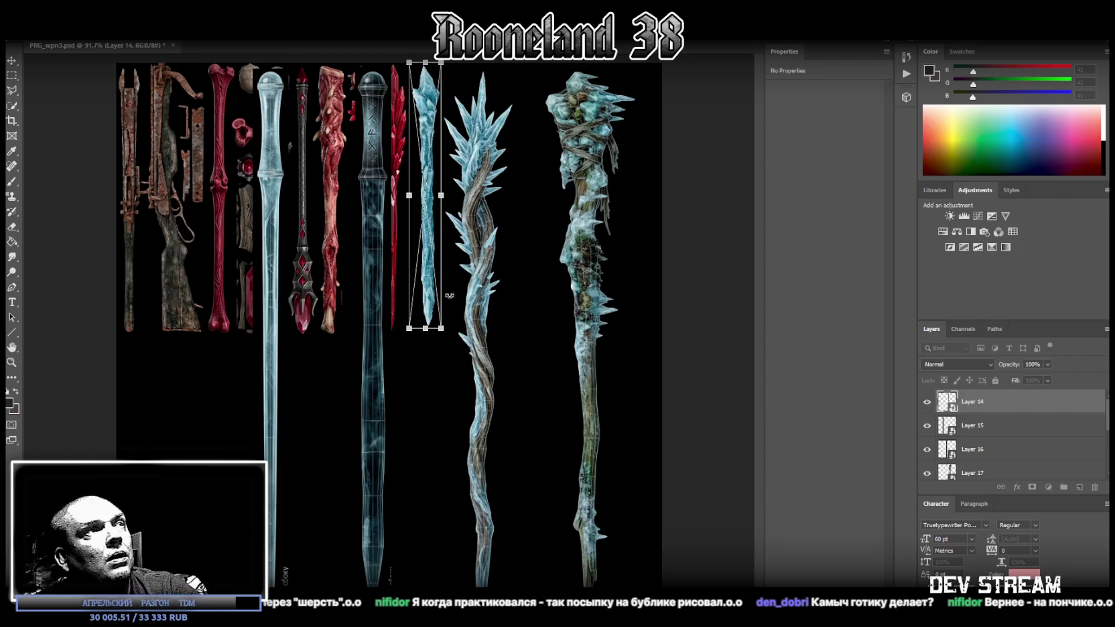
pyautogui.rightClick(418, 297)
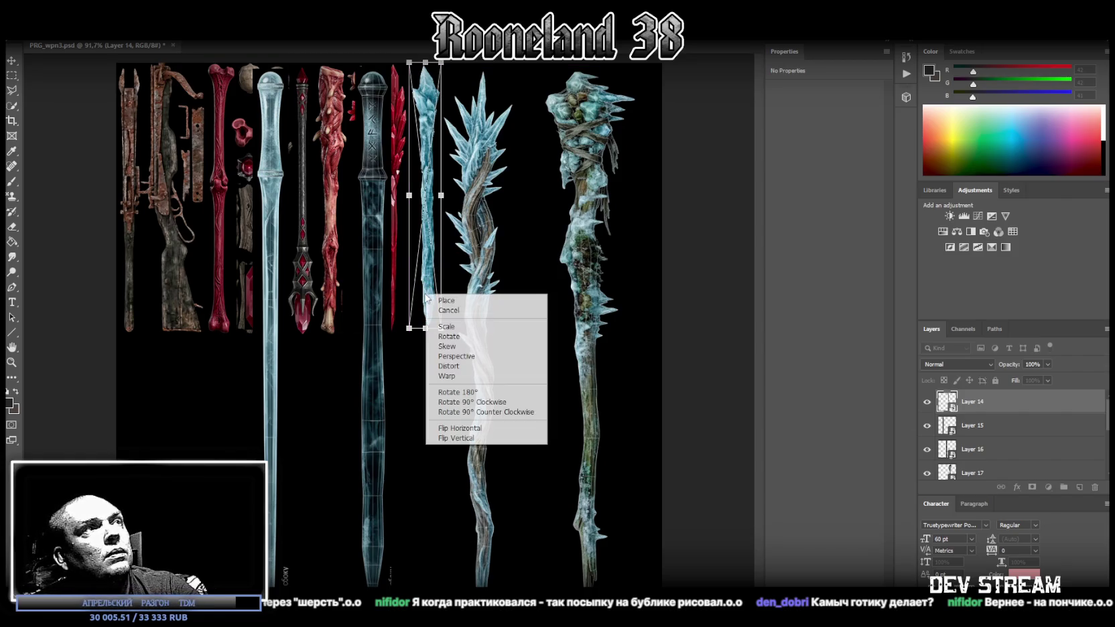
pyautogui.click(456, 437)
pyautogui.moveTo(433, 288); pyautogui.dragTo(427, 289)
pyautogui.press('Return')
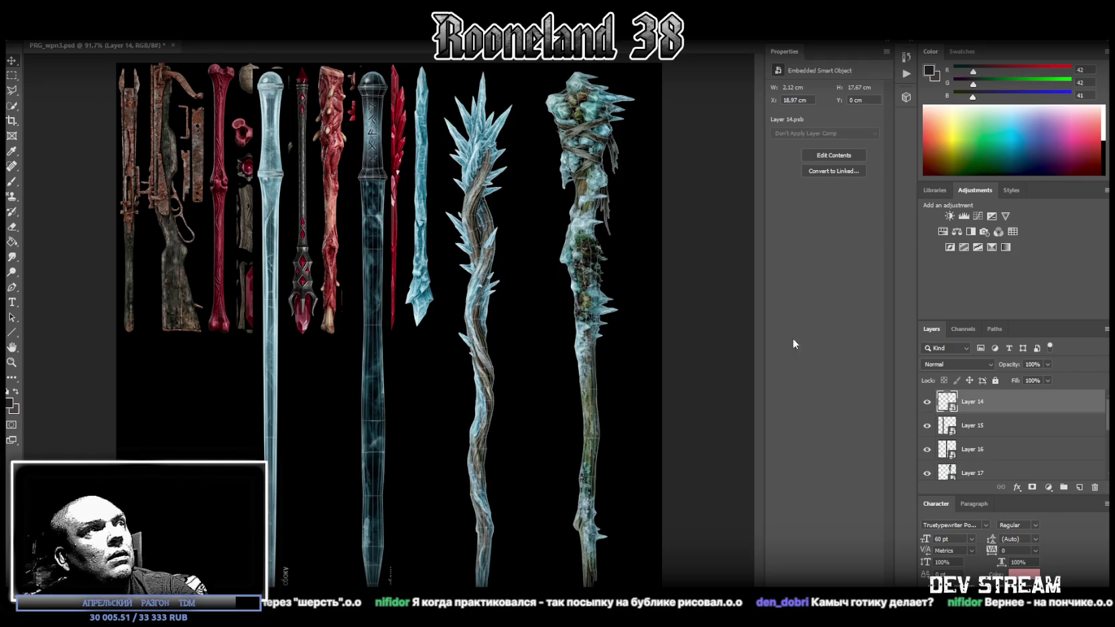
# Move the thin pale ice staff into the top row at half height, beside the flipped ice spike
pyautogui.click(977, 429)
pyautogui.hotkey('ctrl', 't')
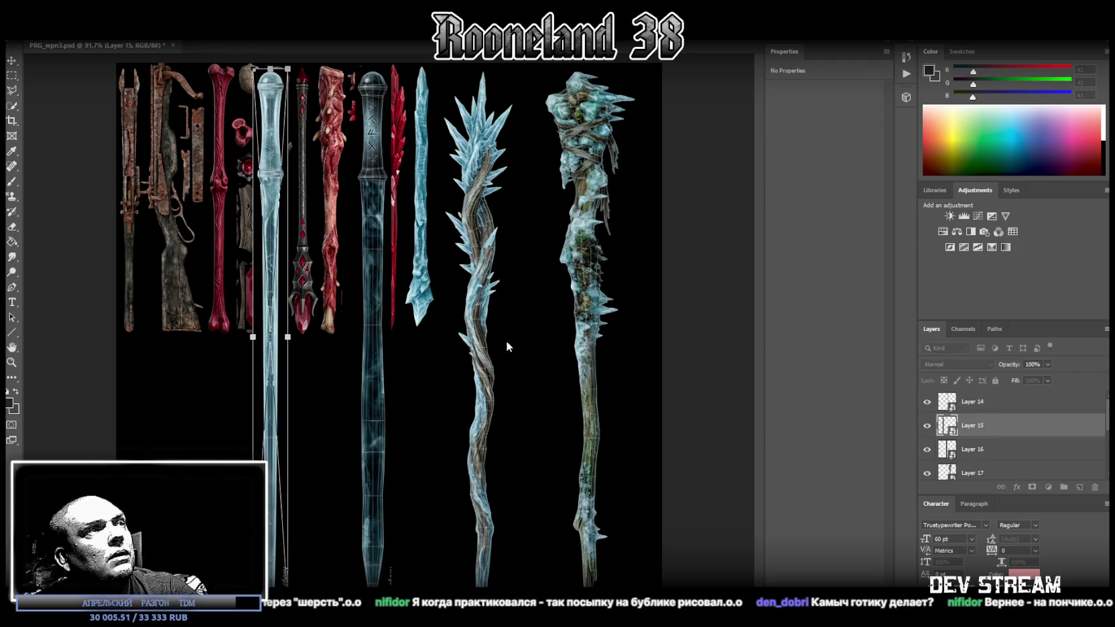
pyautogui.moveTo(279, 227); pyautogui.dragTo(456, 221)
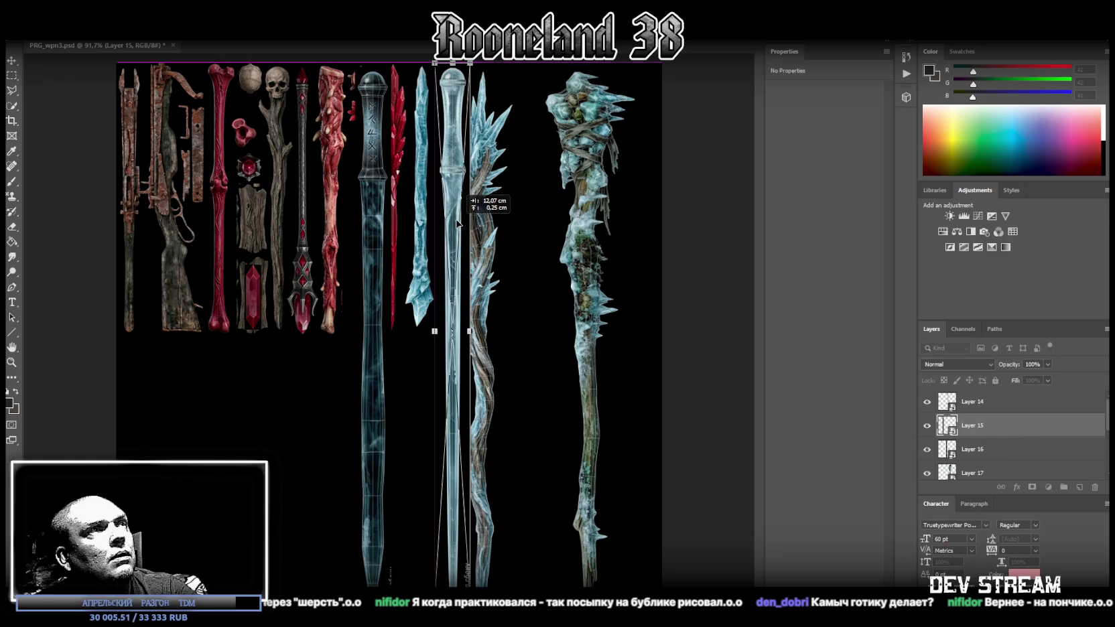
pyautogui.moveTo(452, 584); pyautogui.dragTo(448, 338)
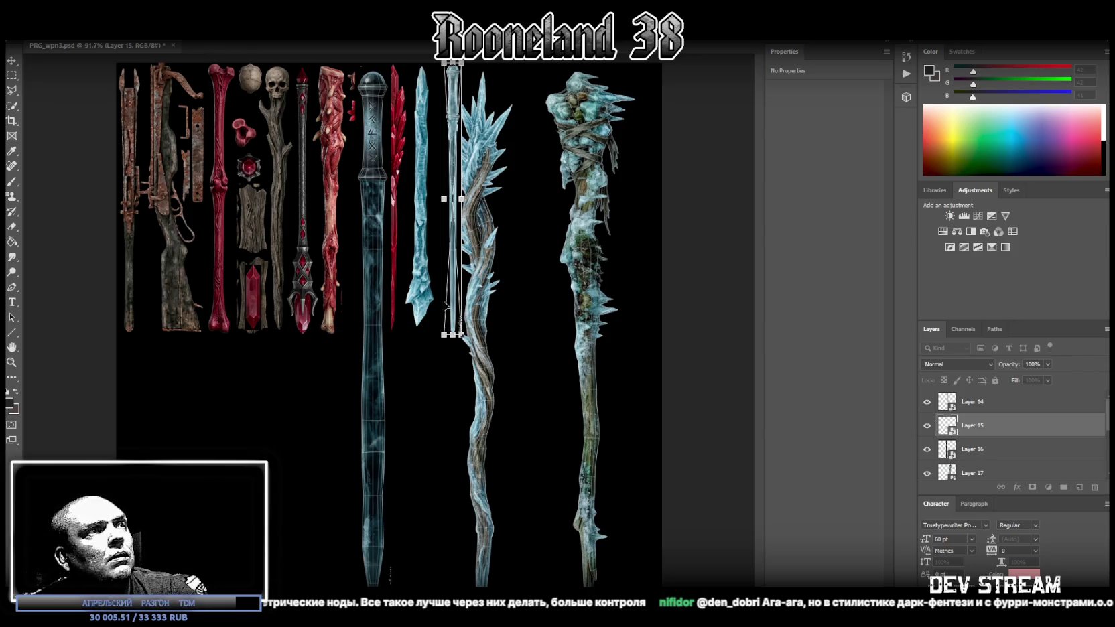
pyautogui.moveTo(452, 284); pyautogui.dragTo(447, 284)
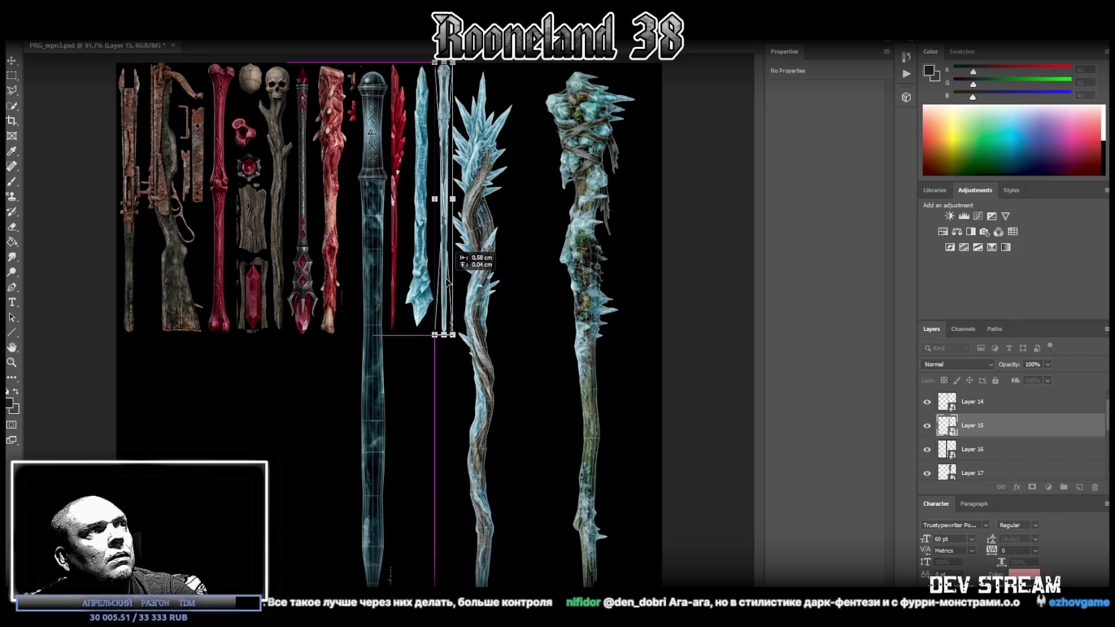
pyautogui.click(966, 447)
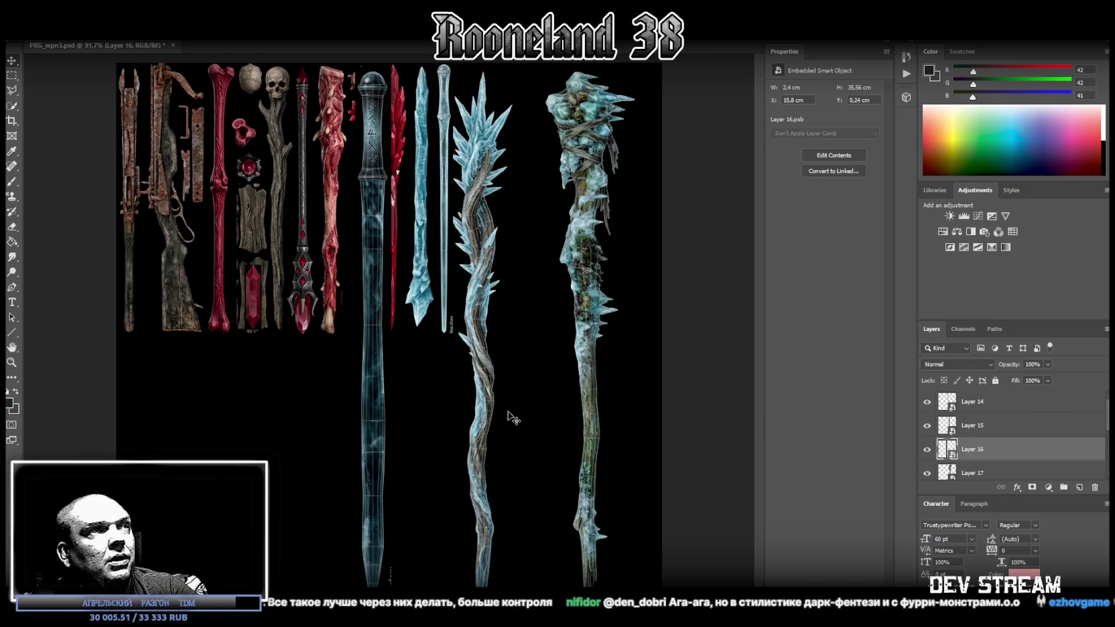
pyautogui.click(988, 434)
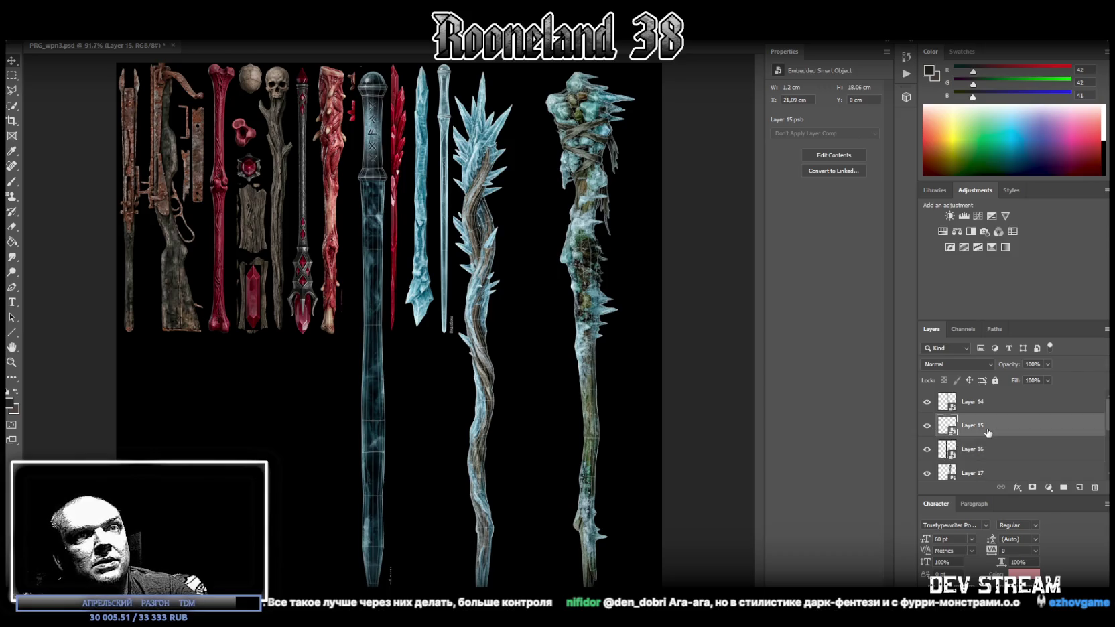
# Move the glass sword (Layer 16) into the top row and shrink it to the row height
pyautogui.click(984, 456)
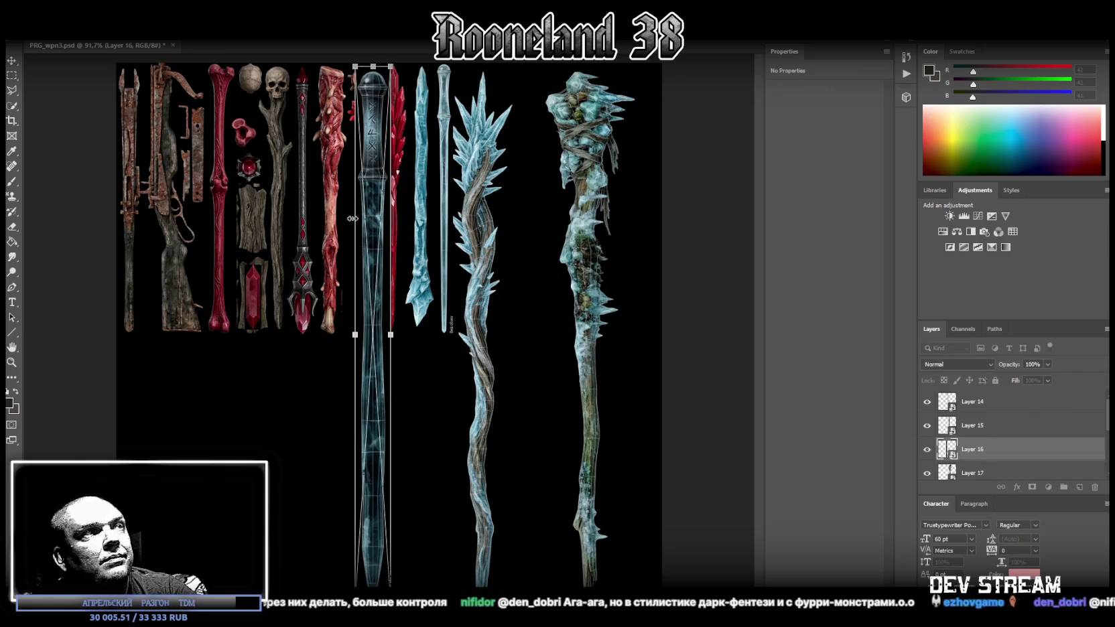
pyautogui.moveTo(372, 200); pyautogui.dragTo(469, 197)
pyautogui.moveTo(453, 584); pyautogui.dragTo(452, 327)
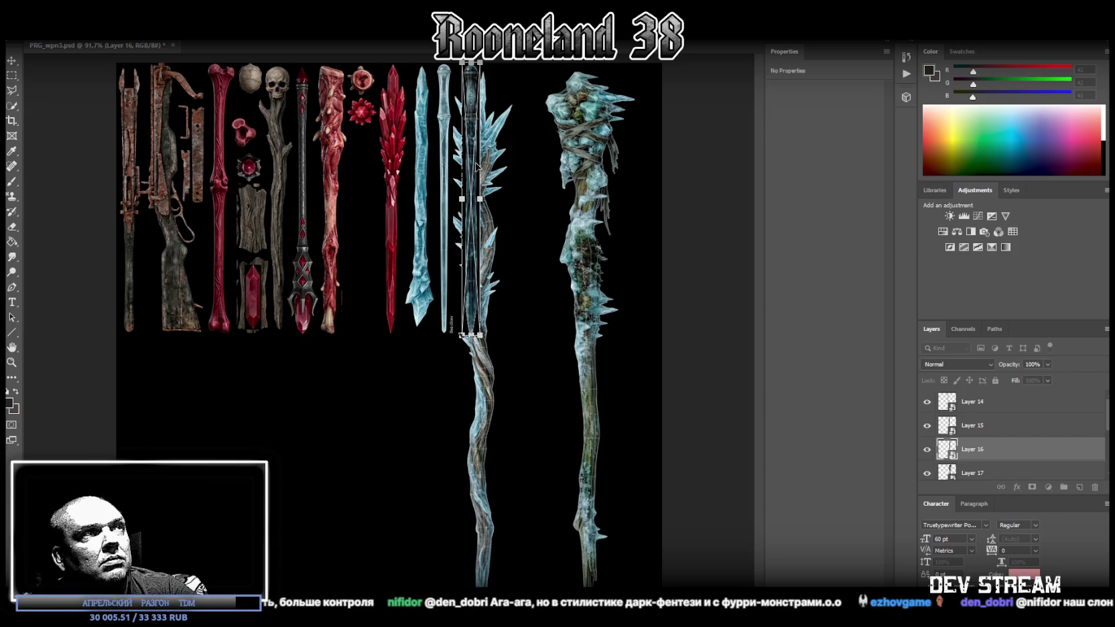
pyautogui.moveTo(477, 166); pyautogui.dragTo(461, 161)
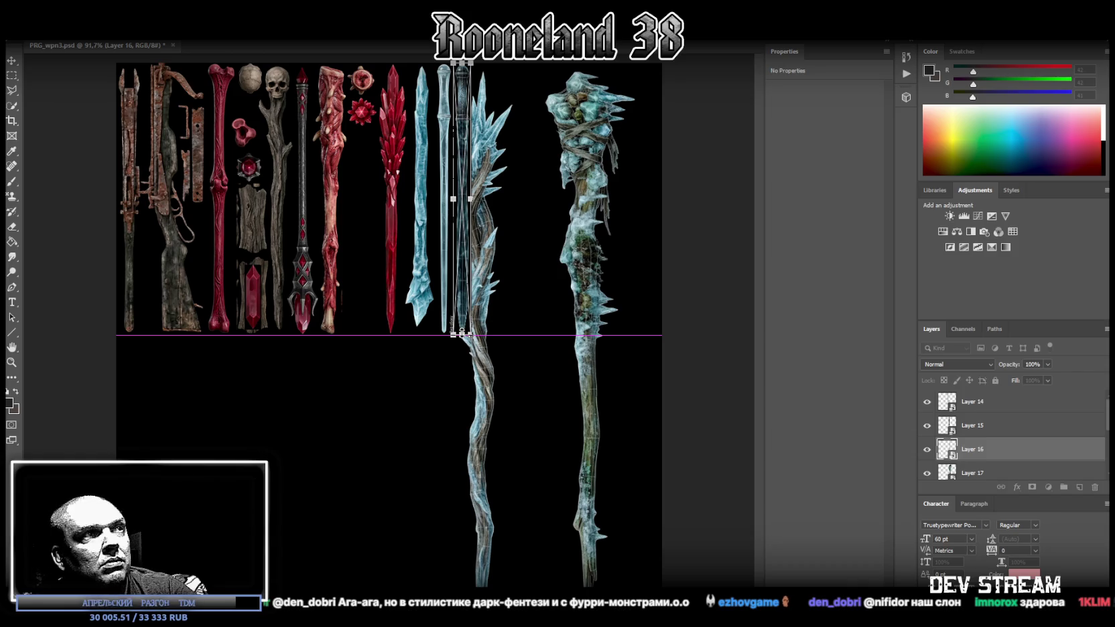
# Move the ice-vine staff (Layer 17) up into the top row at about half size
pyautogui.click(1004, 473)
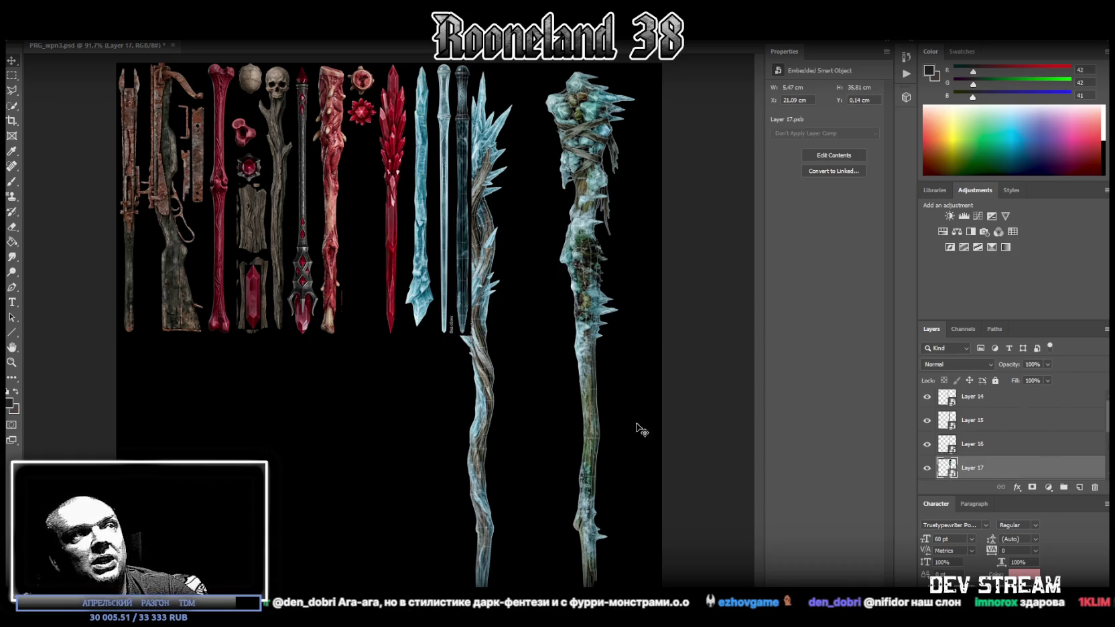
pyautogui.moveTo(529, 323); pyautogui.dragTo(520, 244)
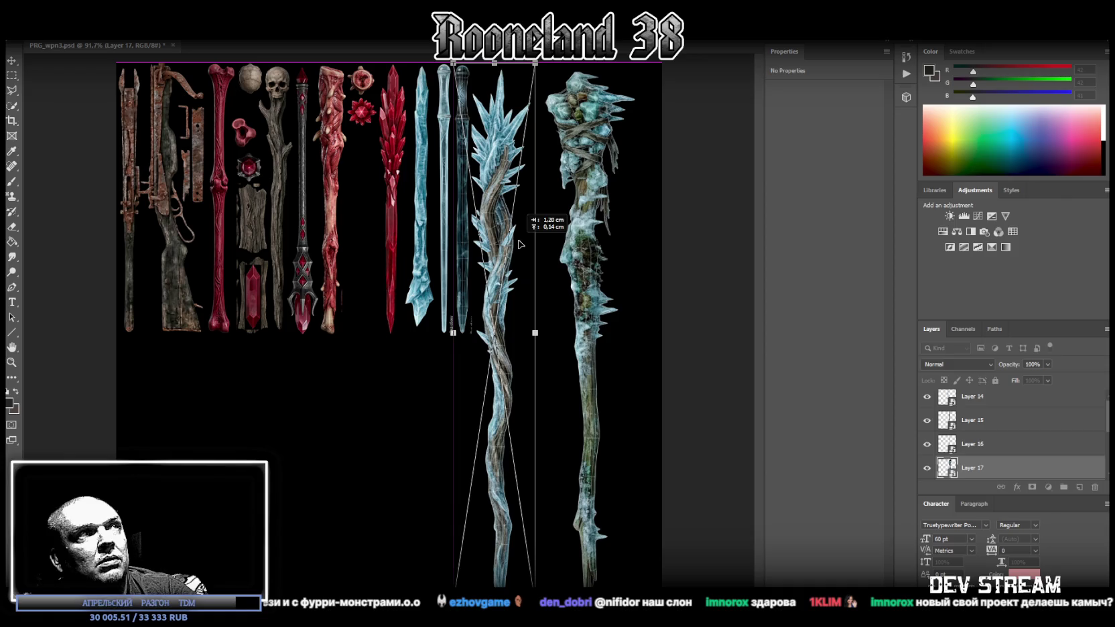
pyautogui.moveTo(534, 588); pyautogui.dragTo(514, 335)
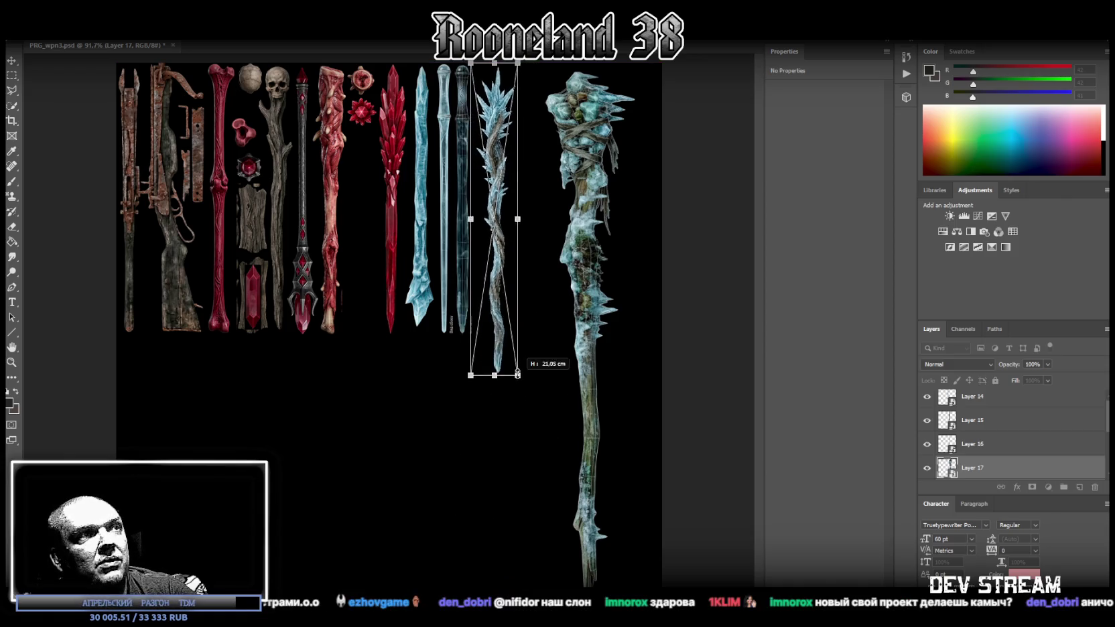
pyautogui.moveTo(501, 312); pyautogui.dragTo(494, 312)
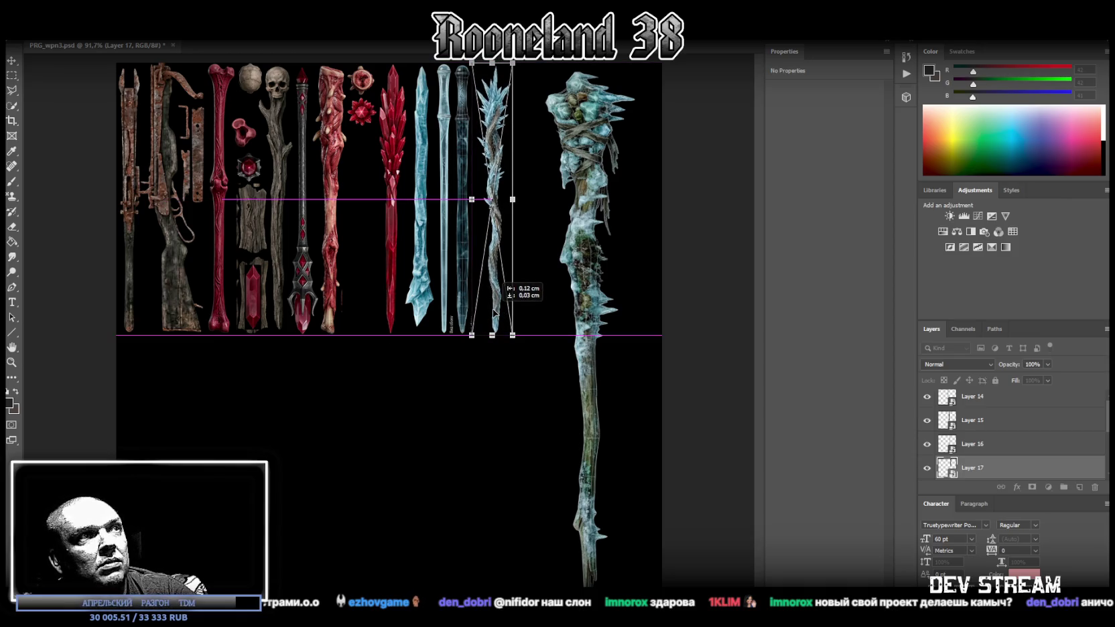
pyautogui.moveTo(493, 312); pyautogui.dragTo(494, 313)
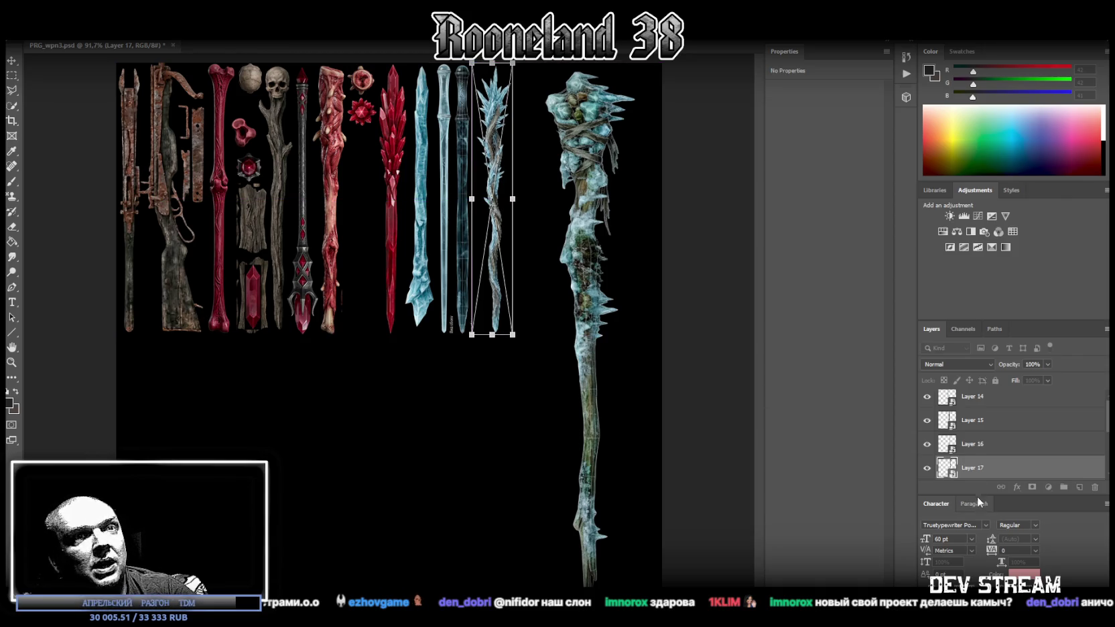
# Move the large ice staff (Layer 18) up and scale it down to the row height
pyautogui.scroll(-2, 975, 462)
pyautogui.click(973, 443)
pyautogui.moveTo(593, 213); pyautogui.dragTo(551, 207)
pyautogui.moveTo(536, 603); pyautogui.dragTo(534, 337)
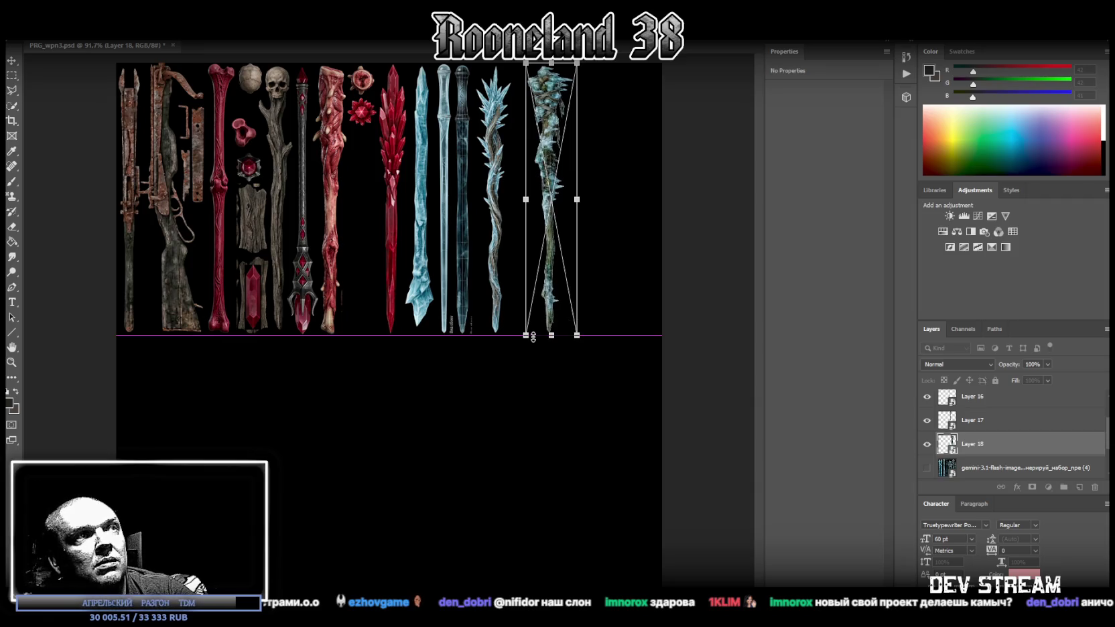
pyautogui.moveTo(547, 296); pyautogui.dragTo(534, 295)
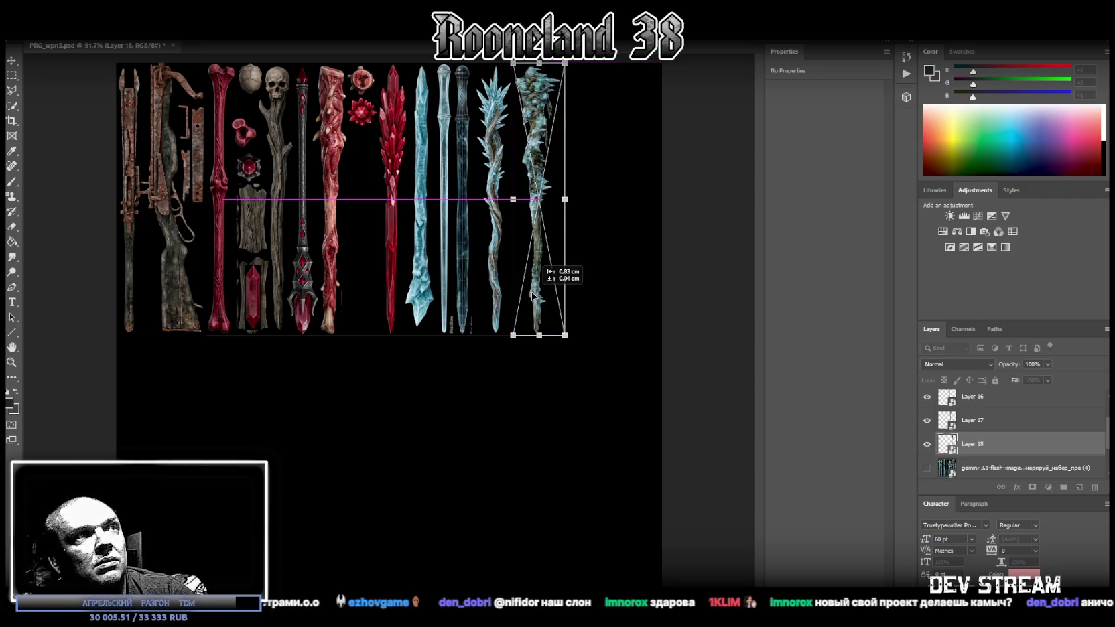
# Flip the large ice staff horizontally and vertically, and place it at 3.42 × 18.06 cm beside the ice-vine staff
pyautogui.rightClick(541, 290)
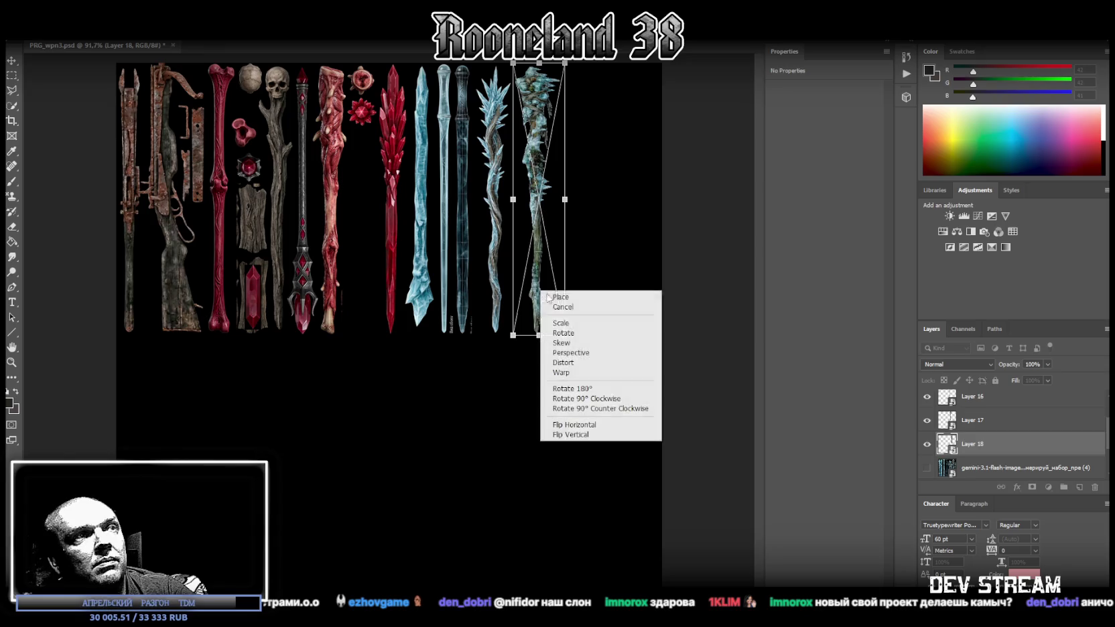
pyautogui.click(593, 427)
pyautogui.rightClick(532, 295)
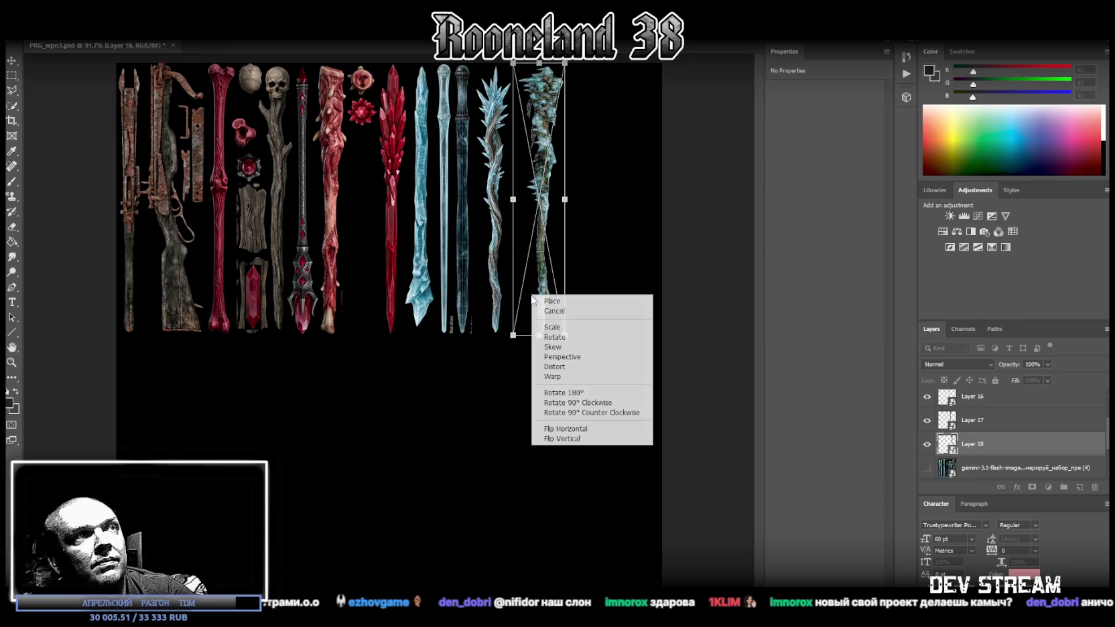
pyautogui.click(572, 439)
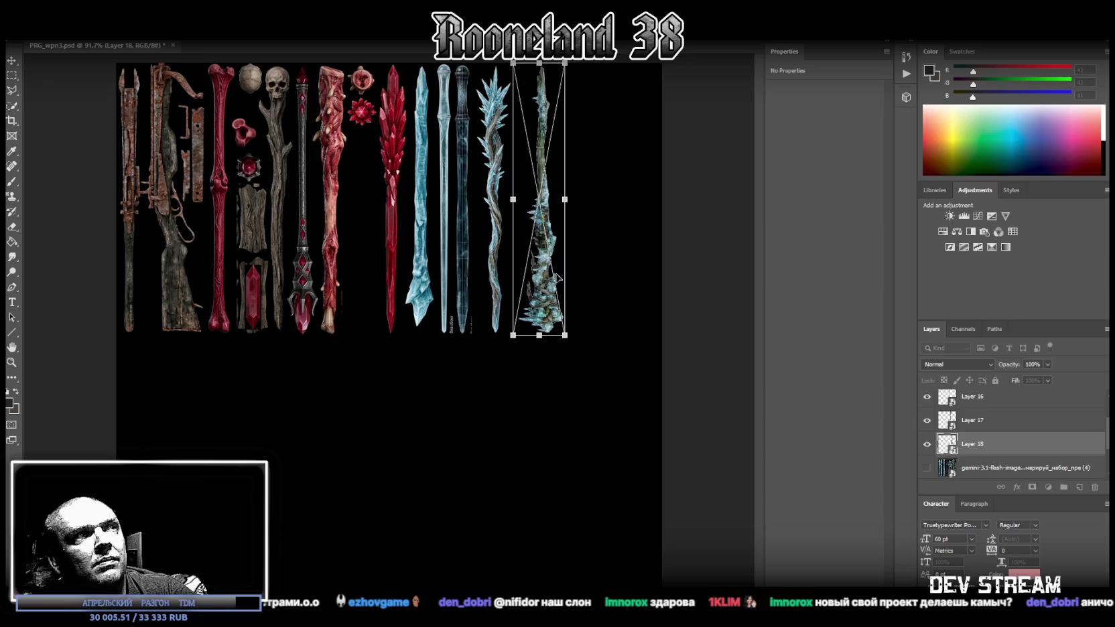
pyautogui.moveTo(539, 300); pyautogui.dragTo(523, 301)
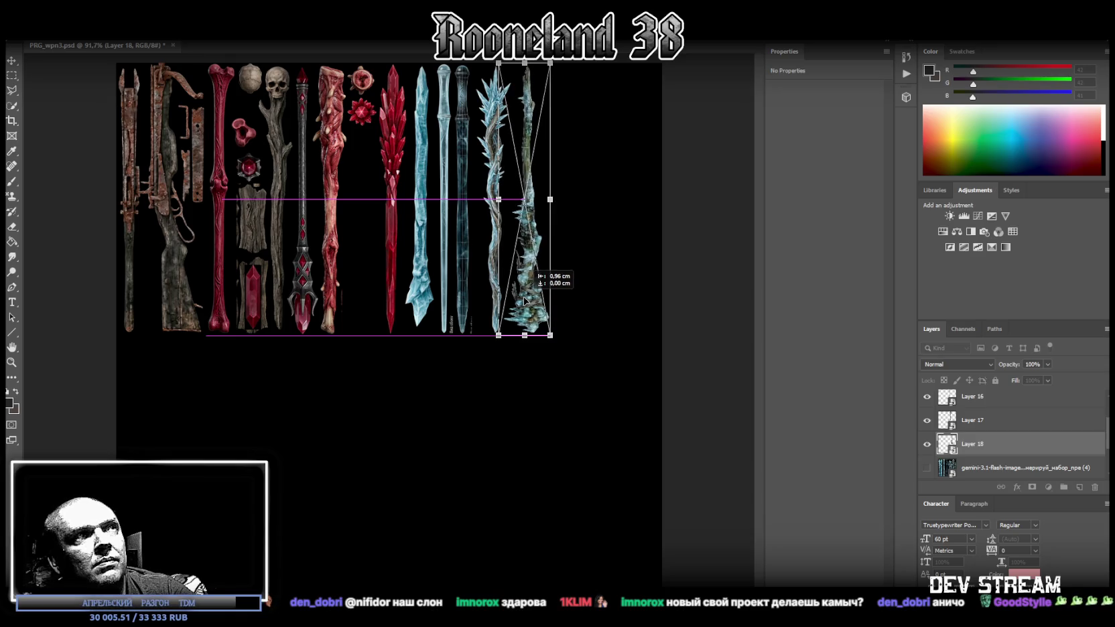
pyautogui.moveTo(524, 301); pyautogui.dragTo(536, 279)
pyautogui.press('Return')
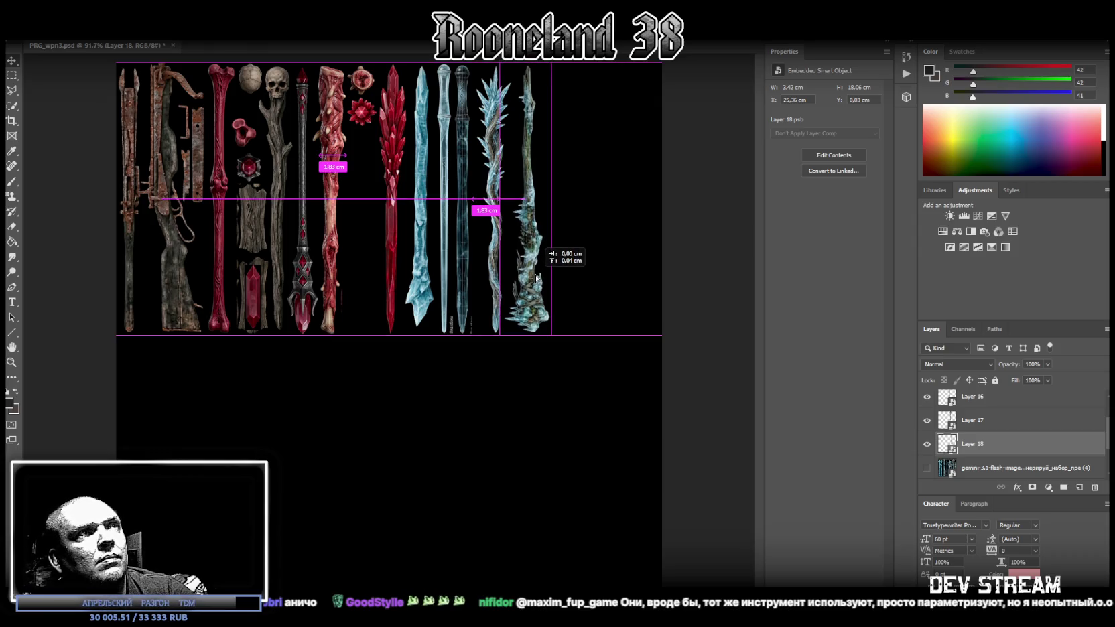
pyautogui.moveTo(536, 279); pyautogui.dragTo(536, 279)
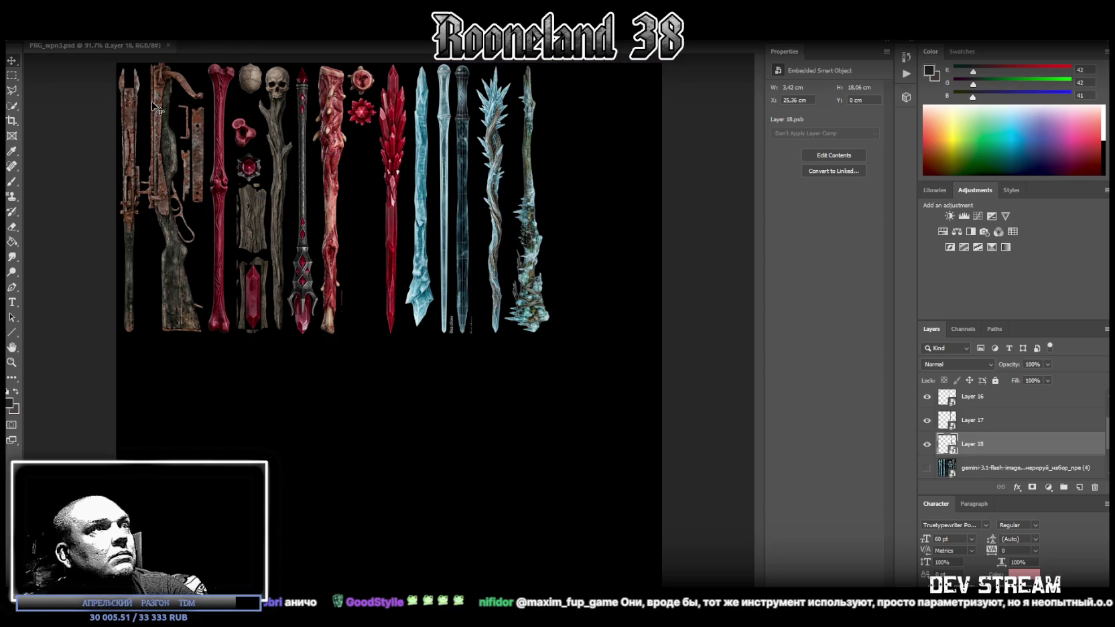
pyautogui.click(27, 34)
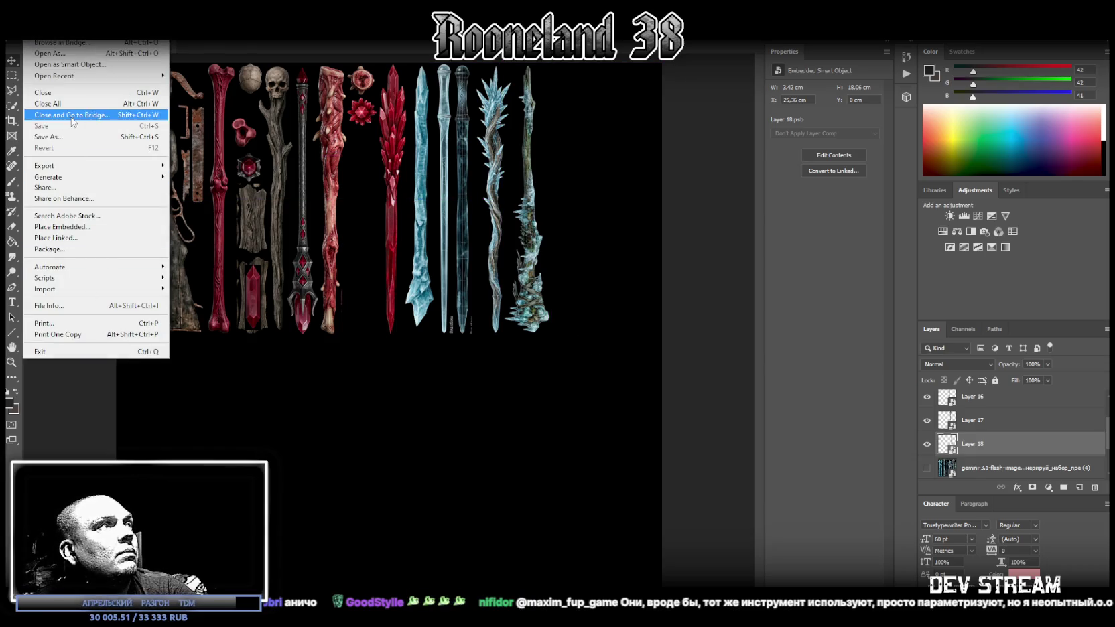
# Save a PNG copy named PRG_wpn3.png, overwriting the existing file in Weapons
pyautogui.click(66, 137)
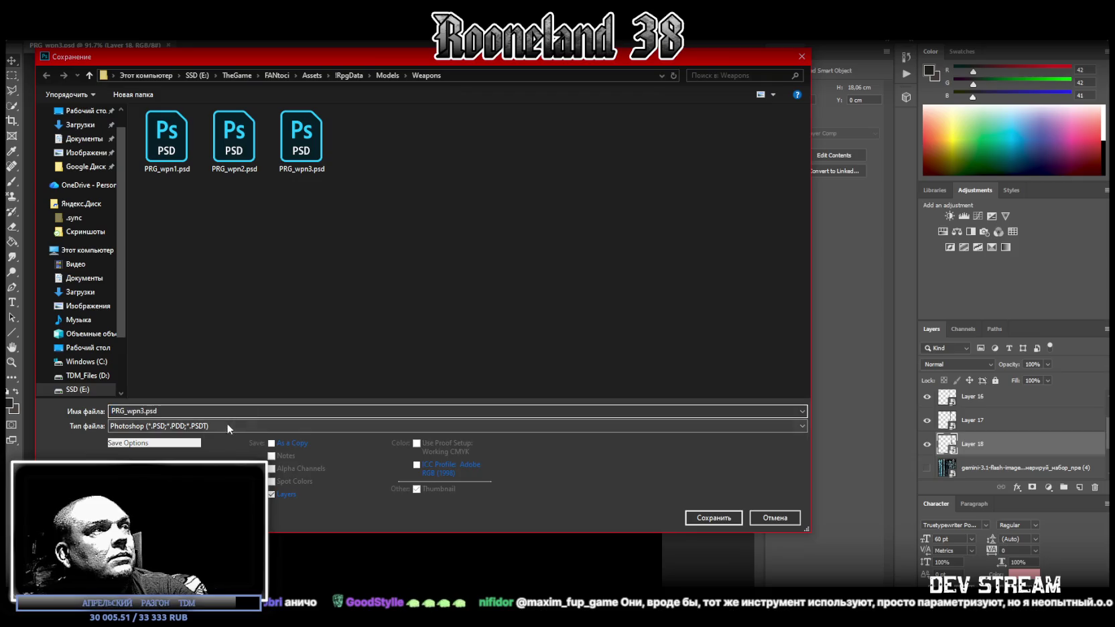
pyautogui.click(227, 426)
pyautogui.click(201, 453)
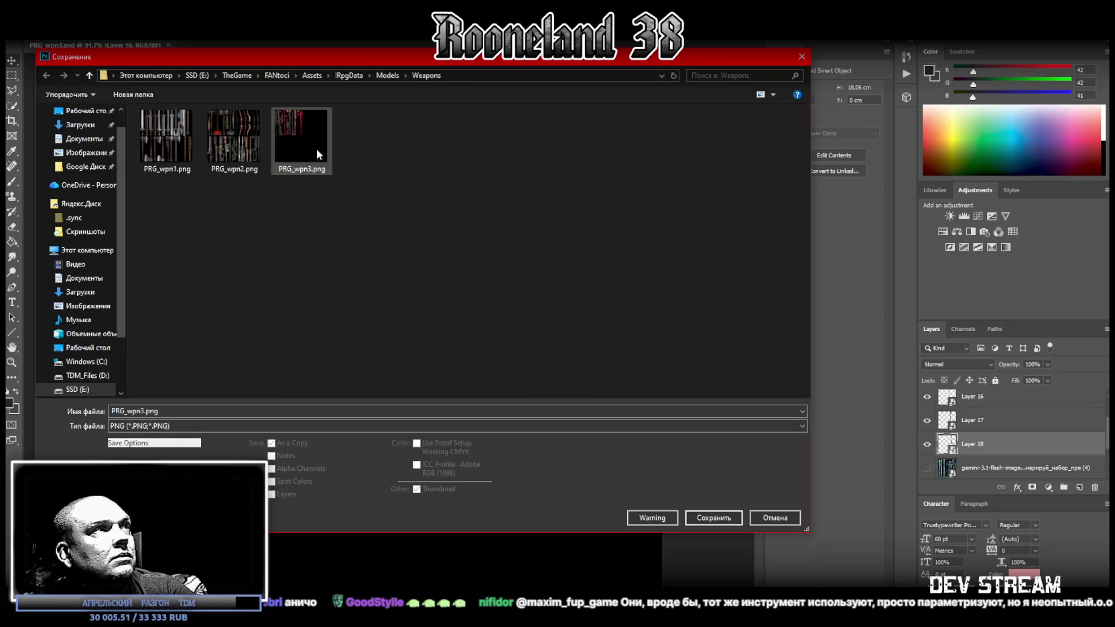
pyautogui.press('Return')
pyautogui.click(568, 319)
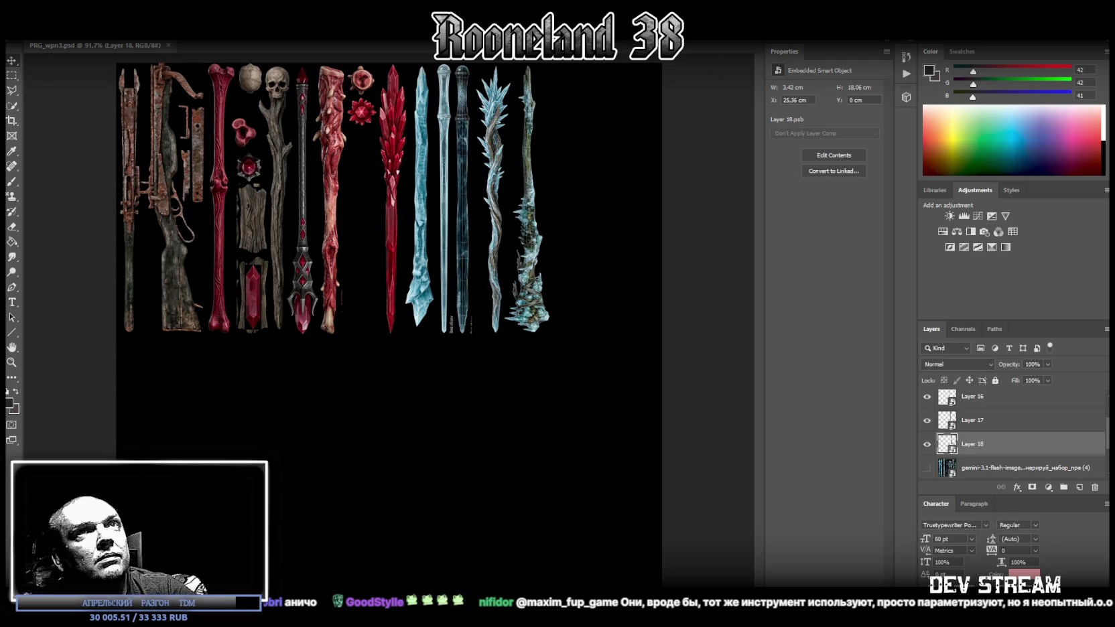
pyautogui.hotkey('alt', 'Tab')
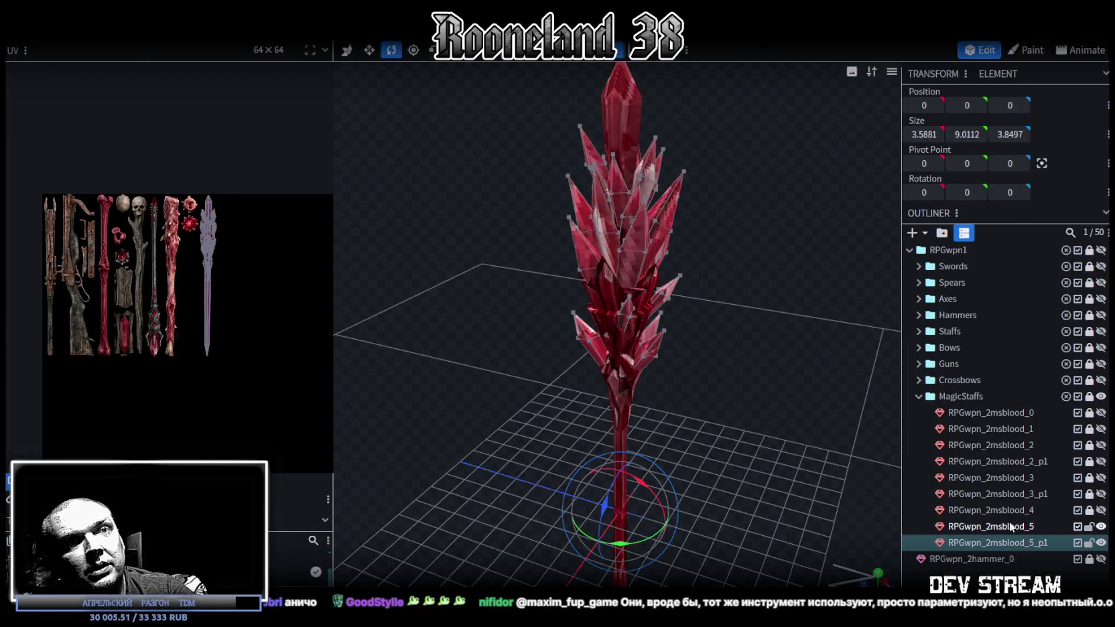
# Rename RPGwpn_2msblood_0 to RPGwpn_2msice_0 and duplicate it
pyautogui.click(1063, 410)
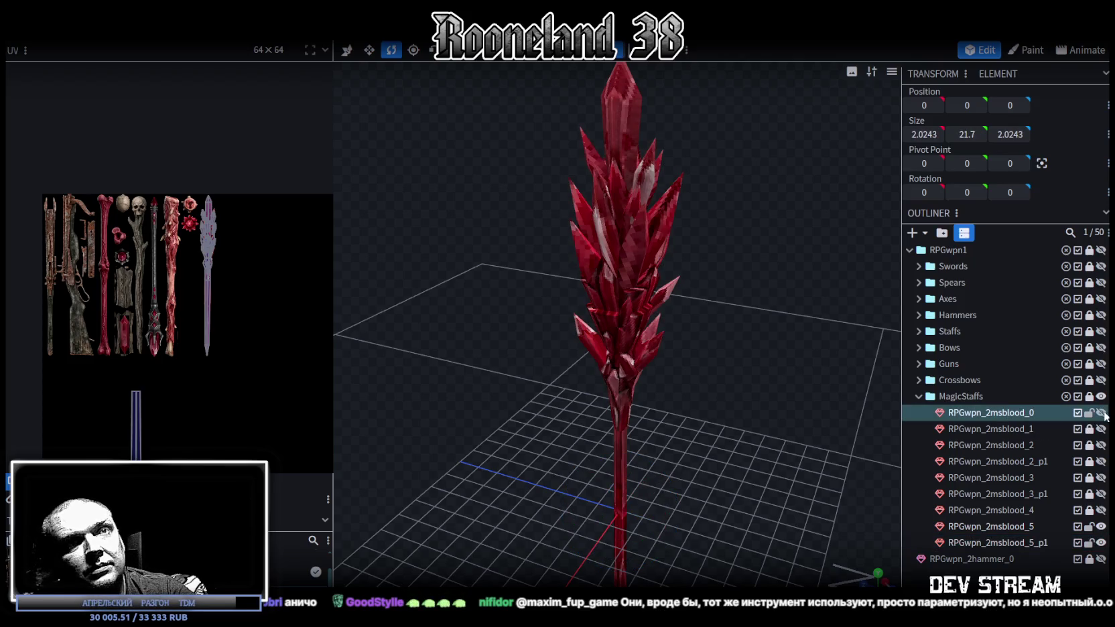
pyautogui.doubleClick(1009, 412)
pyautogui.moveTo(1001, 412); pyautogui.dragTo(1024, 412)
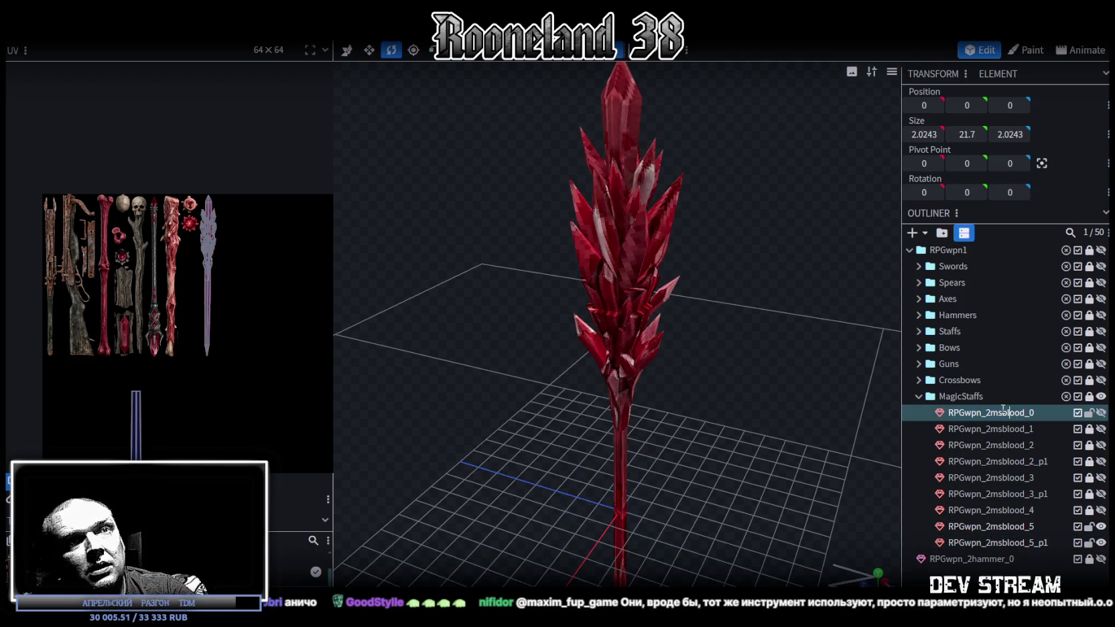
pyautogui.write('ice')
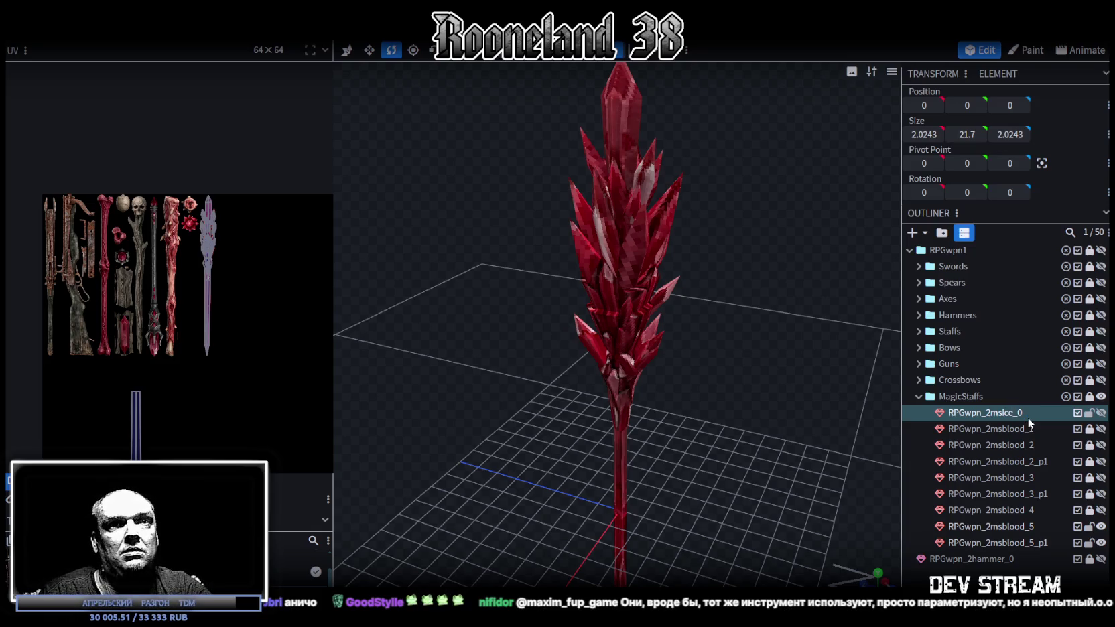
pyautogui.press('Return')
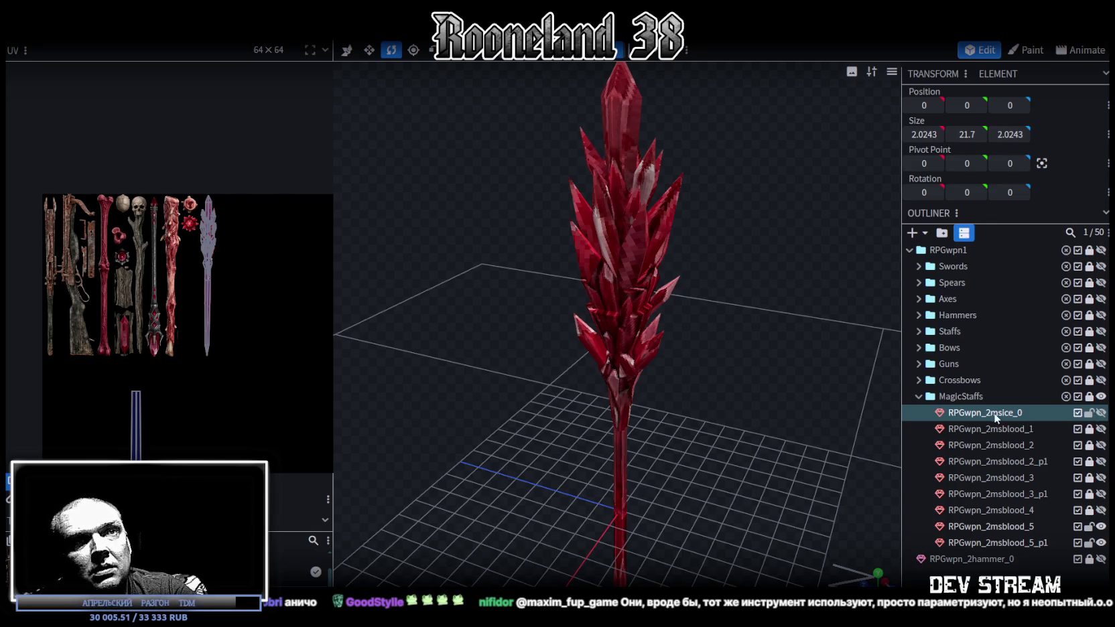
pyautogui.hotkey('ctrl', 'd')
pyautogui.rightClick(81, 203)
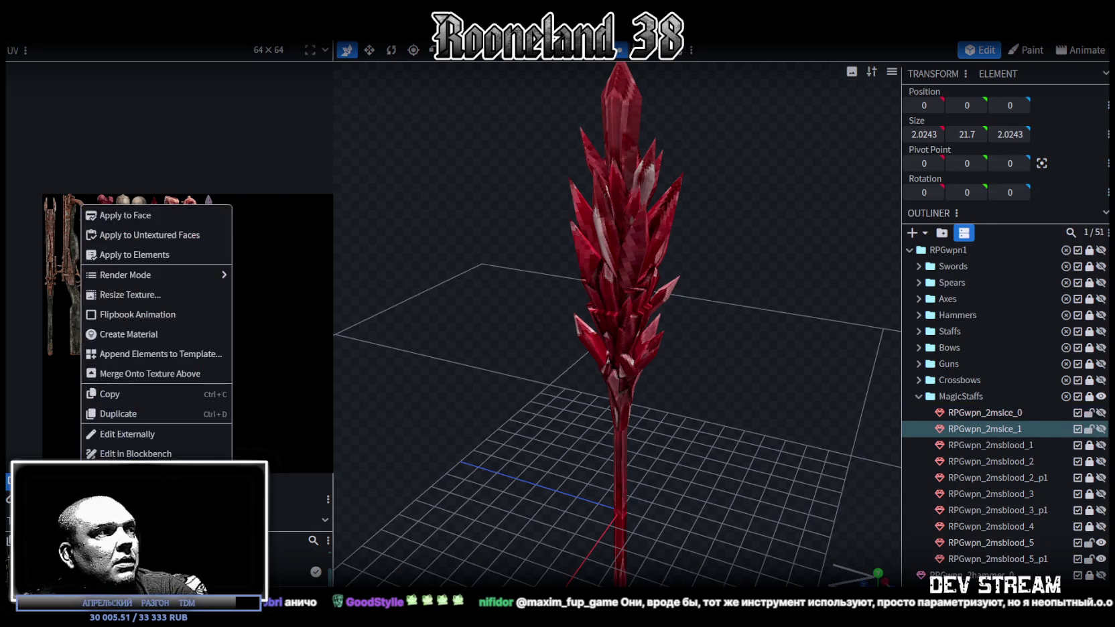
pyautogui.press('Escape')
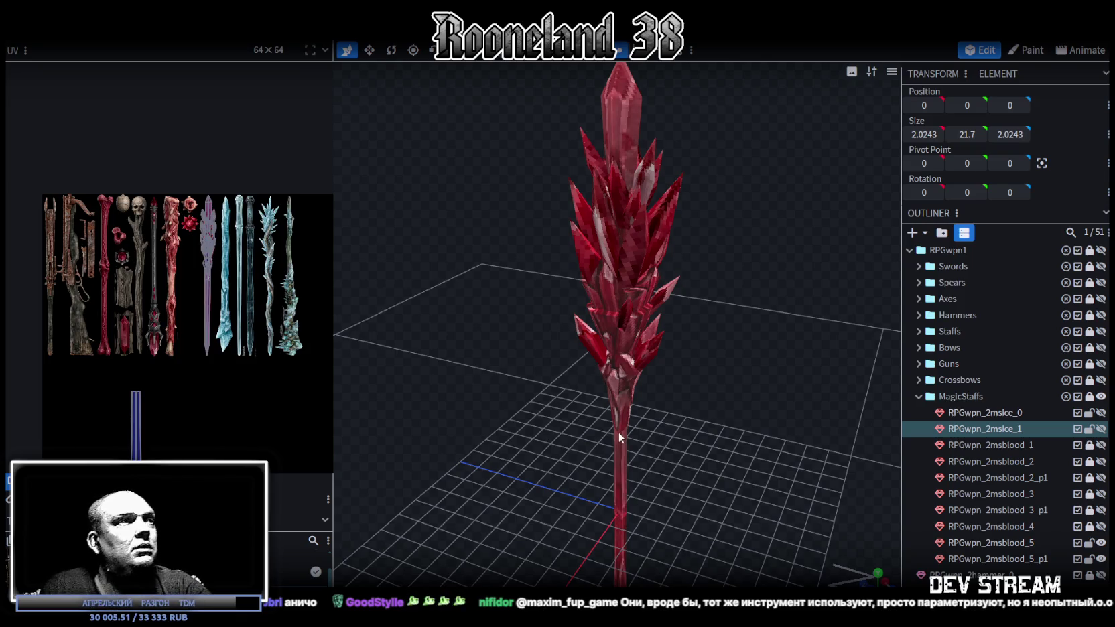
# Move RPGwpn_2msice_1 below RPGwpn_2msblood_5_p1 and hide the red crystal staff's parts
pyautogui.click(1089, 428)
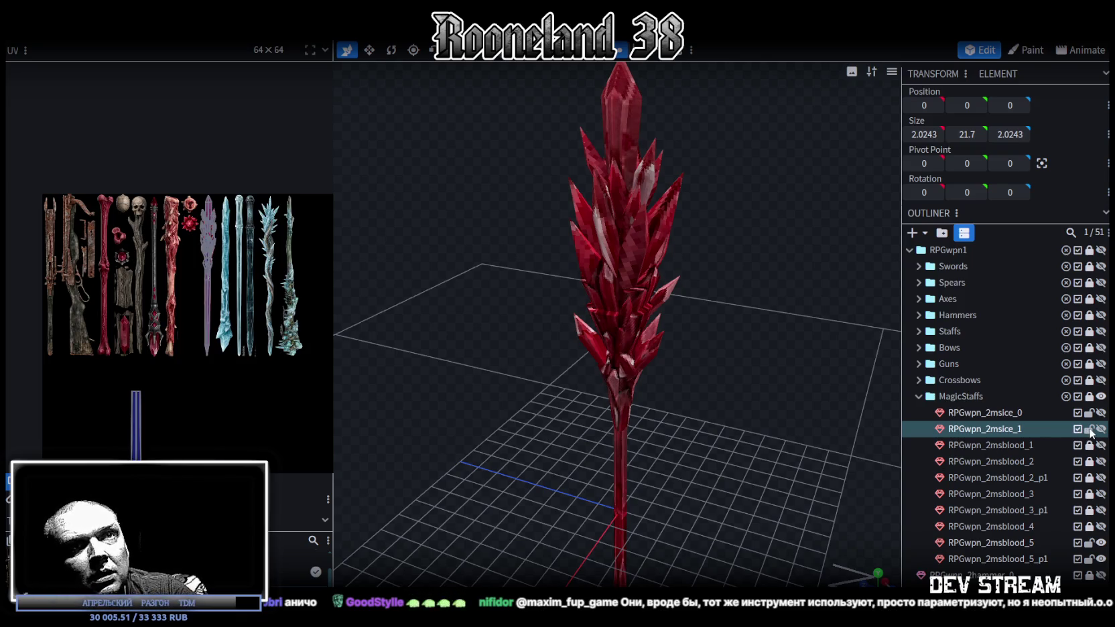
pyautogui.click(1089, 413)
pyautogui.click(1089, 428)
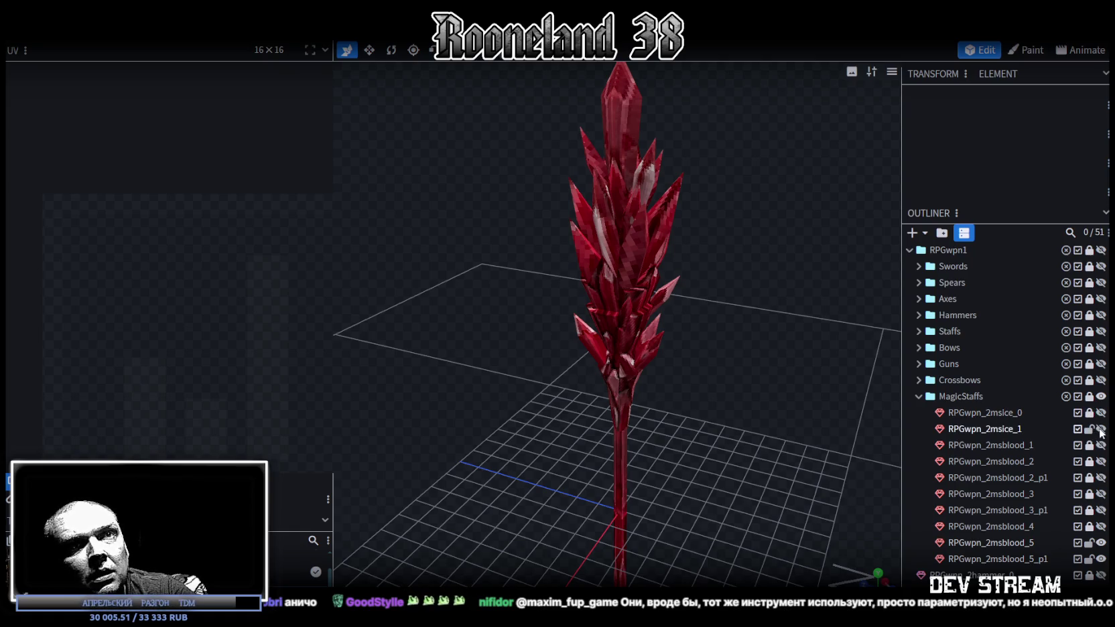
pyautogui.click(1101, 428)
pyautogui.moveTo(1004, 428); pyautogui.dragTo(1020, 559)
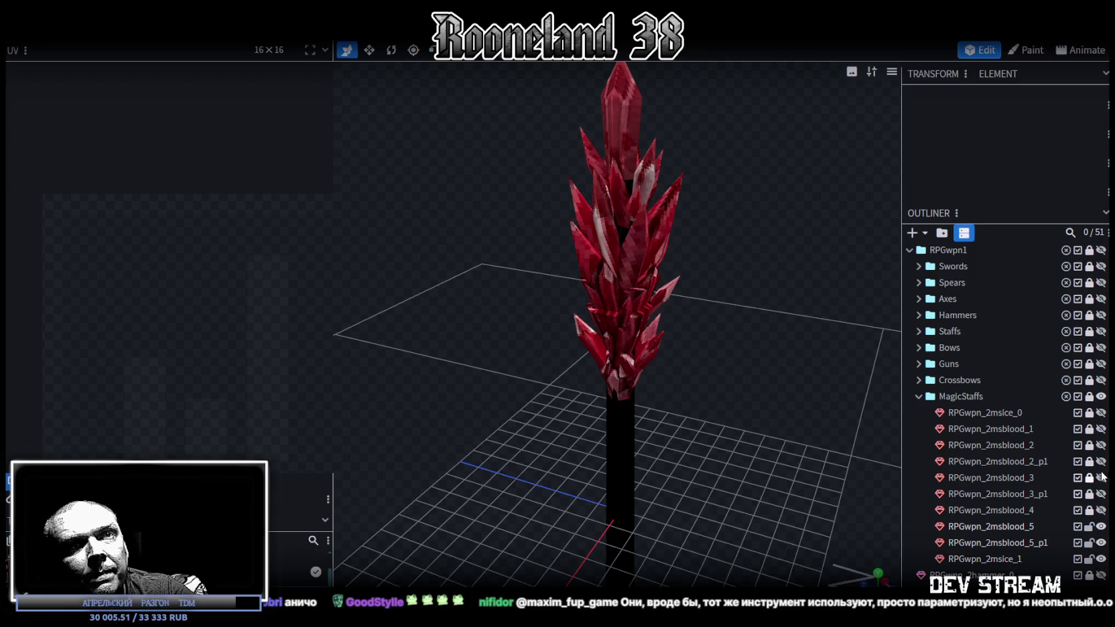
pyautogui.click(1089, 526)
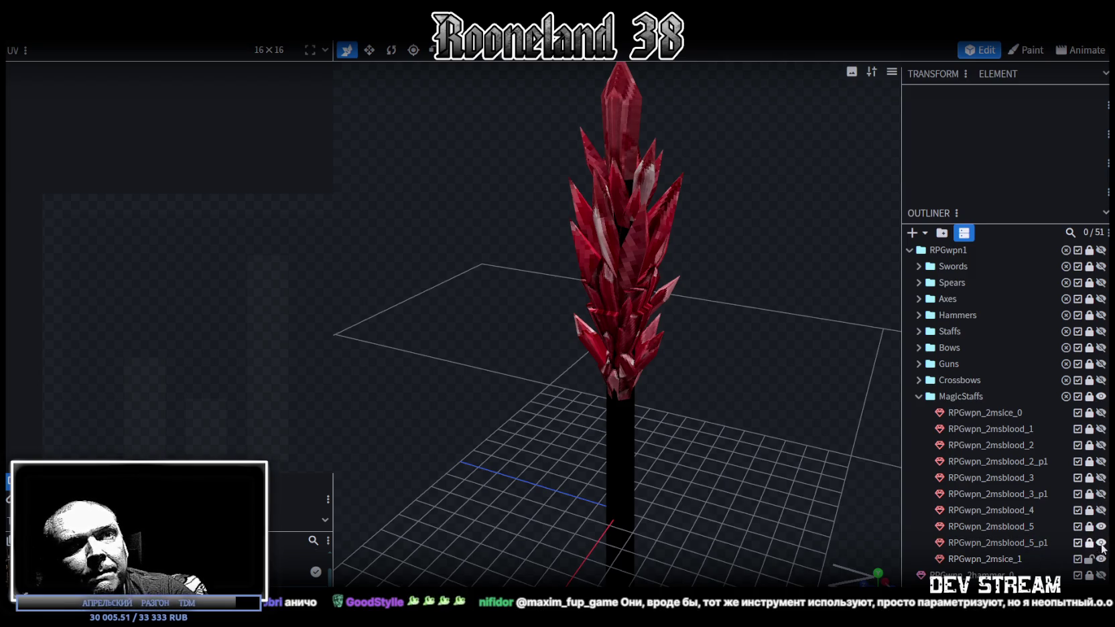
pyautogui.click(1100, 542)
pyautogui.click(1100, 527)
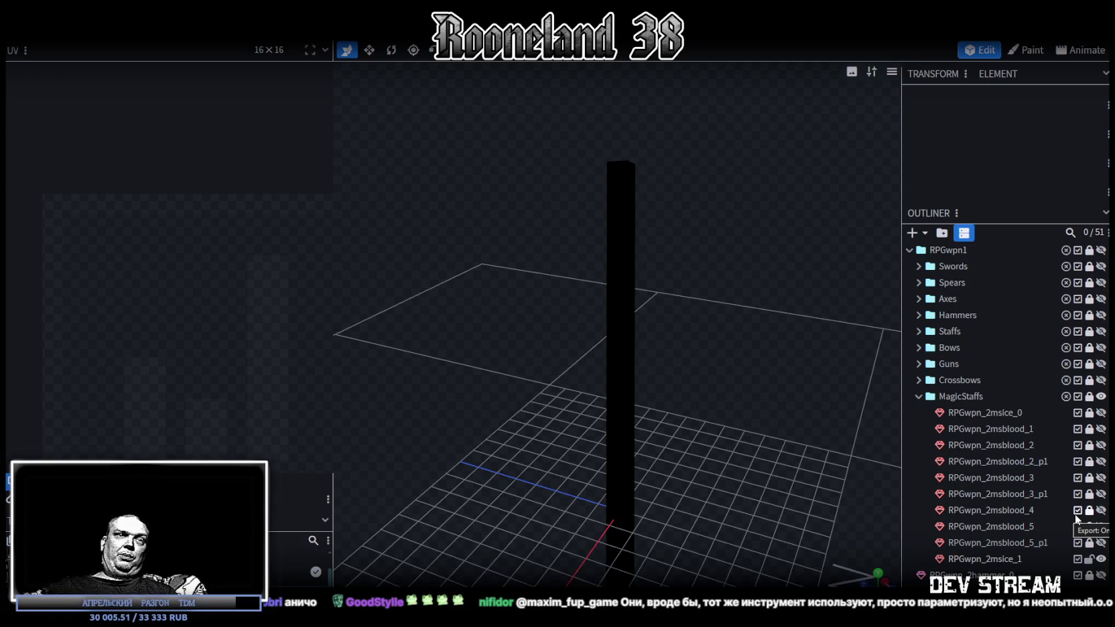
# Select the black shaft and merge its bottom vertices into a single centre point
pyautogui.click(616, 420)
pyautogui.moveTo(647, 323)
pyautogui.mouseDown()
pyautogui.moveTo(678, 383)
pyautogui.moveTo(708, 317)
pyautogui.moveTo(727, 423)
pyautogui.moveTo(662, 383)
pyautogui.moveTo(679, 376)
pyautogui.moveTo(690, 415)
pyautogui.moveTo(544, 405)
pyautogui.mouseUp()
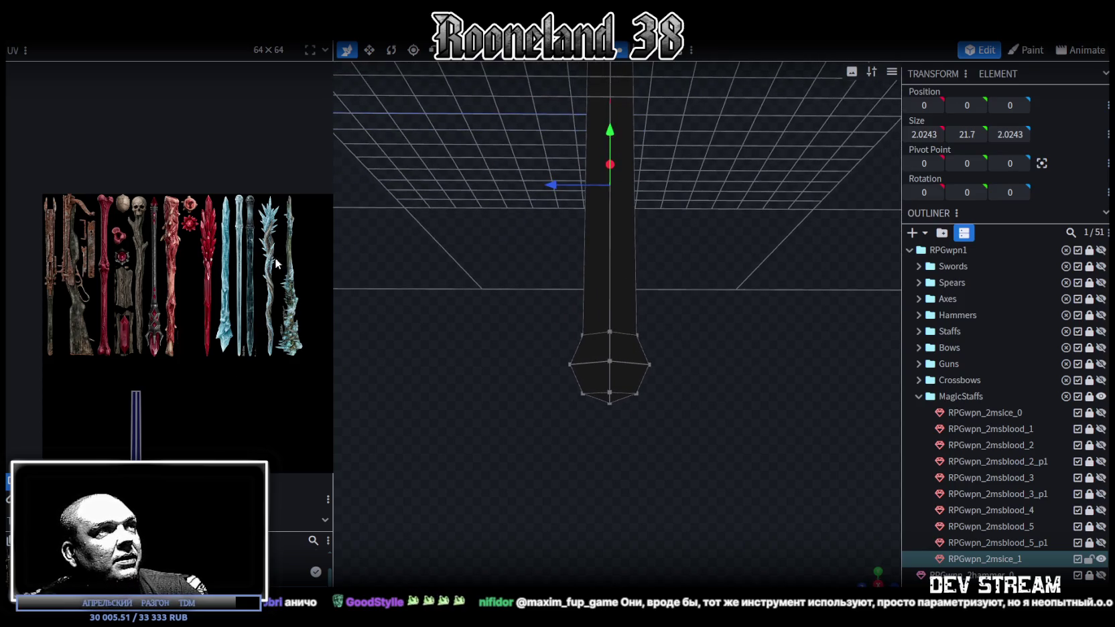
pyautogui.moveTo(334, 204); pyautogui.dragTo(424, 209)
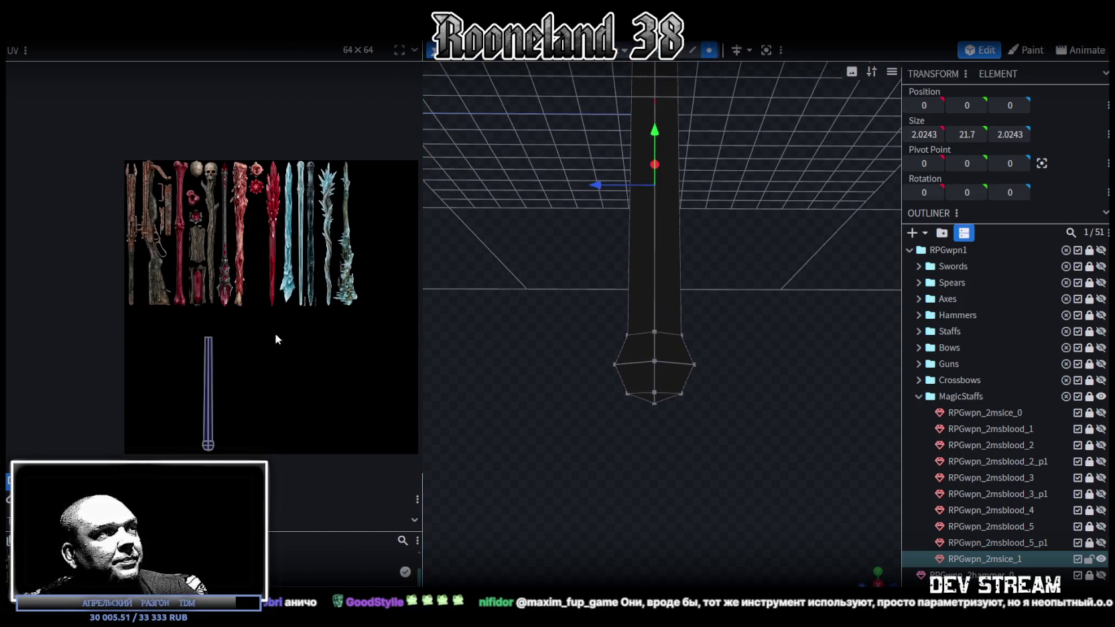
pyautogui.moveTo(516, 266)
pyautogui.mouseDown()
pyautogui.moveTo(496, 319)
pyautogui.moveTo(583, 457)
pyautogui.moveTo(554, 358)
pyautogui.moveTo(487, 327)
pyautogui.mouseUp()
pyautogui.scroll(3, 248, 173)
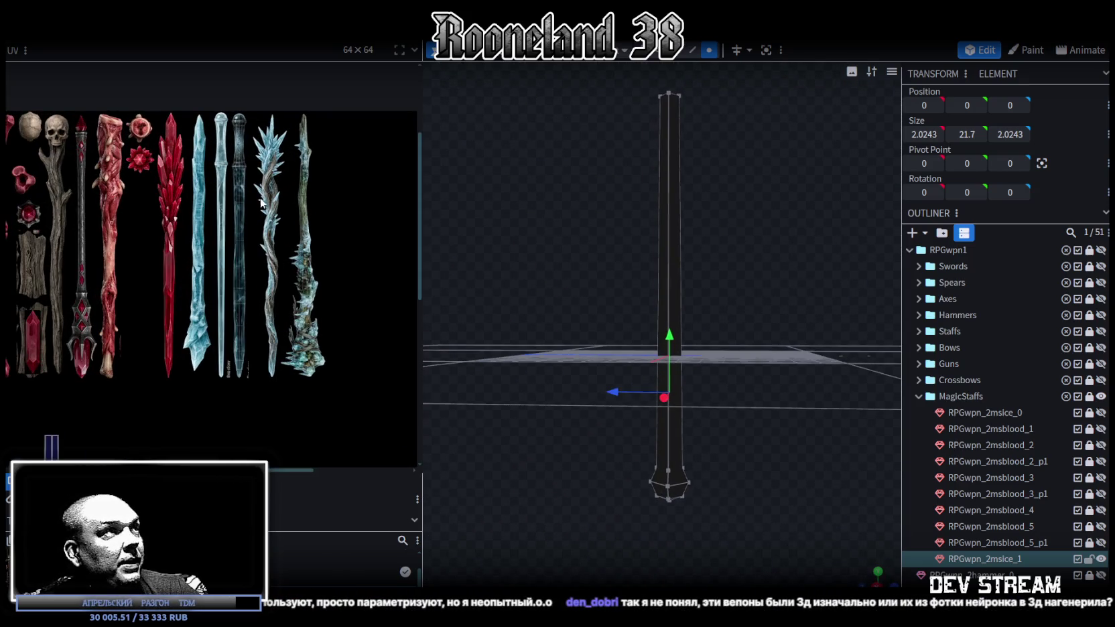
pyautogui.moveTo(576, 435)
pyautogui.mouseDown()
pyautogui.moveTo(593, 494)
pyautogui.moveTo(650, 444)
pyautogui.mouseUp()
pyautogui.moveTo(573, 512)
pyautogui.mouseDown()
pyautogui.moveTo(755, 432)
pyautogui.moveTo(645, 442)
pyautogui.moveTo(757, 446)
pyautogui.mouseUp()
pyautogui.rightClick(669, 436)
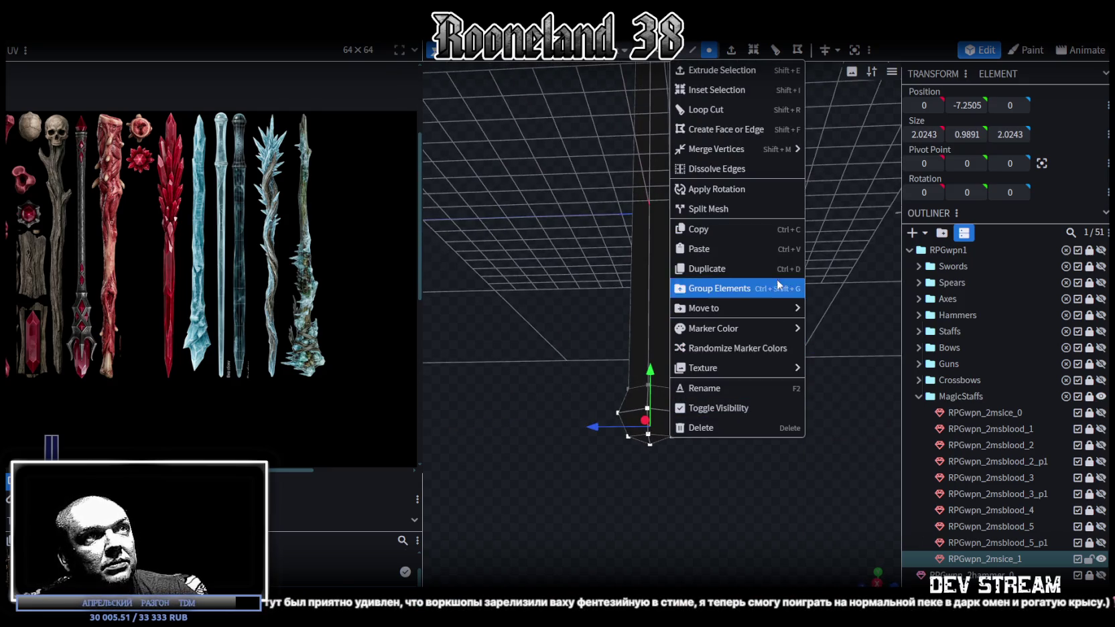
pyautogui.moveTo(716, 148)
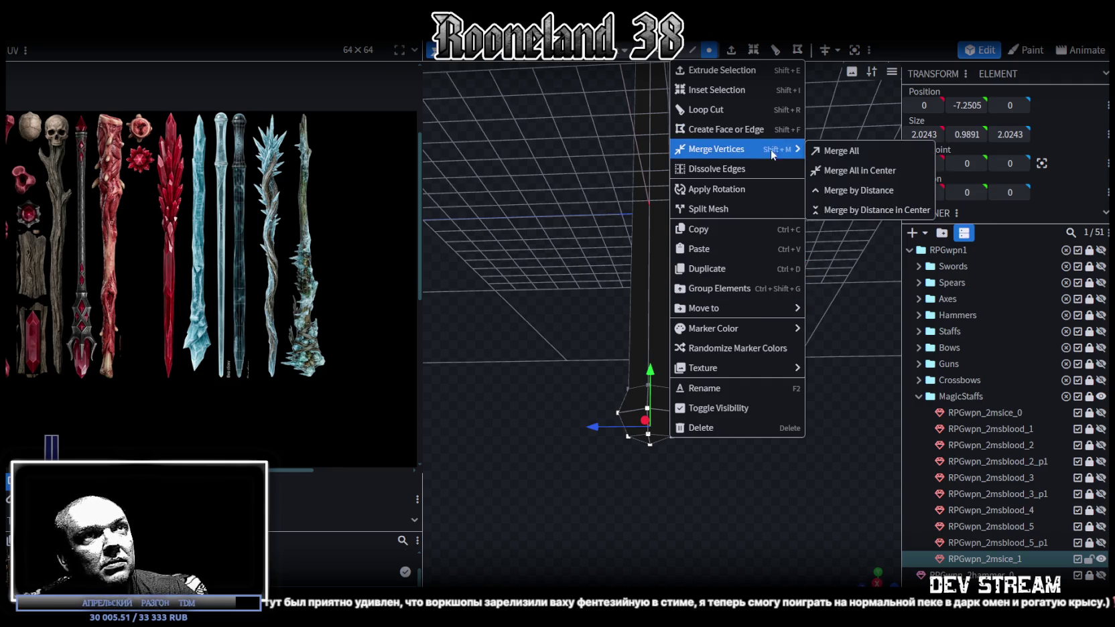
pyautogui.click(850, 170)
# Lower the merged tip slightly and widen the top vertices to 1.4029 across
pyautogui.moveTo(753, 382)
pyautogui.mouseDown()
pyautogui.moveTo(693, 383)
pyautogui.moveTo(665, 400)
pyautogui.mouseUp()
pyautogui.moveTo(732, 370)
pyautogui.mouseDown()
pyautogui.moveTo(726, 315)
pyautogui.moveTo(713, 358)
pyautogui.mouseUp()
pyautogui.moveTo(599, 144)
pyautogui.keyDown('ctrl'); pyautogui.mouseDown()
pyautogui.moveTo(701, 208)
pyautogui.moveTo(726, 368)
pyautogui.moveTo(706, 409)
pyautogui.moveTo(738, 324)
pyautogui.mouseUp(); pyautogui.keyUp('ctrl')
pyautogui.moveTo(649, 299)
pyautogui.mouseDown()
pyautogui.moveTo(734, 428)
pyautogui.moveTo(786, 272)
pyautogui.moveTo(786, 290)
pyautogui.mouseUp()
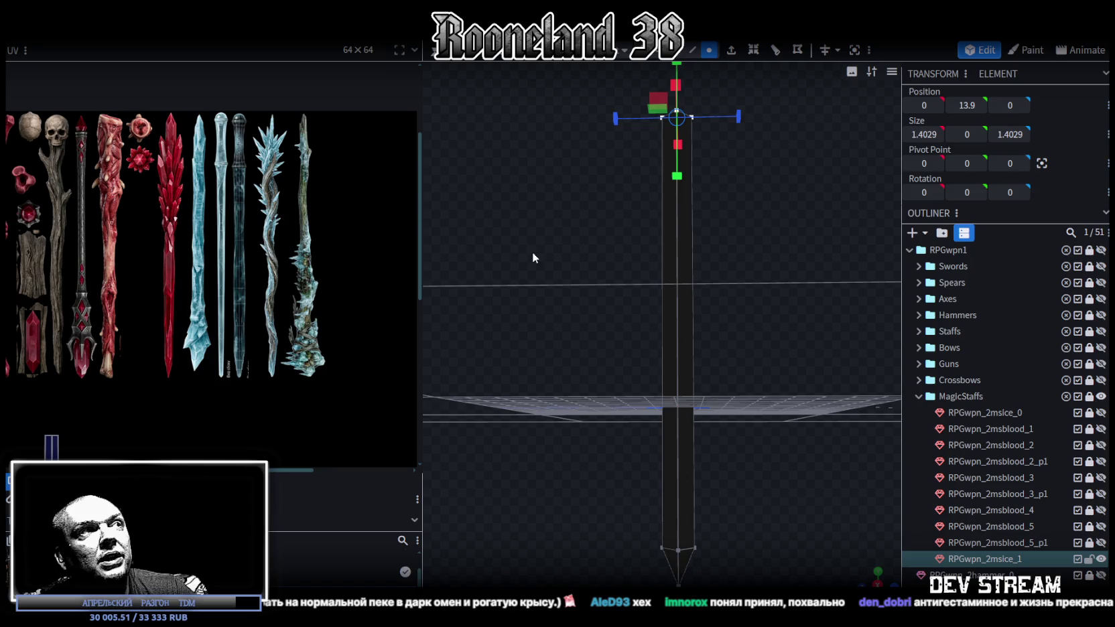
pyautogui.scroll(2, 233, 290)
pyautogui.scroll(3, 215, 287)
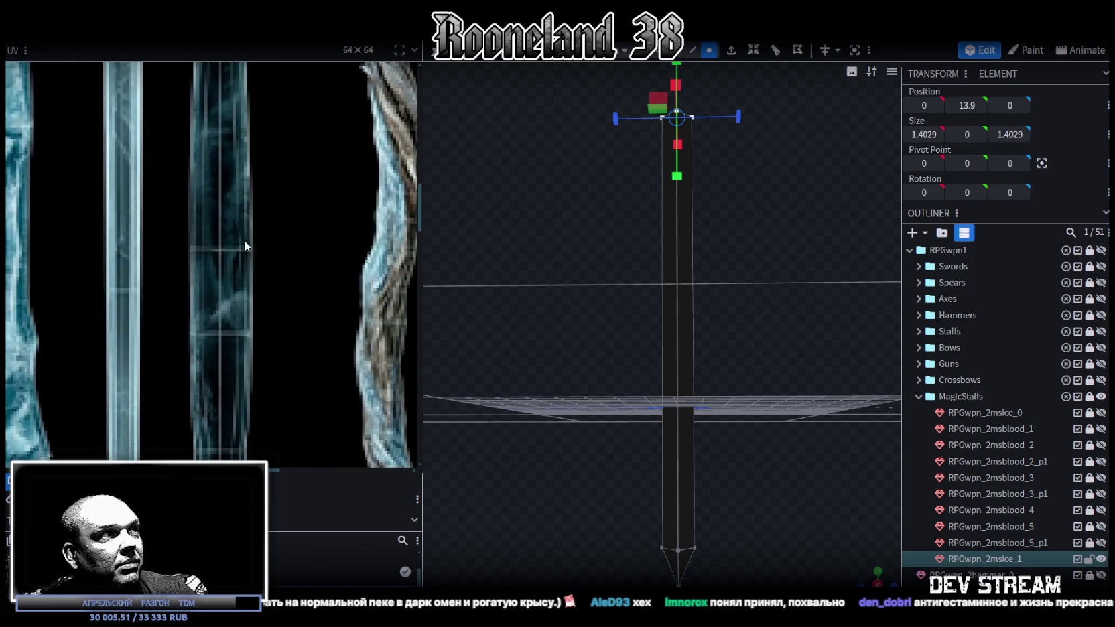
pyautogui.scroll(-2, 235, 270)
pyautogui.scroll(-4, 235, 270)
pyautogui.scroll(2, 233, 265)
pyautogui.scroll(-1, 234, 262)
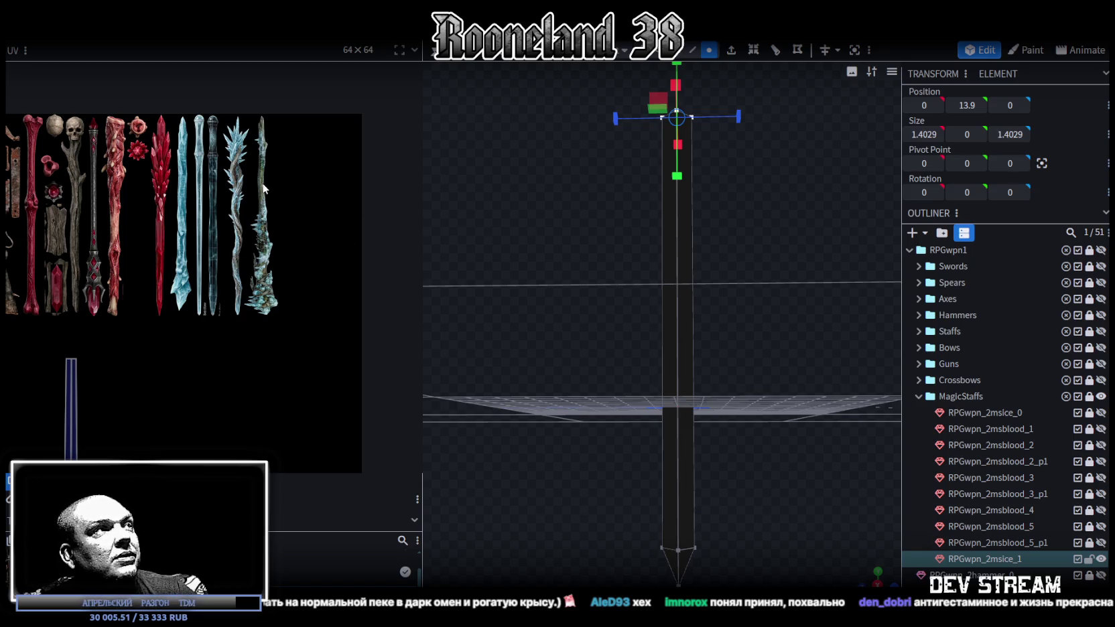
pyautogui.scroll(2, 204, 127)
pyautogui.scroll(2, 216, 147)
pyautogui.scroll(-2, 217, 157)
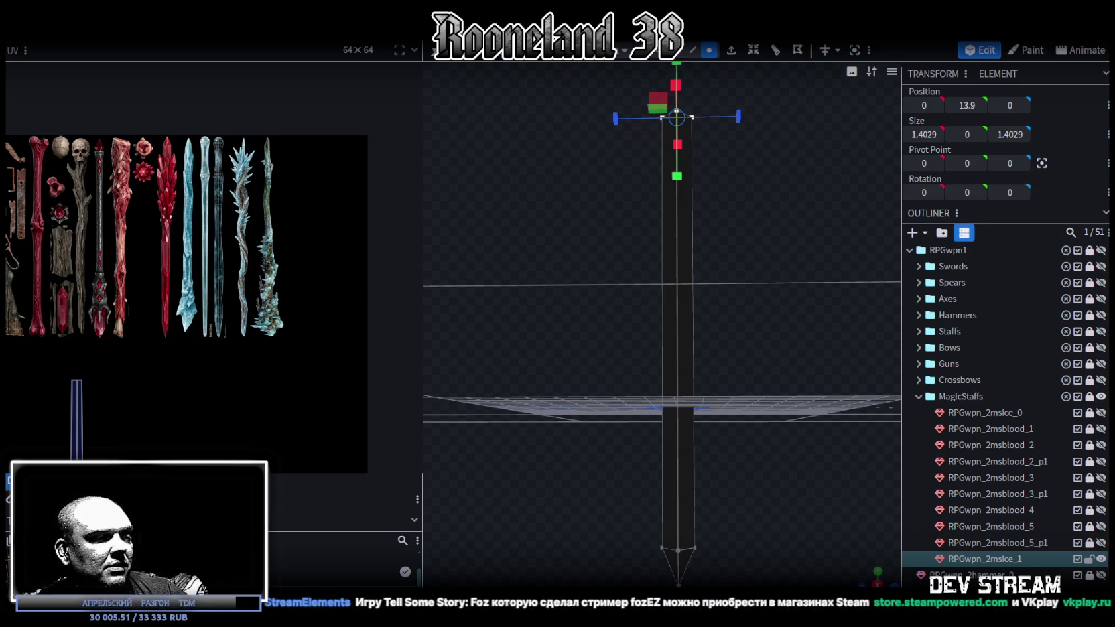
# Show the desktop with Win+D, setting Blockbench aside
pyautogui.press('super+d')
pyautogui.press('super+d')
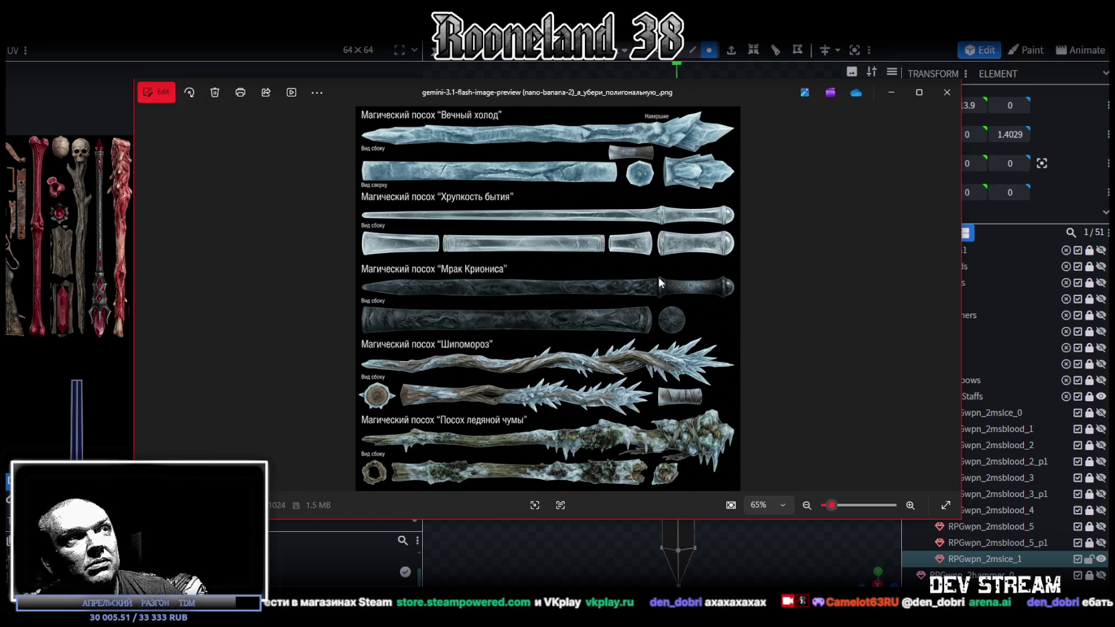
# Close the ice staff reference image and return to the PRG_wpn3.psd atlas in Photoshop
pyautogui.moveTo(740, 94); pyautogui.dragTo(714, 86)
pyautogui.hotkey('alt', 'Tab')
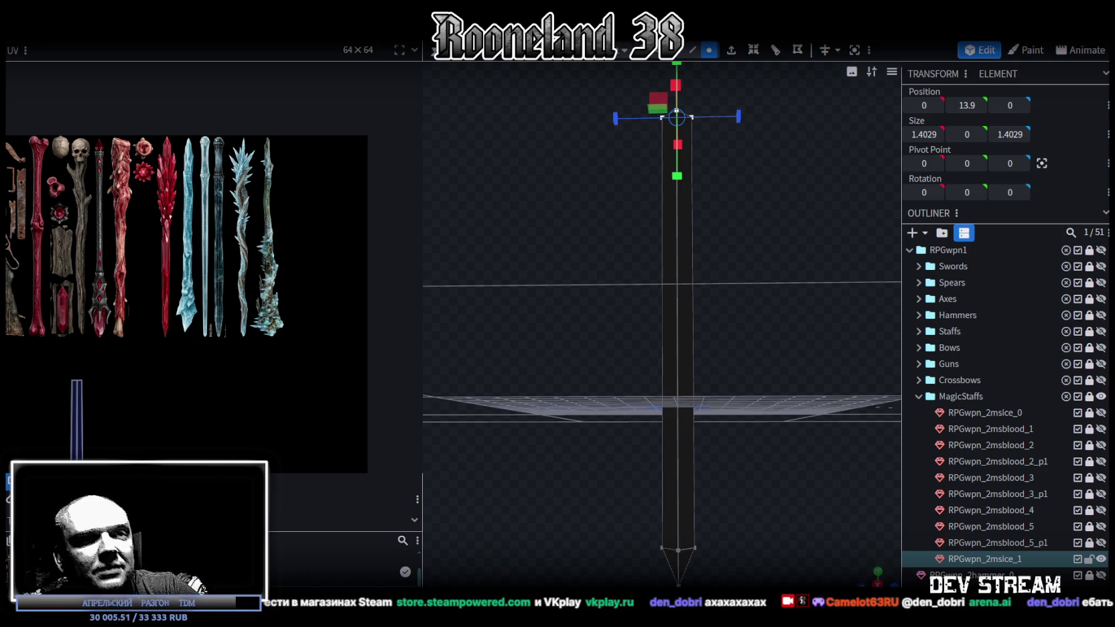
pyautogui.hotkey('alt', 'Tab')
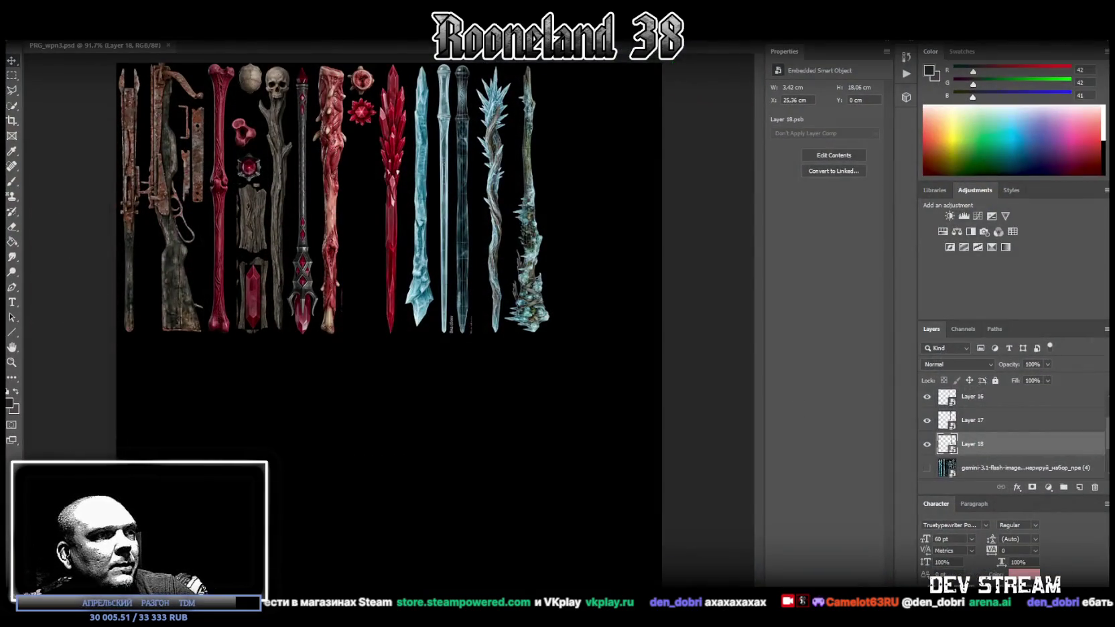
# Paste the ice staff reference sheet as a new layer rotated 90° counter-clockwise
pyautogui.hotkey('ctrl', 'v')
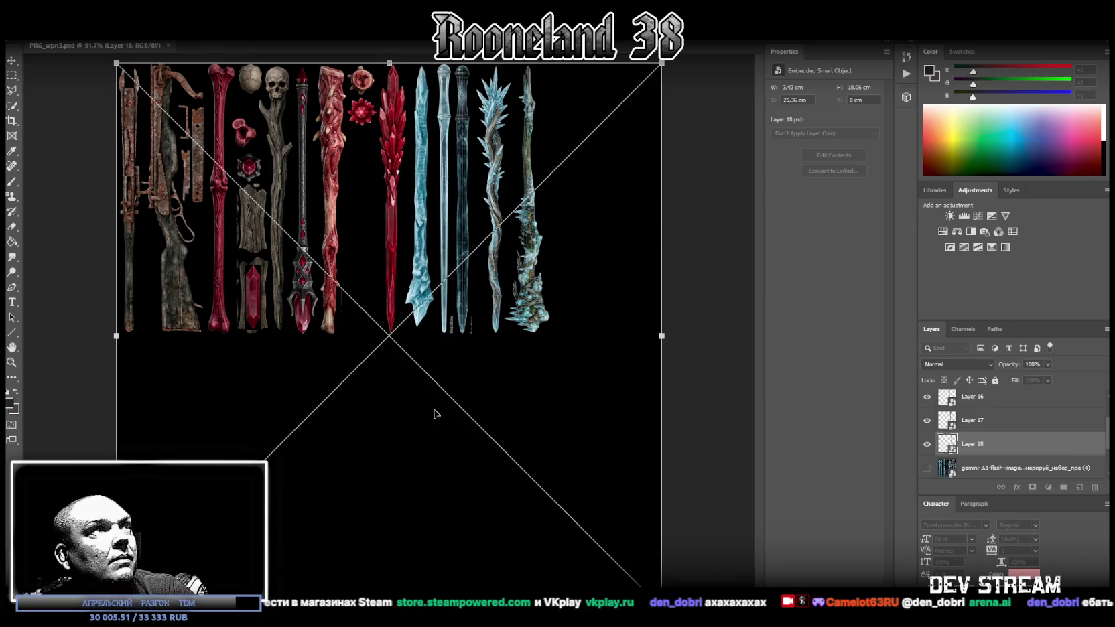
pyautogui.keyDown('shift'); pyautogui.moveTo(700, 108); pyautogui.dragTo(61, 119); pyautogui.keyUp('shift')
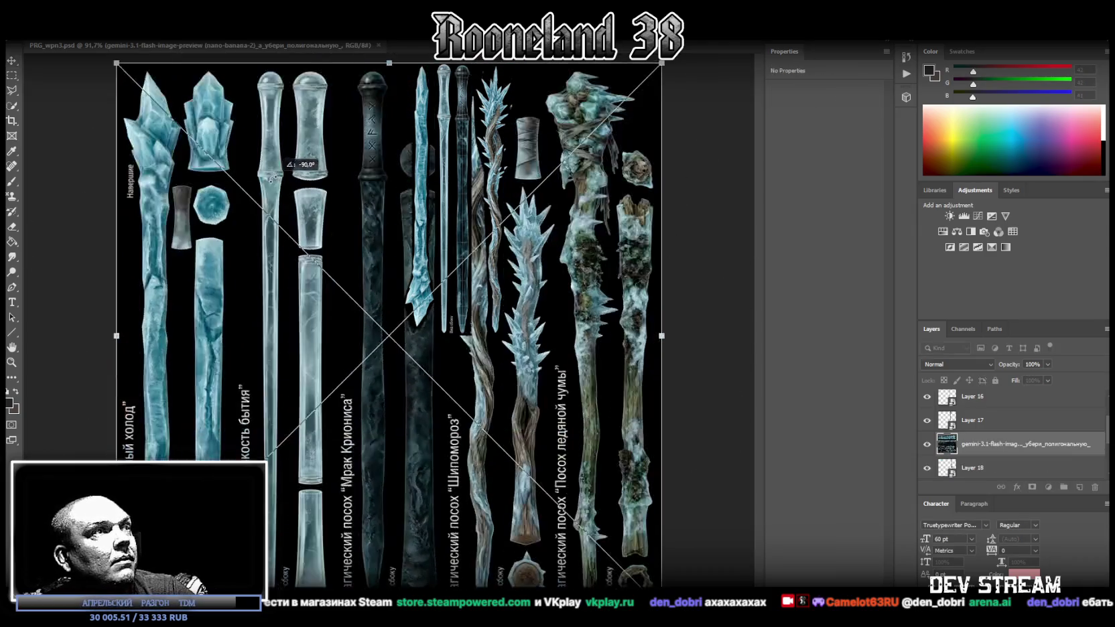
pyautogui.press('Return')
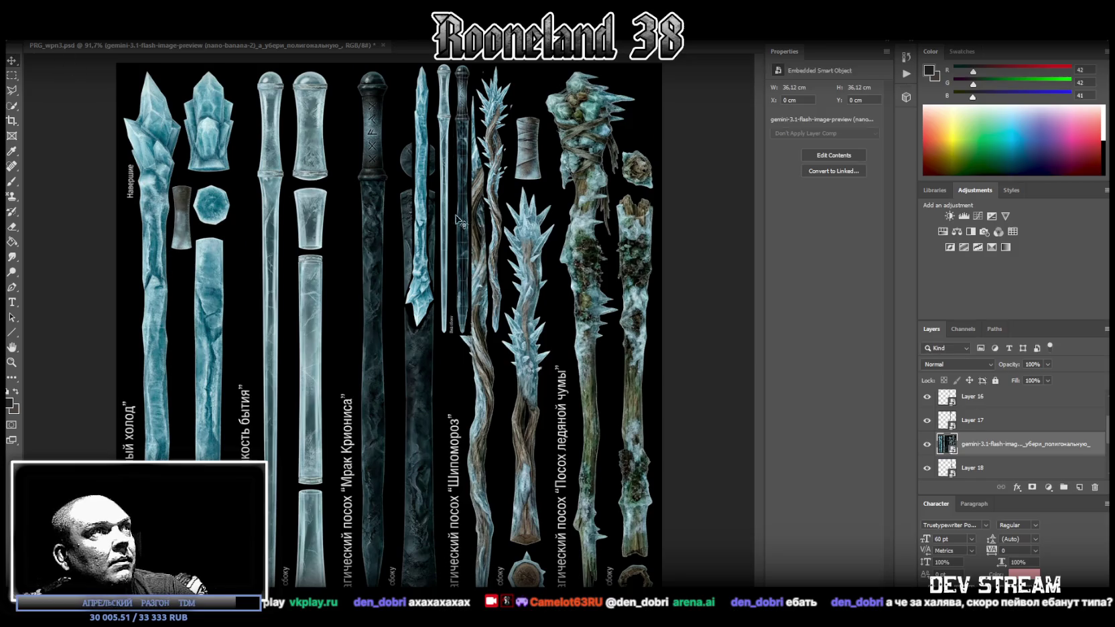
# Move the pasted layer in the stack and delete Layer 17 and Layer 18
pyautogui.moveTo(991, 439); pyautogui.dragTo(992, 395)
pyautogui.click(991, 401)
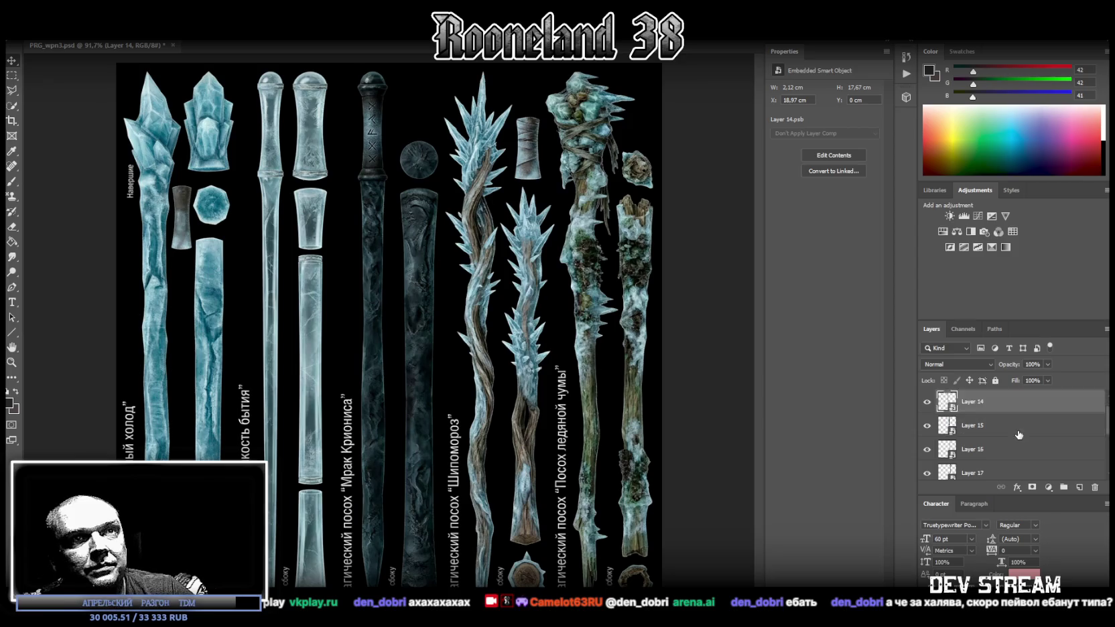
pyautogui.scroll(-2, 991, 416)
pyautogui.keyDown('shift'); pyautogui.click(990, 426); pyautogui.keyUp('shift')
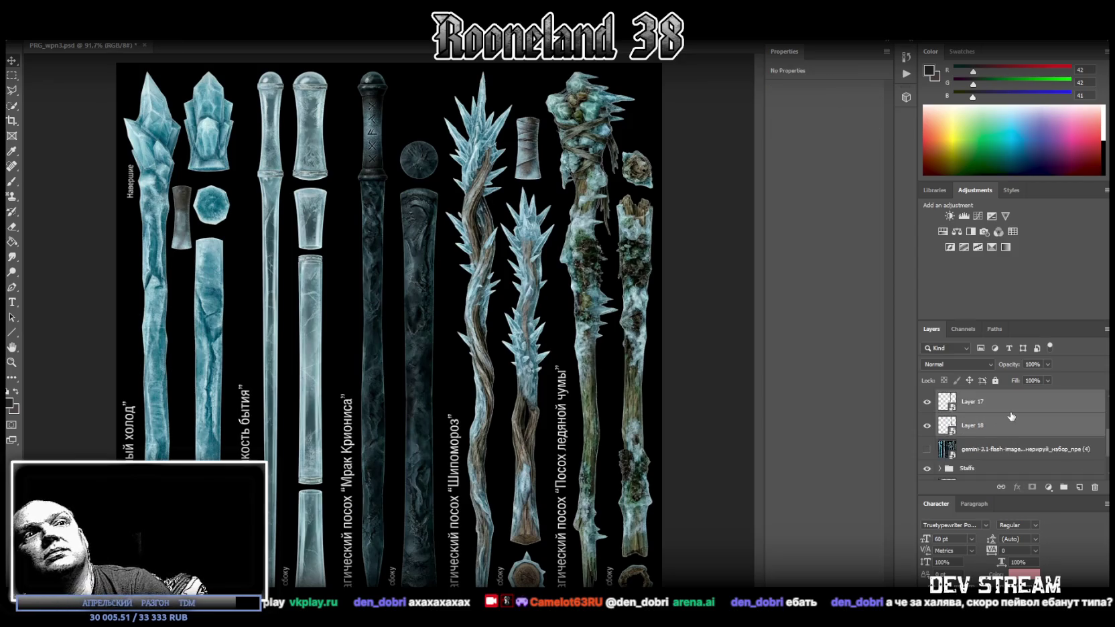
pyautogui.press('Delete')
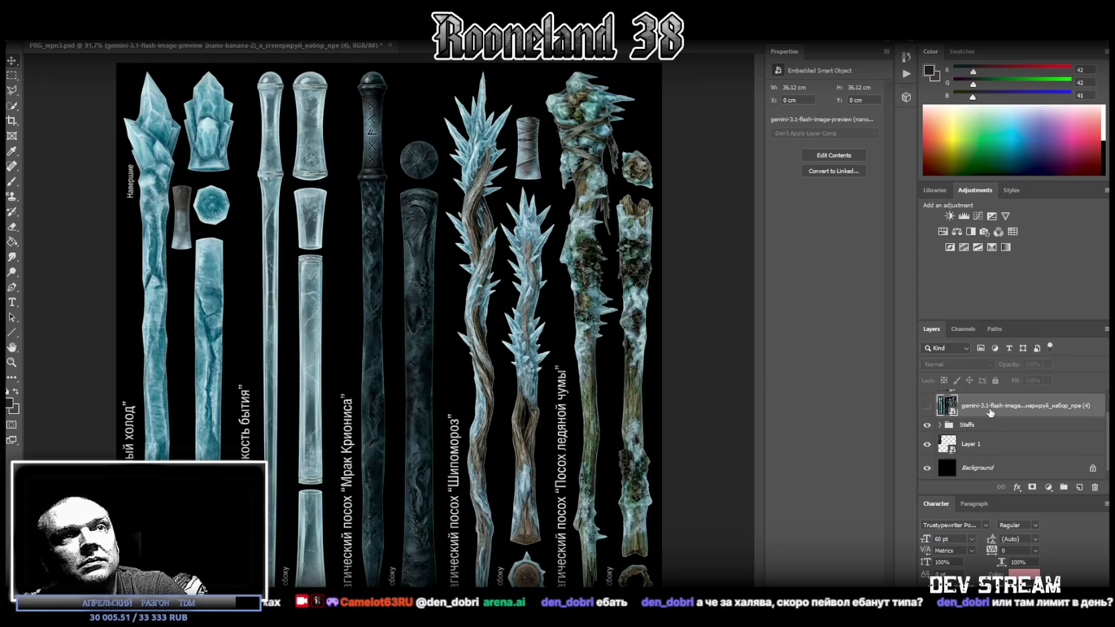
pyautogui.click(990, 418)
pyautogui.click(990, 405)
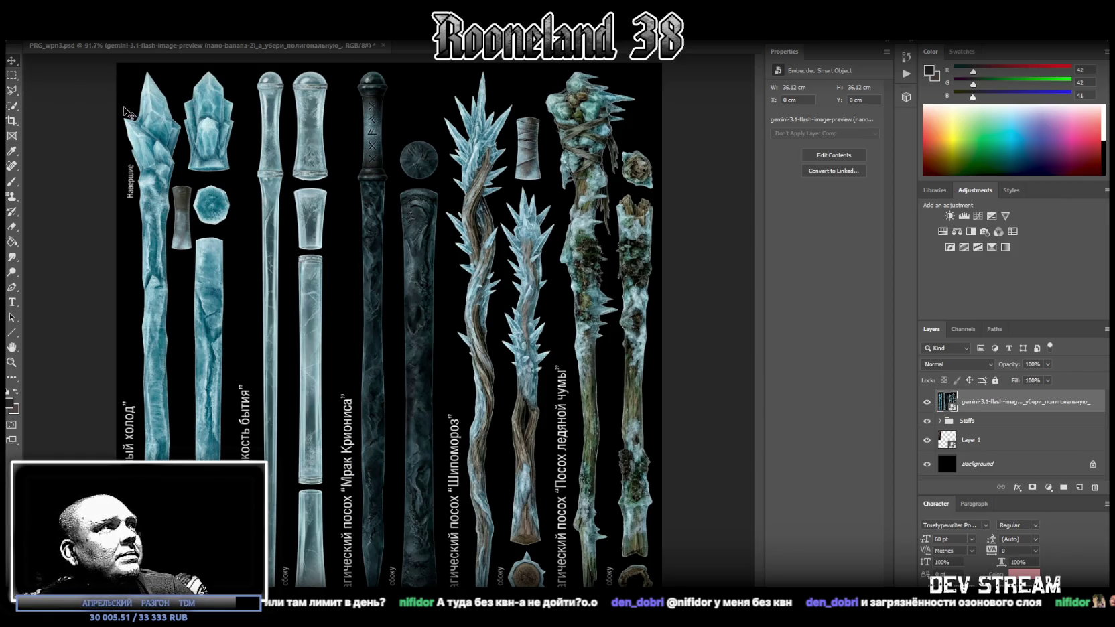
pyautogui.click(12, 91)
# Outline the left ice staff and copy it onto its own new layer
pyautogui.click(120, 112)
pyautogui.click(146, 66)
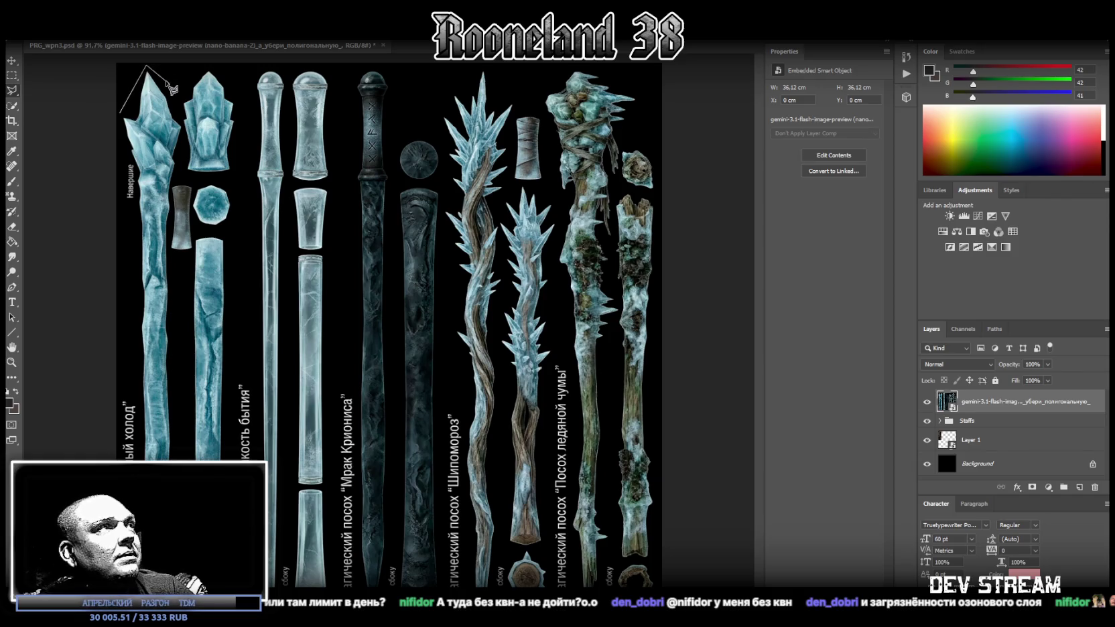
pyautogui.click(183, 126)
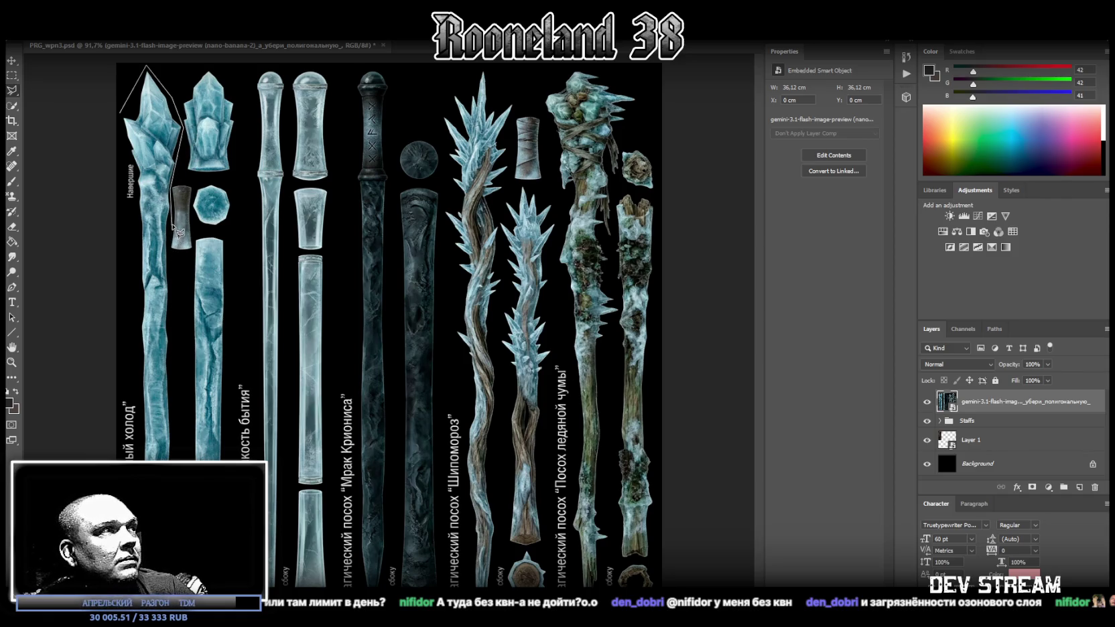
pyautogui.click(168, 250)
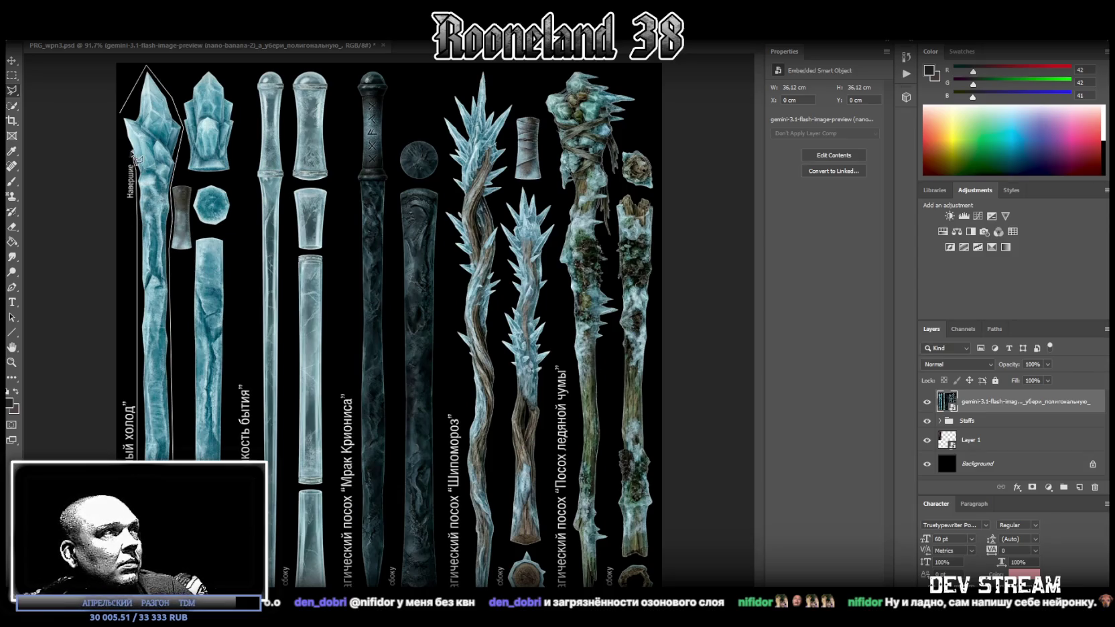
pyautogui.click(122, 118)
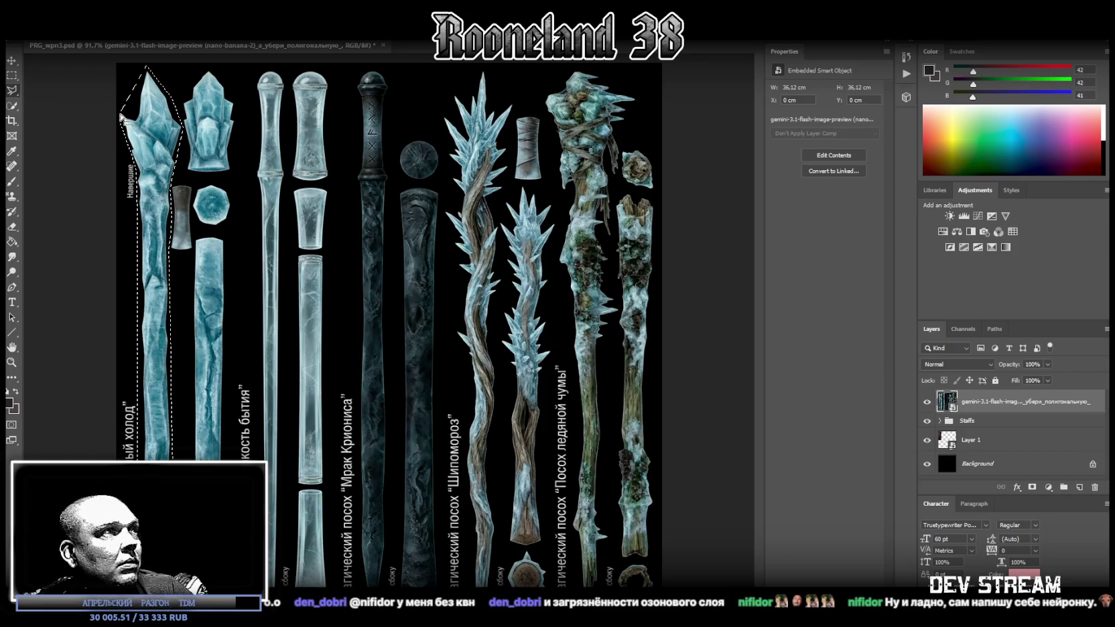
pyautogui.rightClick(144, 159)
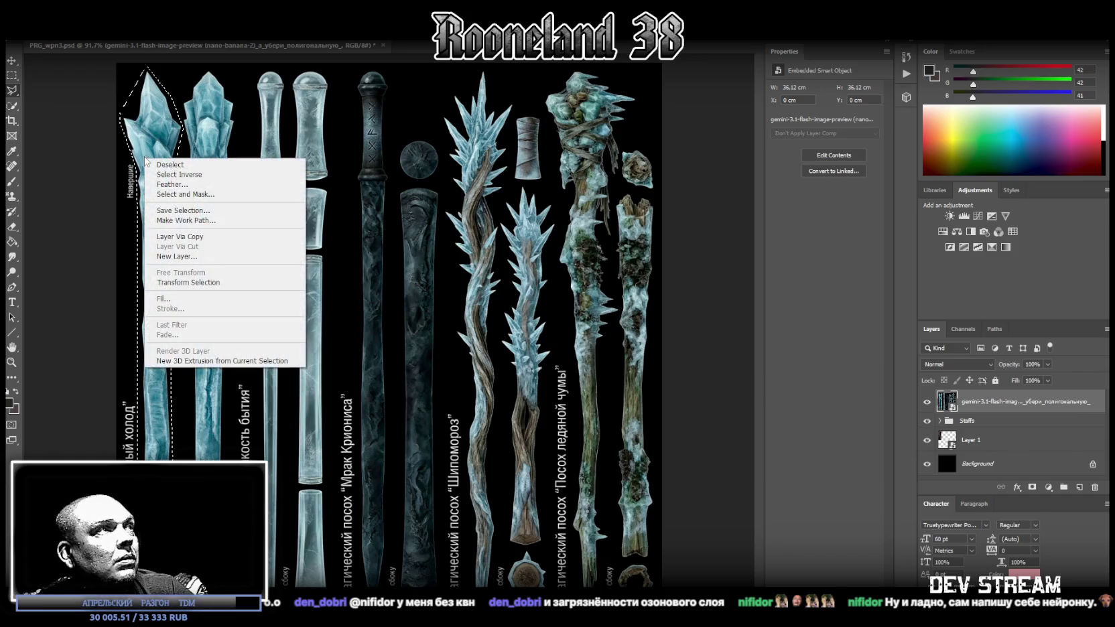
pyautogui.click(218, 237)
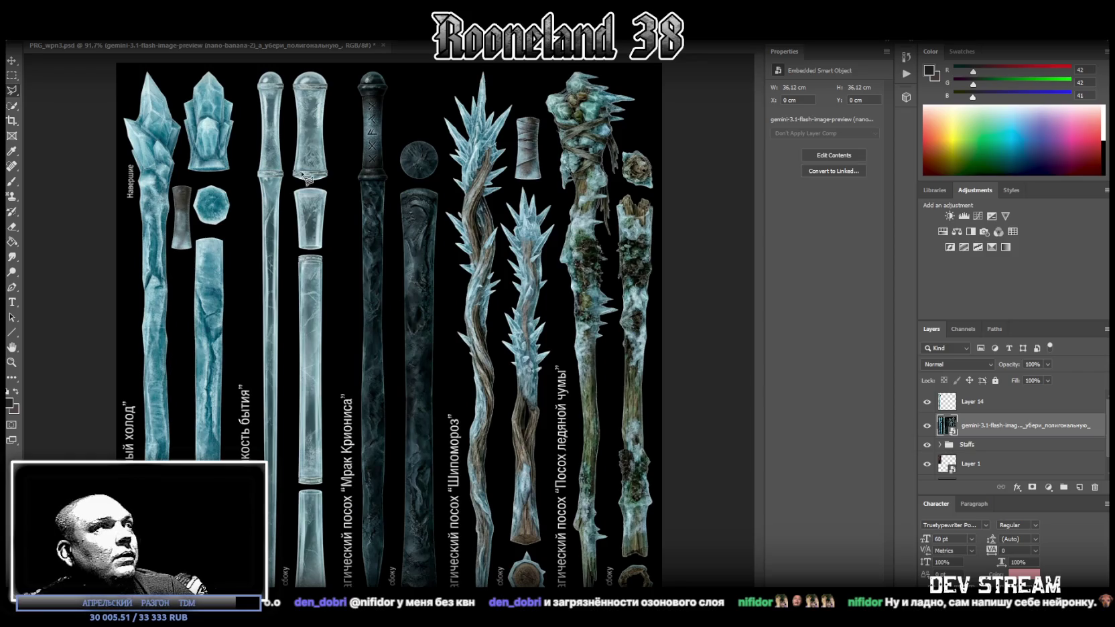
# Marquee the slim pale staff and copy it onto new Layer 15
pyautogui.click(12, 75)
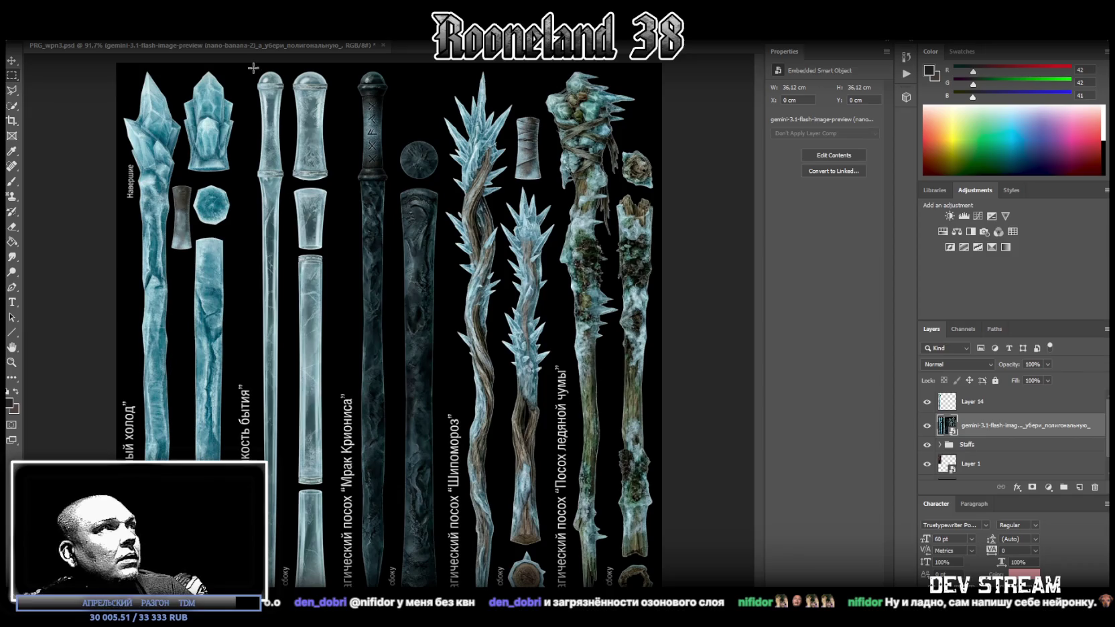
pyautogui.moveTo(248, 66)
pyautogui.mouseDown()
pyautogui.moveTo(284, 586)
pyautogui.moveTo(286, 578)
pyautogui.mouseUp()
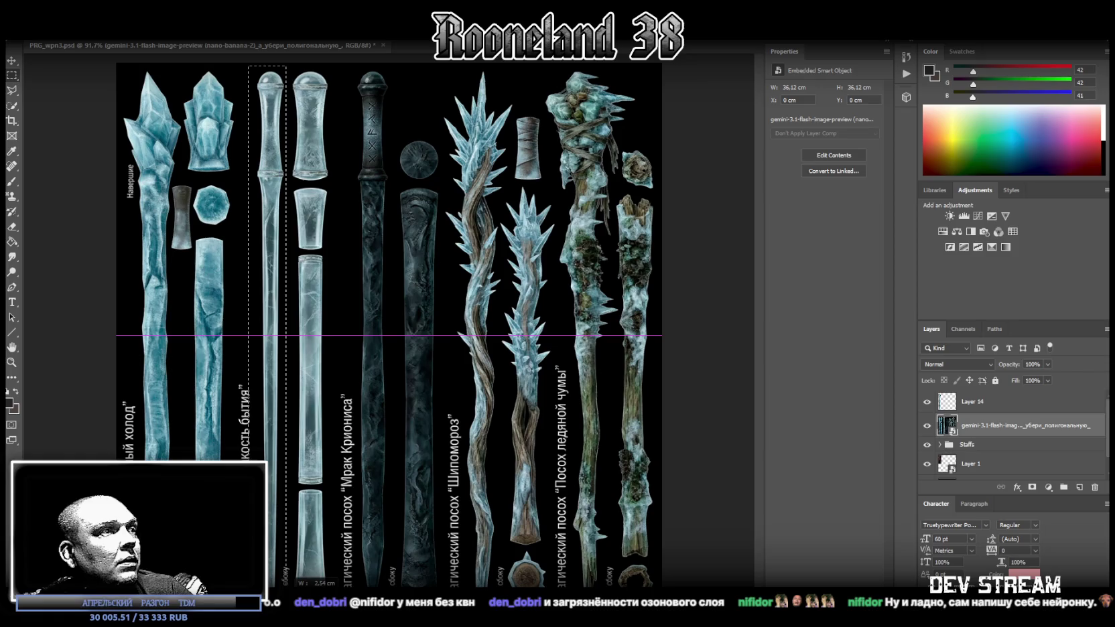
pyautogui.moveTo(229, 63)
pyautogui.keyDown('shift'); pyautogui.mouseDown()
pyautogui.moveTo(258, 560)
pyautogui.moveTo(248, 576)
pyautogui.mouseUp(); pyautogui.keyUp('shift')
pyautogui.moveTo(275, 577); pyautogui.dragTo(276, 577)
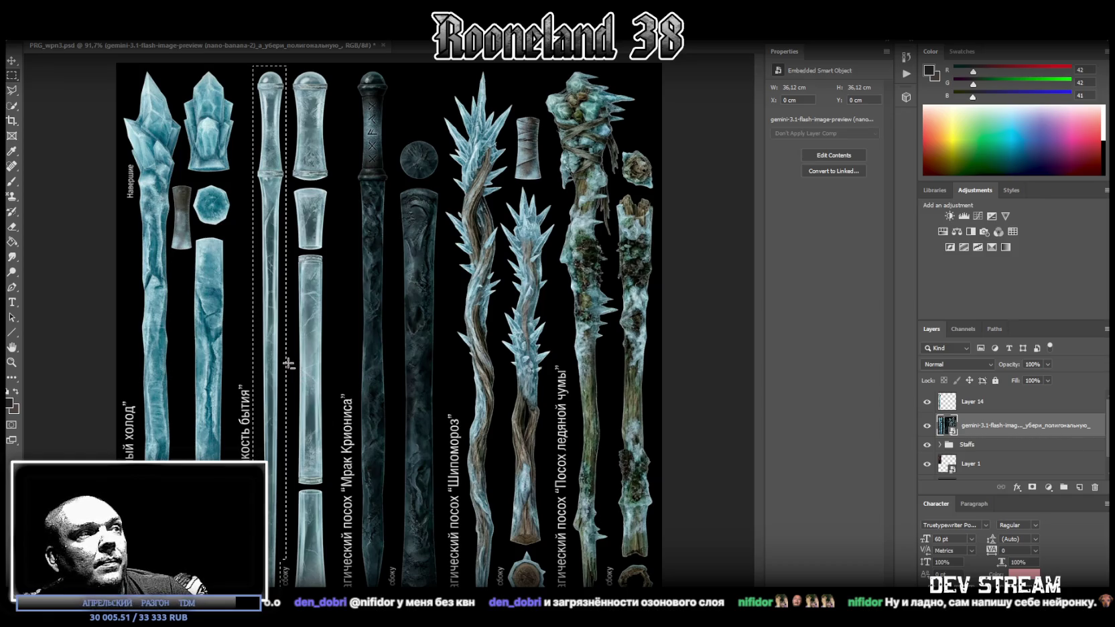
pyautogui.moveTo(215, 63); pyautogui.dragTo(251, 335)
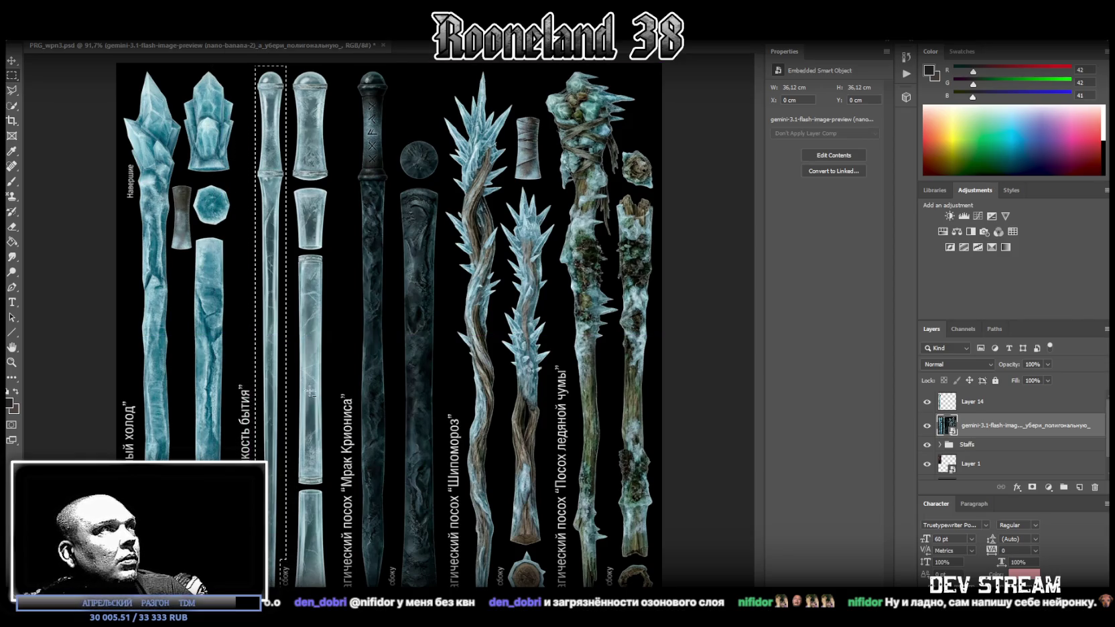
pyautogui.rightClick(282, 307)
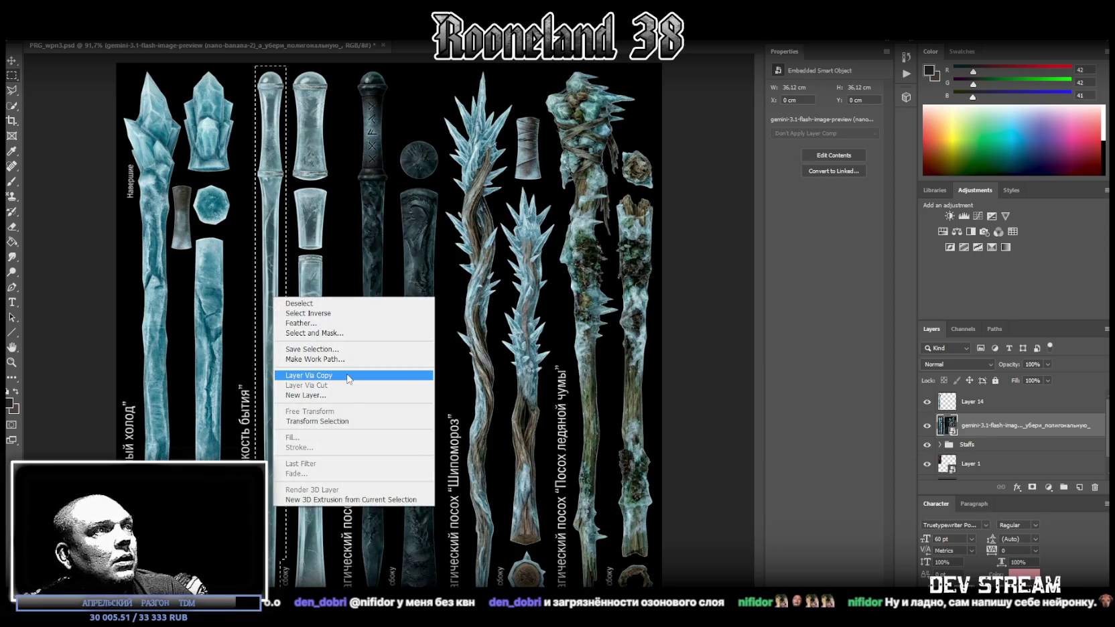
pyautogui.click(305, 375)
pyautogui.click(962, 451)
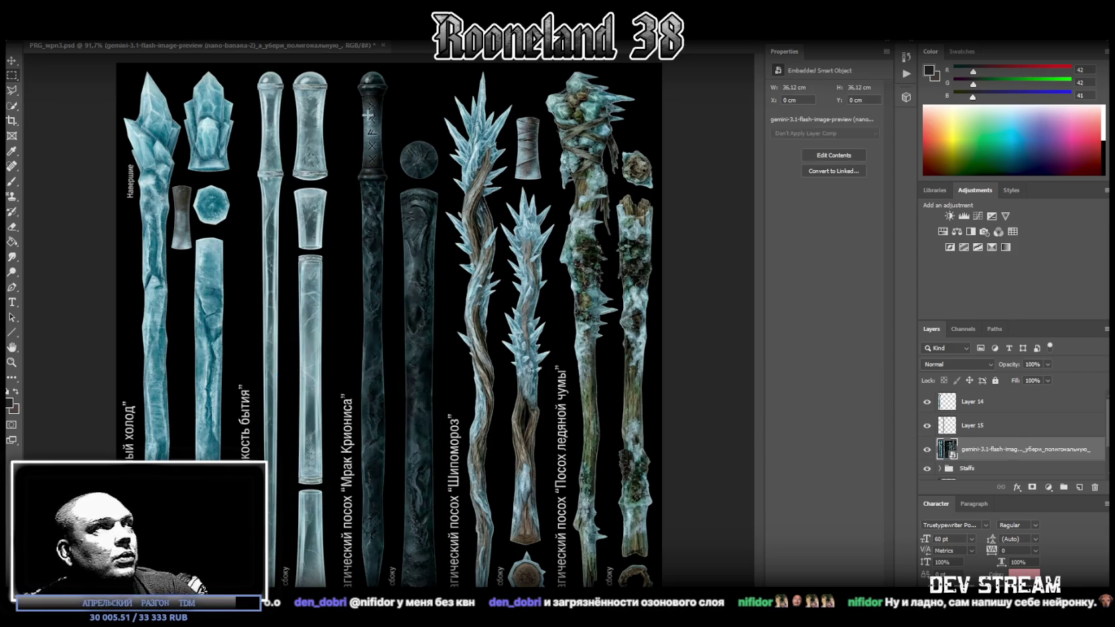
# Marquee the dark rune-headed staff and copy it onto new Layer 16
pyautogui.moveTo(352, 63); pyautogui.dragTo(389, 584)
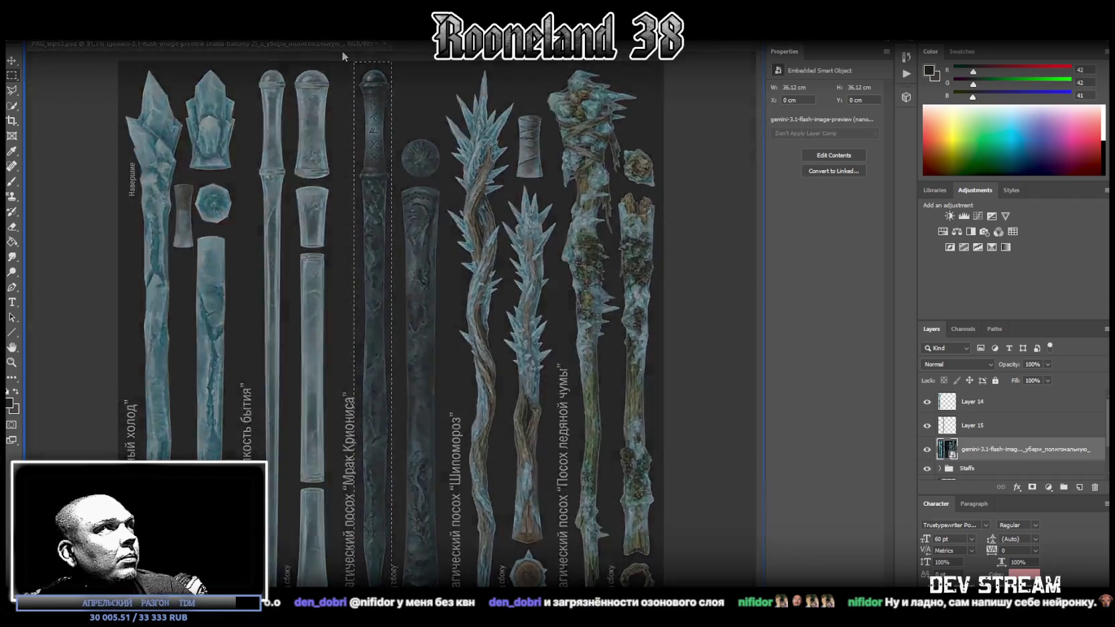
pyautogui.moveTo(350, 63); pyautogui.dragTo(418, 64)
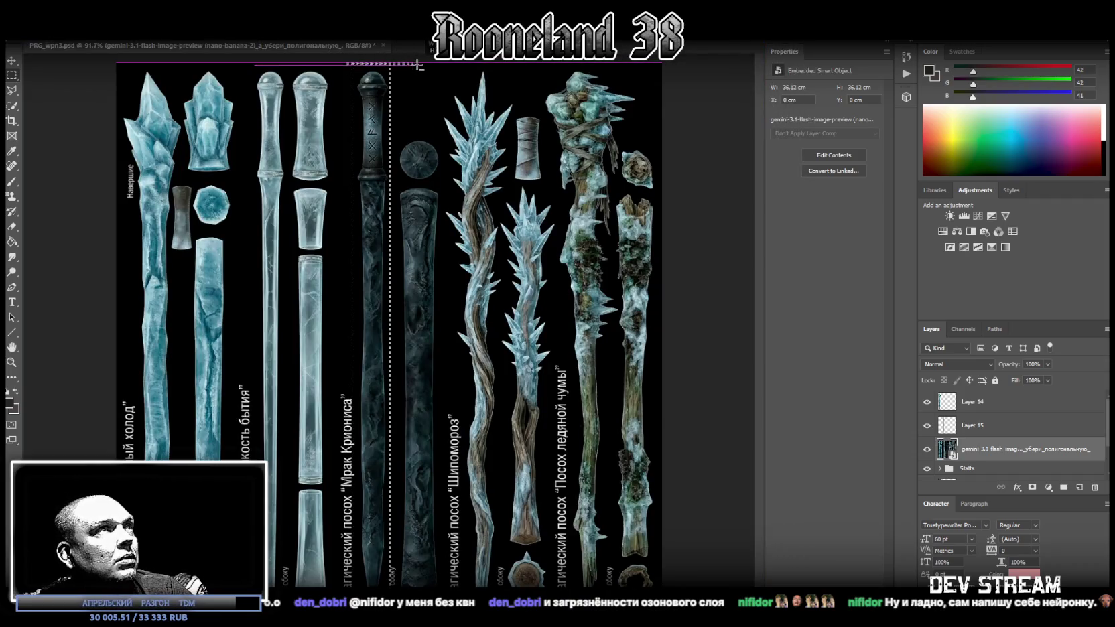
pyautogui.moveTo(326, 63)
pyautogui.keyDown('shift'); pyautogui.mouseDown()
pyautogui.moveTo(367, 568)
pyautogui.moveTo(353, 584)
pyautogui.mouseUp(); pyautogui.keyUp('shift')
pyautogui.hotkey('ctrl', 'z')
pyautogui.keyDown('shift'); pyautogui.moveTo(405, 521); pyautogui.dragTo(386, 565); pyautogui.keyUp('shift')
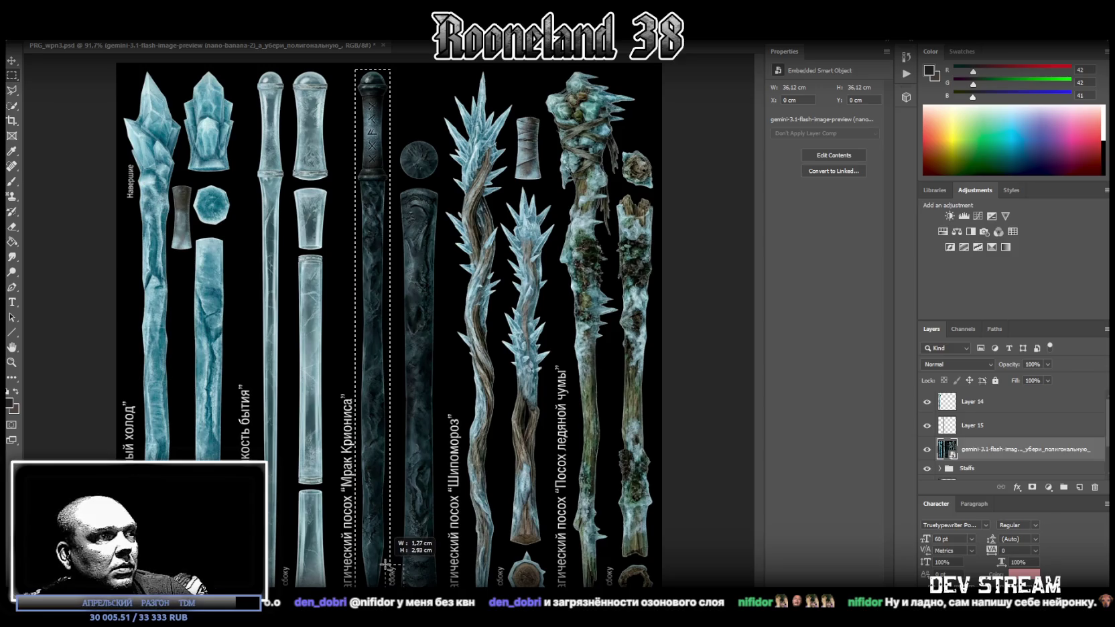
pyautogui.rightClick(388, 381)
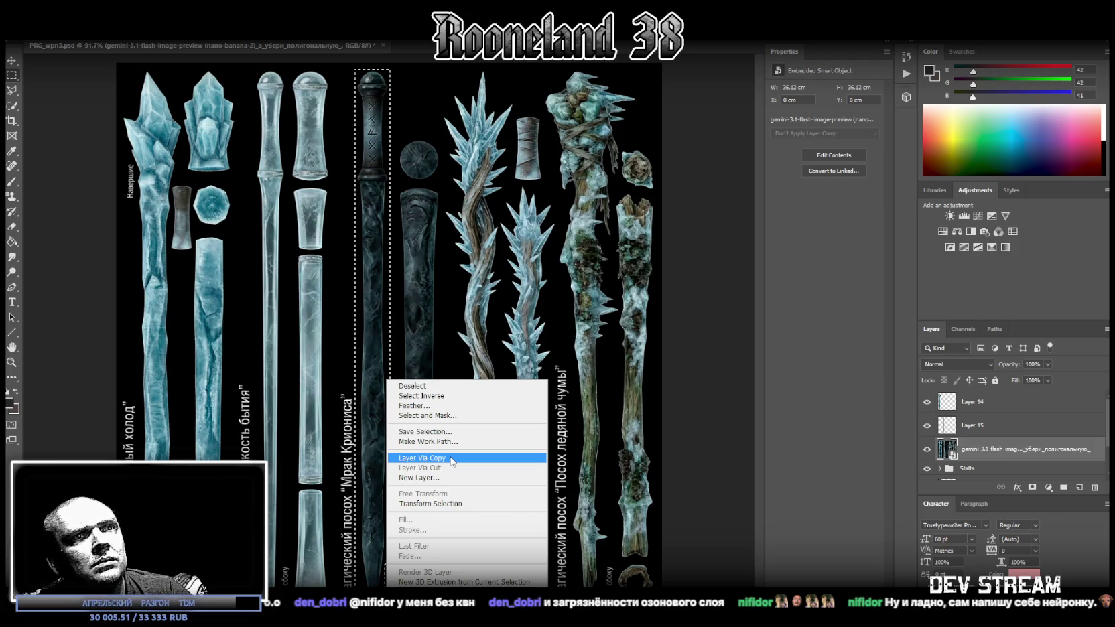
pyautogui.click(451, 459)
pyautogui.click(970, 471)
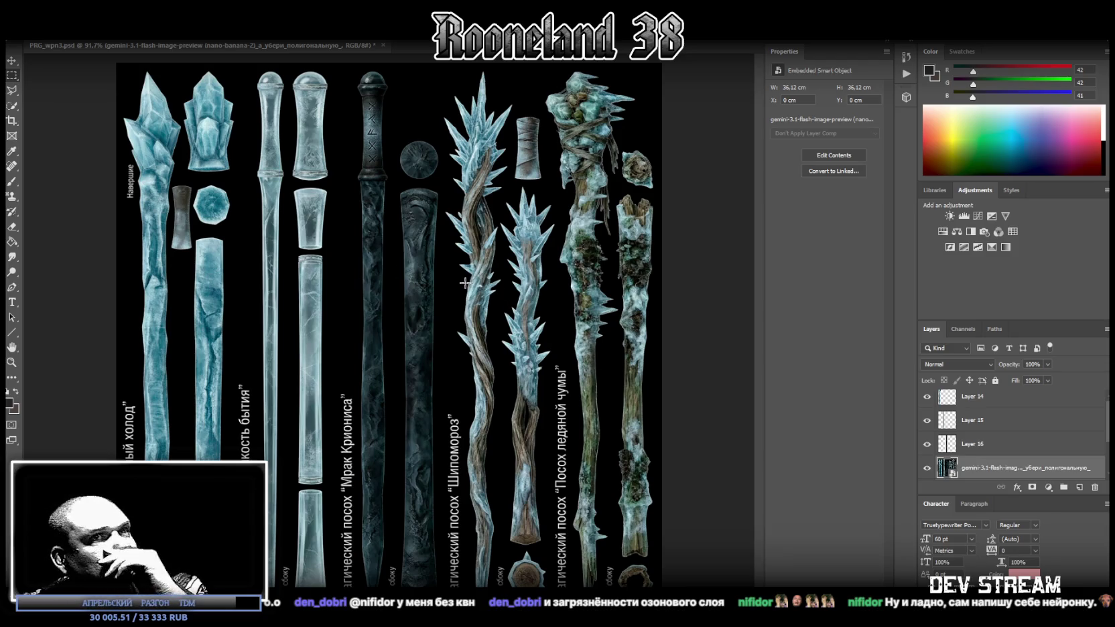
# Trace the spiky Шипомороз staff with the Polygonal Lasso and copy it onto Layer 17
pyautogui.press('l')
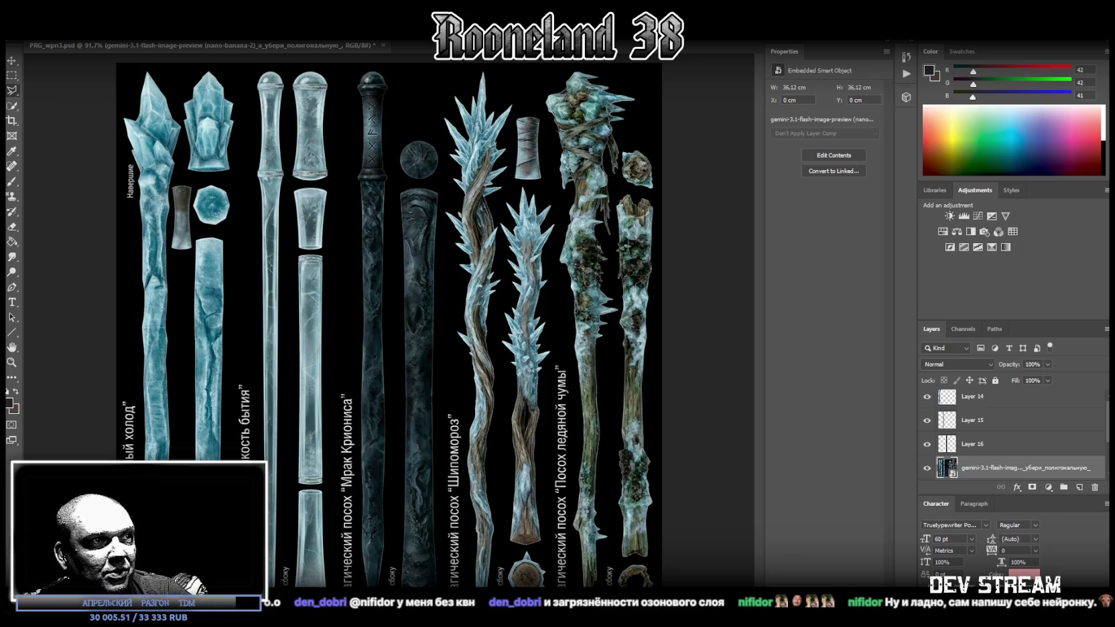
pyautogui.click(500, 584)
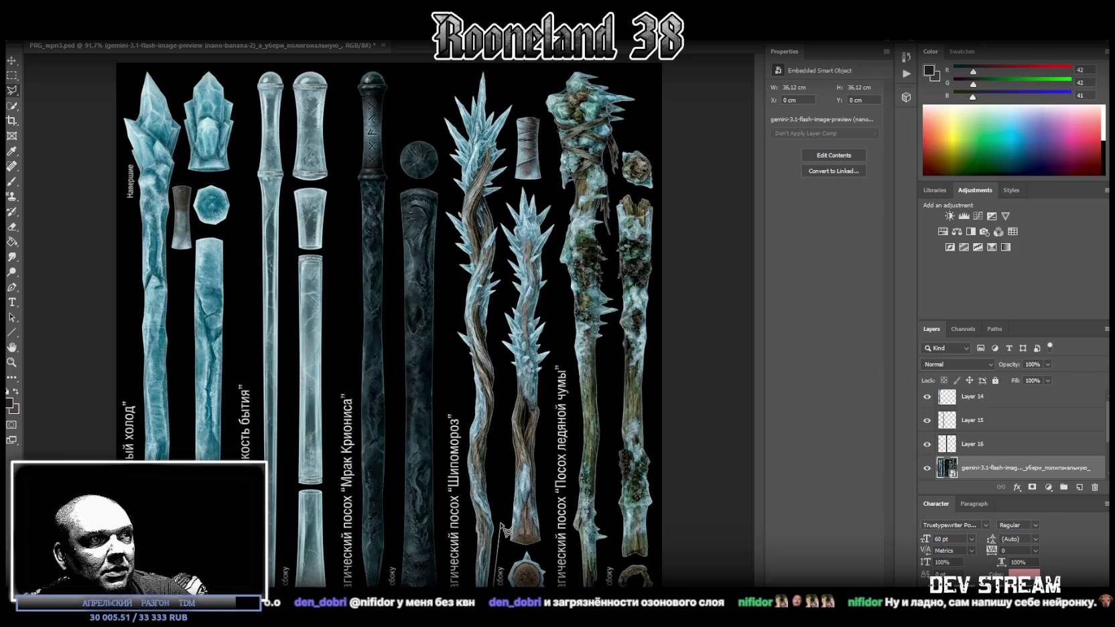
pyautogui.click(494, 462)
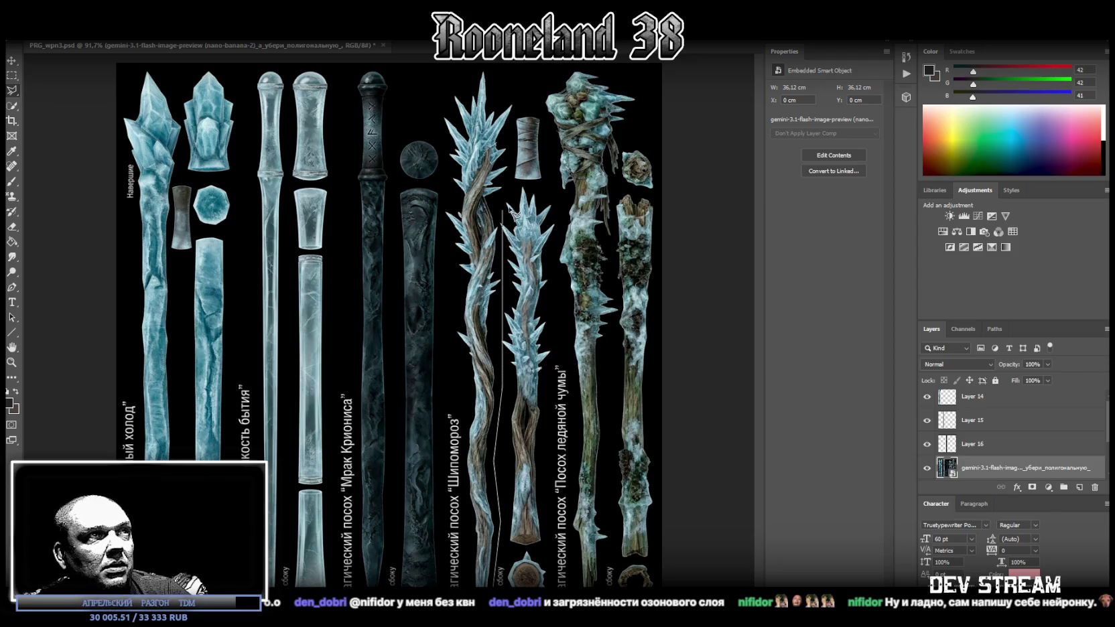
pyautogui.click(515, 174)
pyautogui.click(514, 97)
pyautogui.click(483, 66)
pyautogui.click(437, 107)
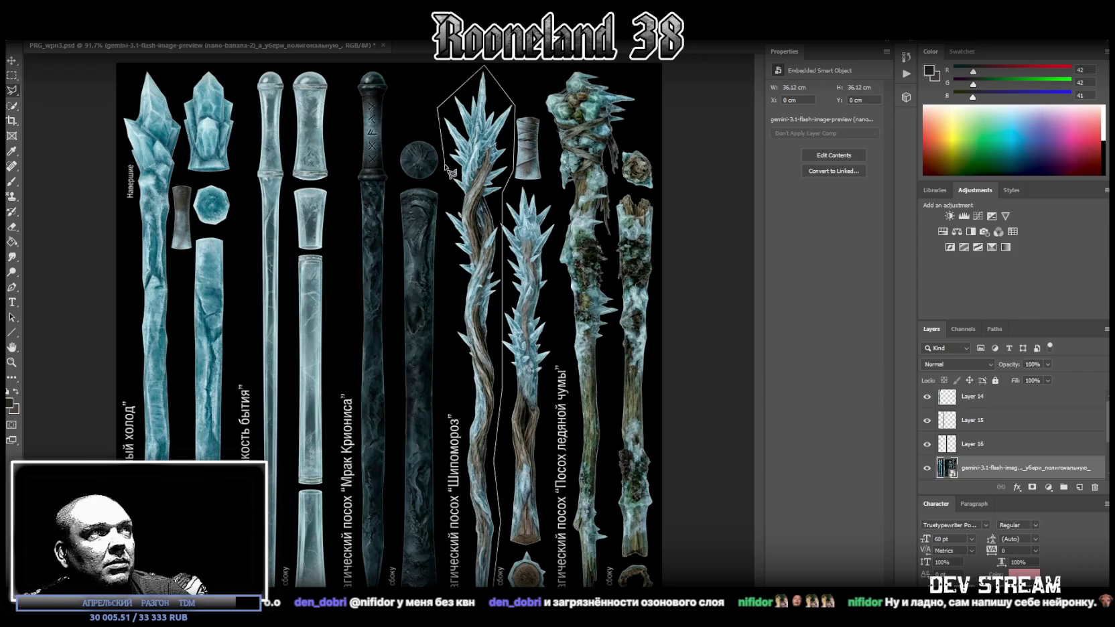
pyautogui.click(443, 217)
pyautogui.click(458, 284)
pyautogui.click(459, 342)
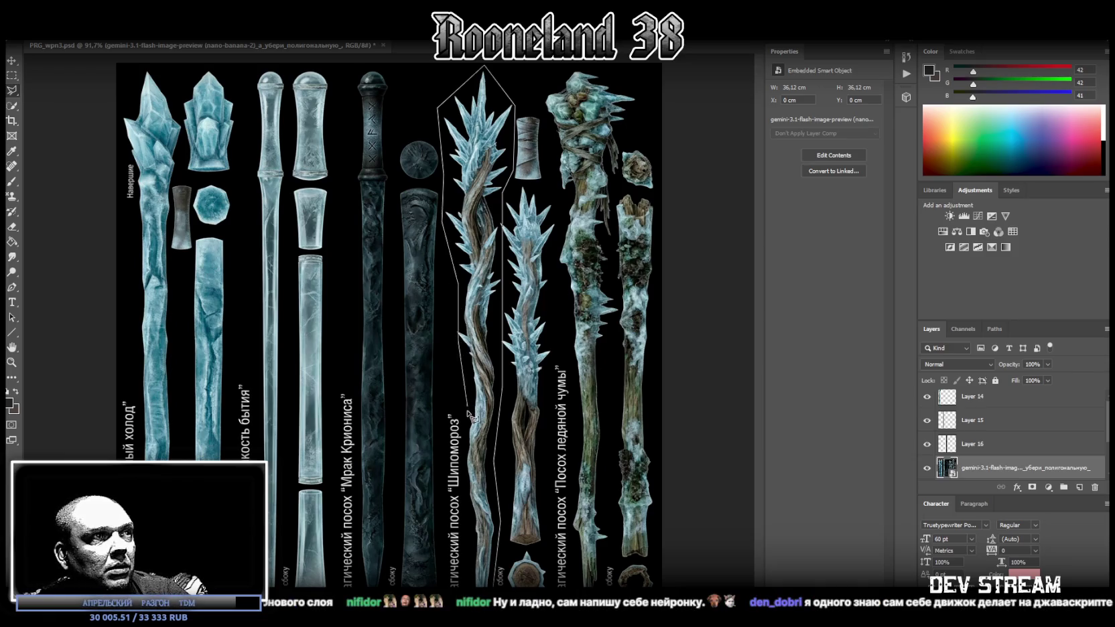
pyautogui.click(471, 444)
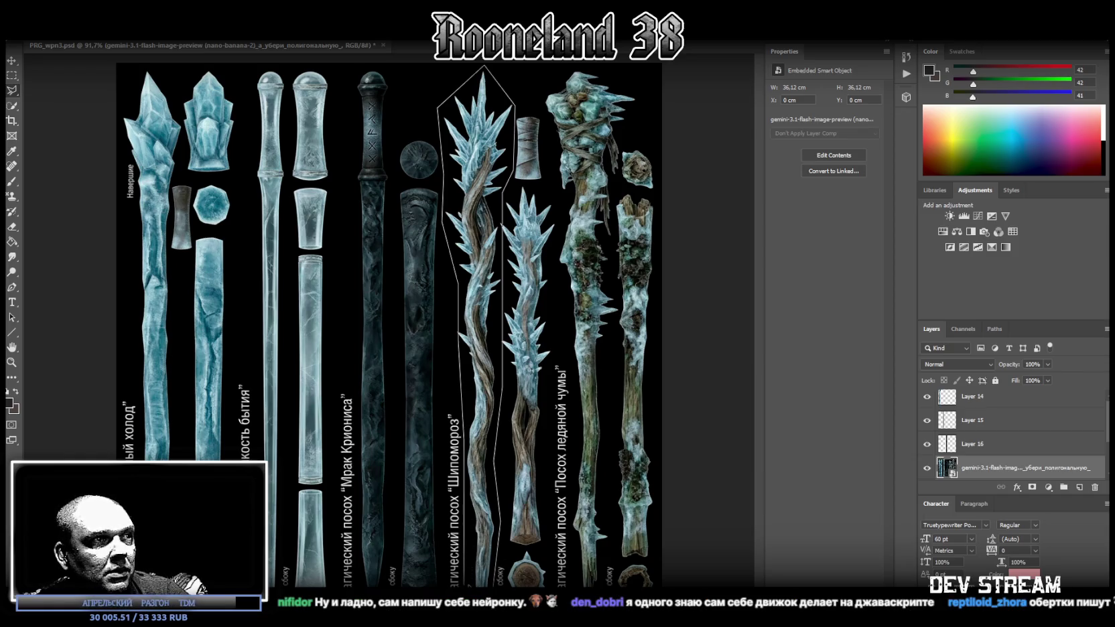
pyautogui.doubleClick(463, 583)
pyautogui.rightClick(477, 285)
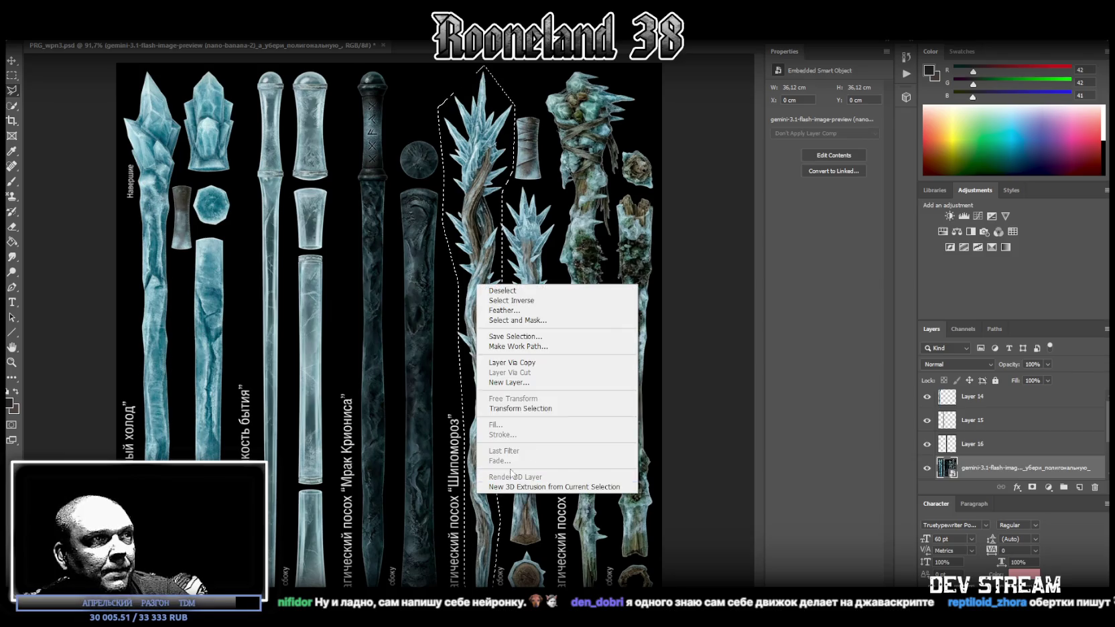
pyautogui.click(525, 362)
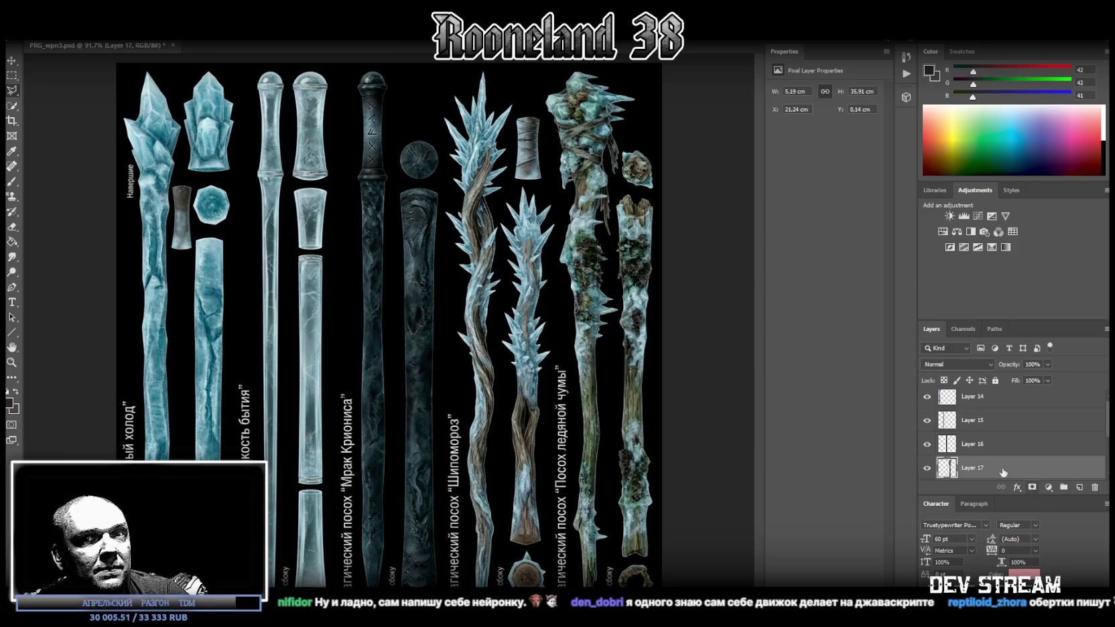
pyautogui.scroll(-1, 996, 449)
# Lasso the mossy staff from the source sheet onto Layer 18, then hide the sheet
pyautogui.click(988, 450)
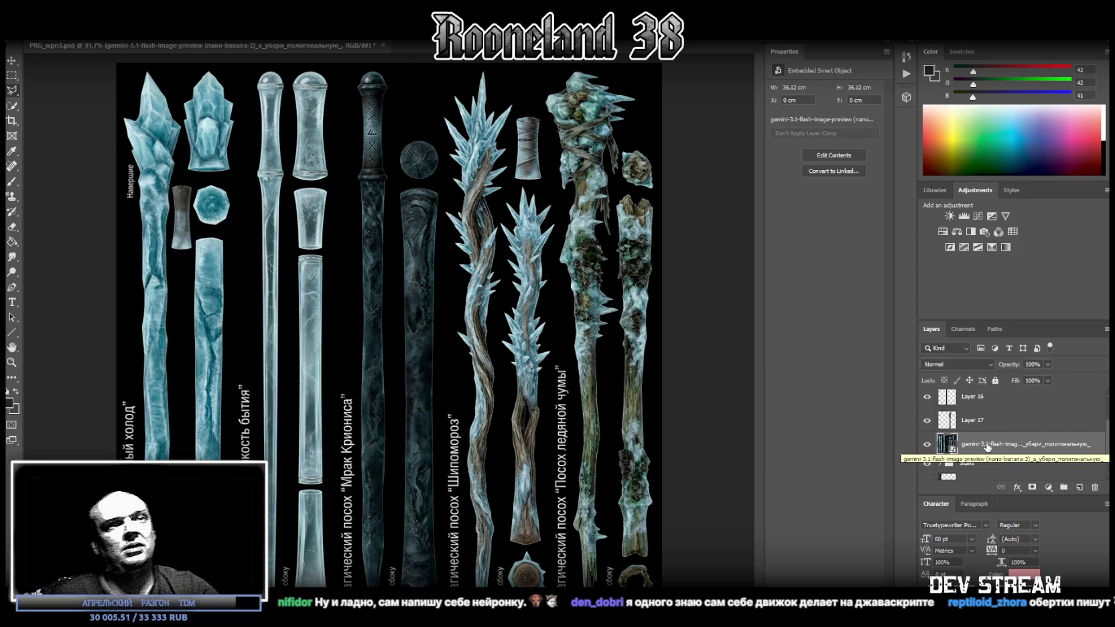
pyautogui.click(542, 95)
pyautogui.click(577, 68)
pyautogui.click(645, 99)
pyautogui.click(615, 167)
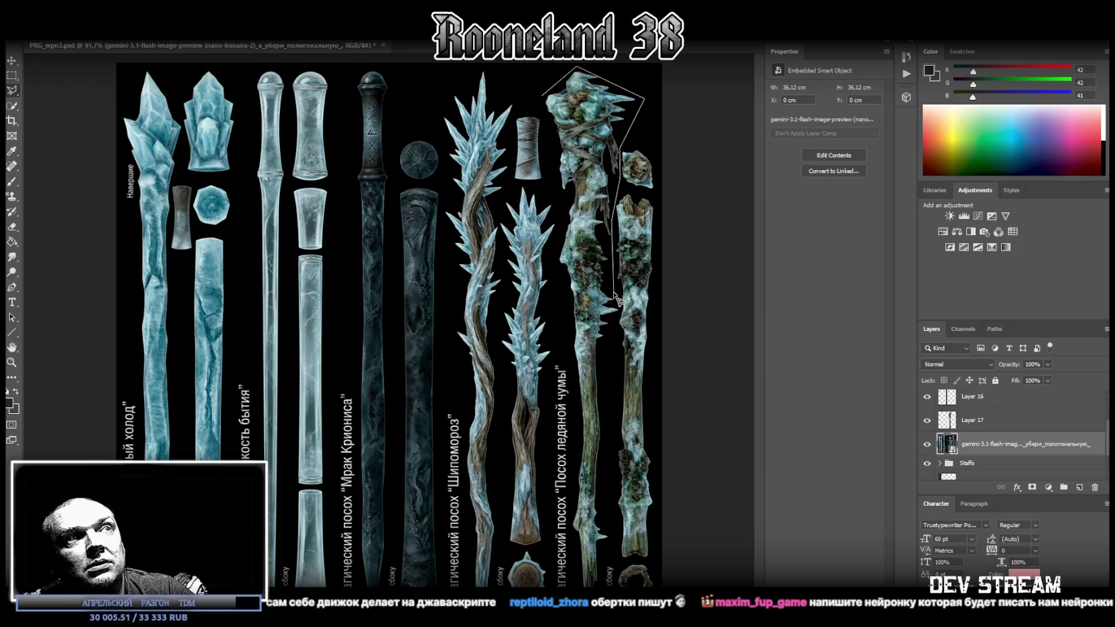
pyautogui.click(609, 347)
pyautogui.click(607, 516)
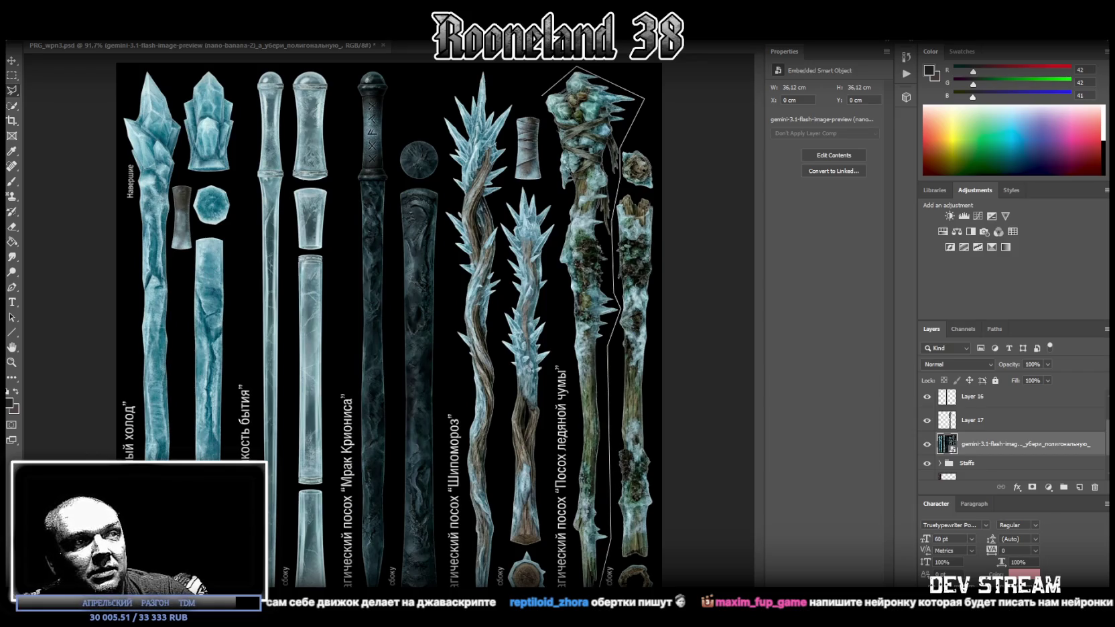
pyautogui.click(574, 530)
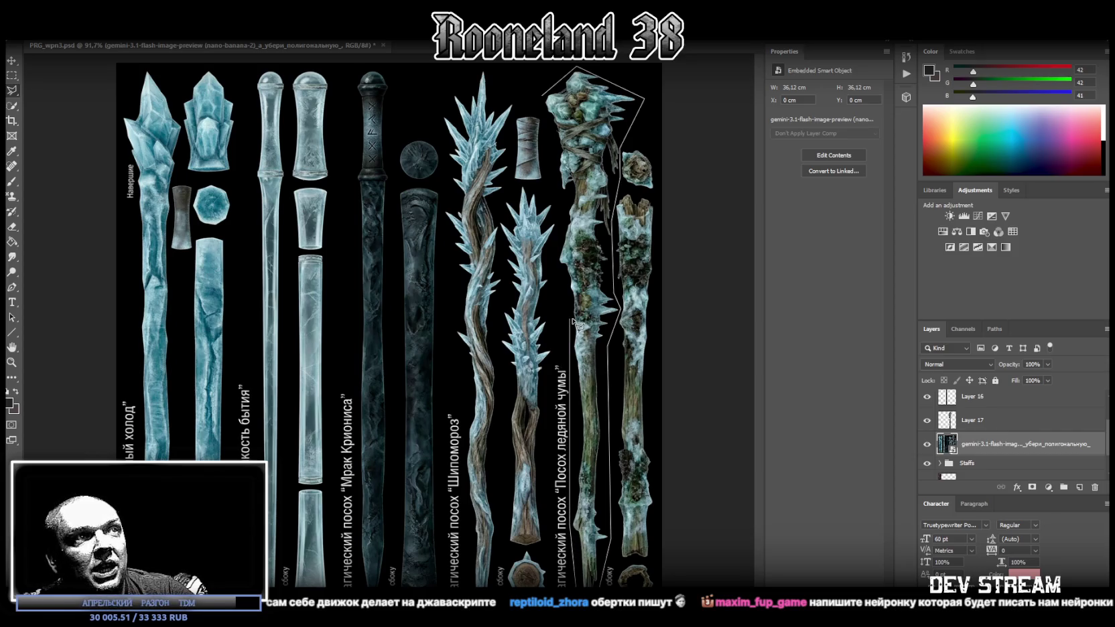
pyautogui.click(573, 325)
pyautogui.click(553, 256)
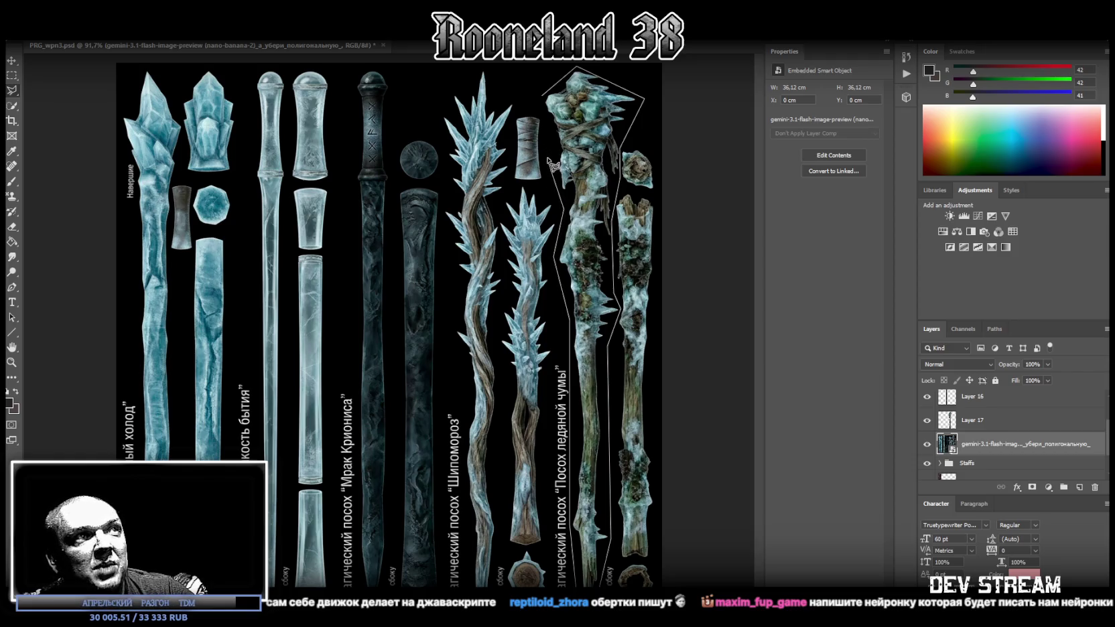
pyautogui.click(542, 99)
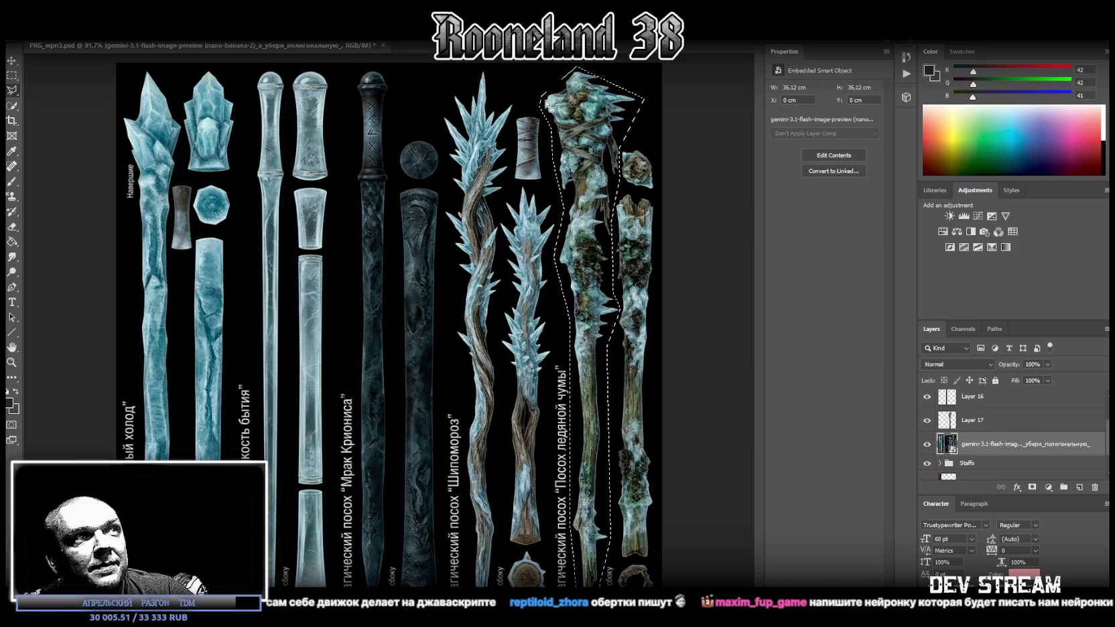
pyautogui.rightClick(596, 153)
pyautogui.click(629, 230)
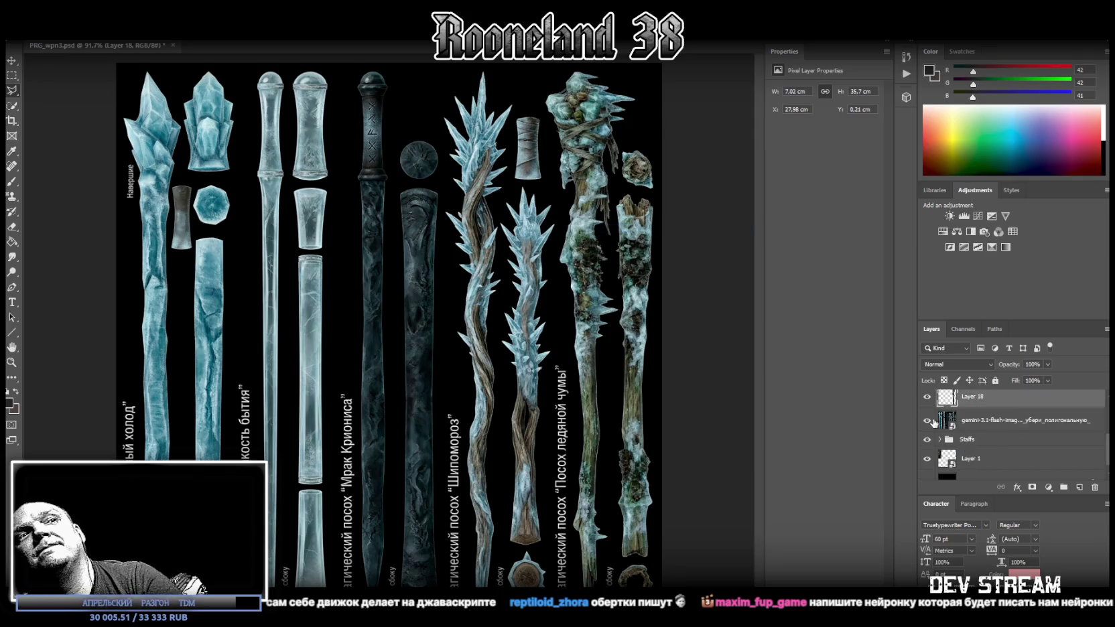
pyautogui.moveTo(933, 422); pyautogui.dragTo(989, 413)
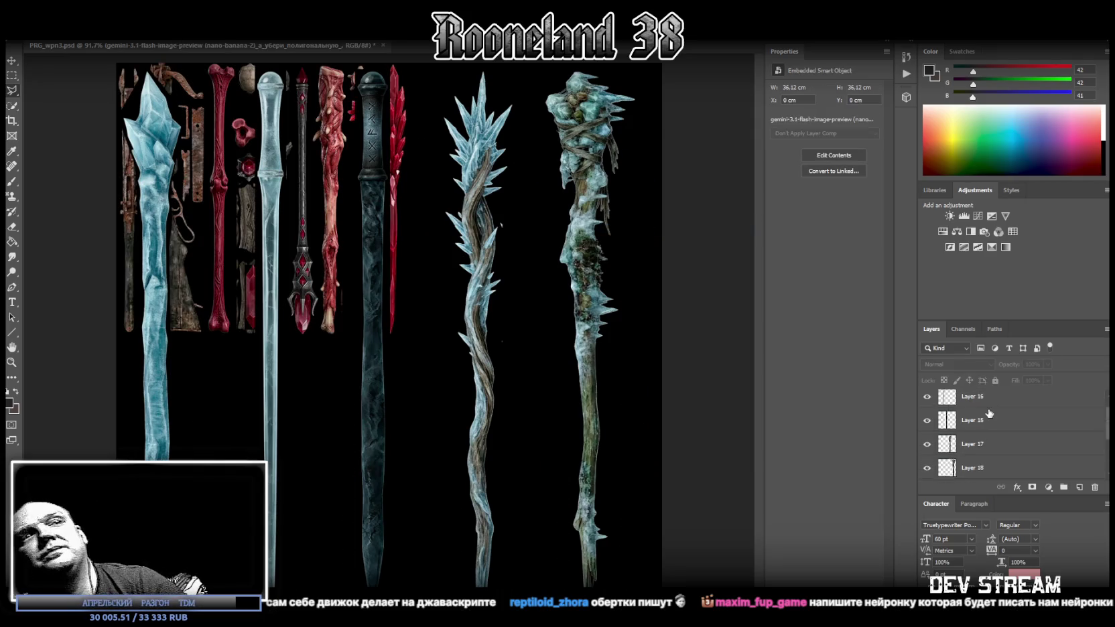
# Convert Layers 14 through 18 into smart objects
pyautogui.rightClick(984, 403)
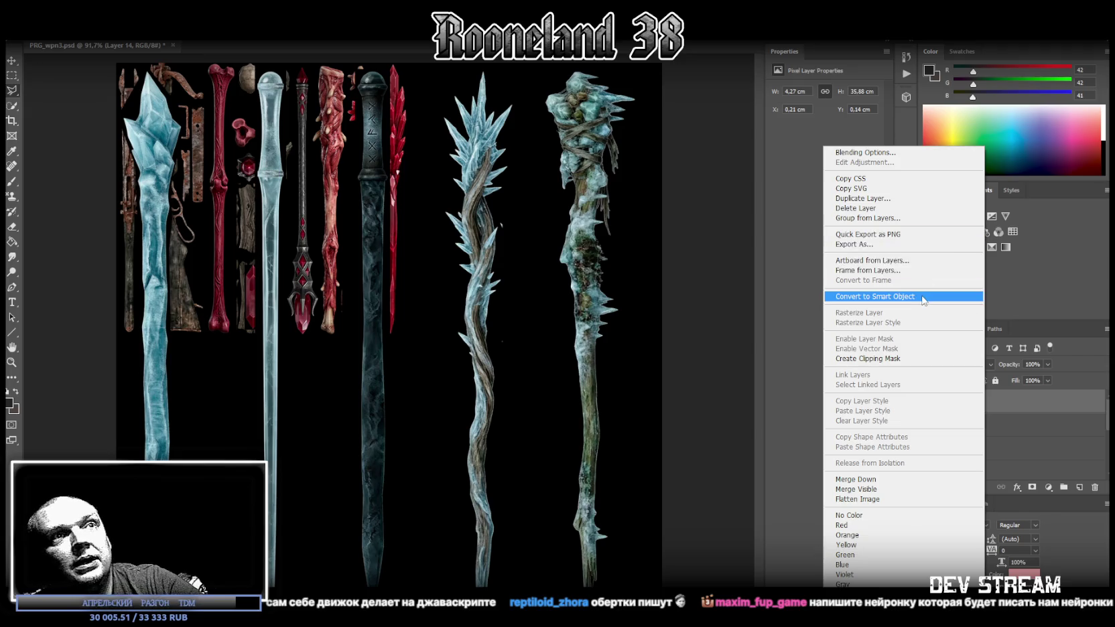
pyautogui.click(923, 300)
pyautogui.rightClick(998, 423)
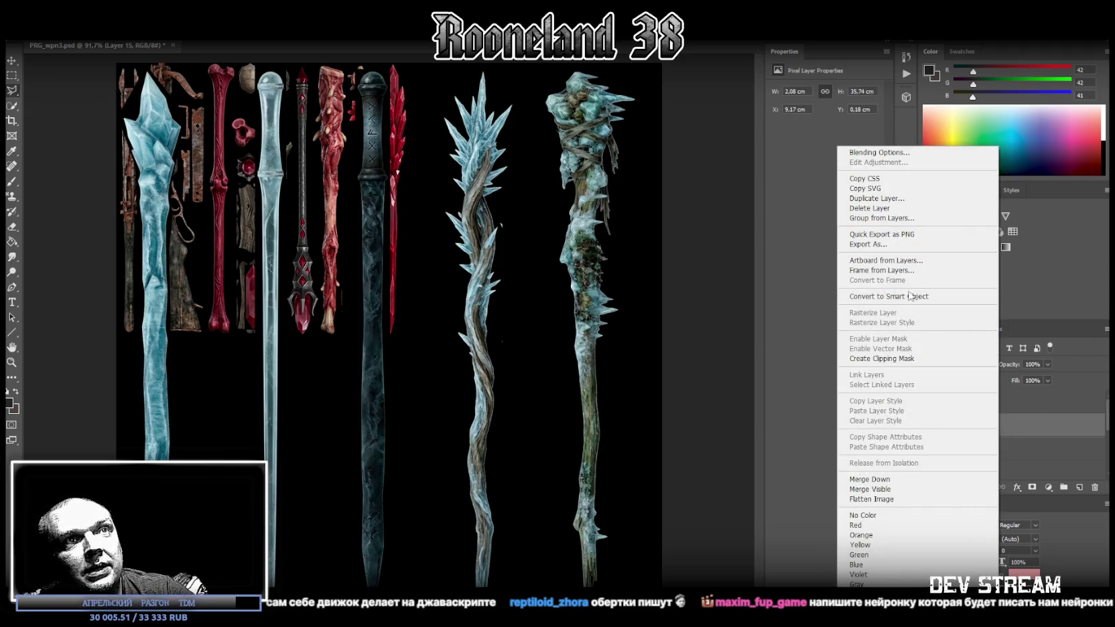
pyautogui.click(910, 296)
pyautogui.rightClick(983, 448)
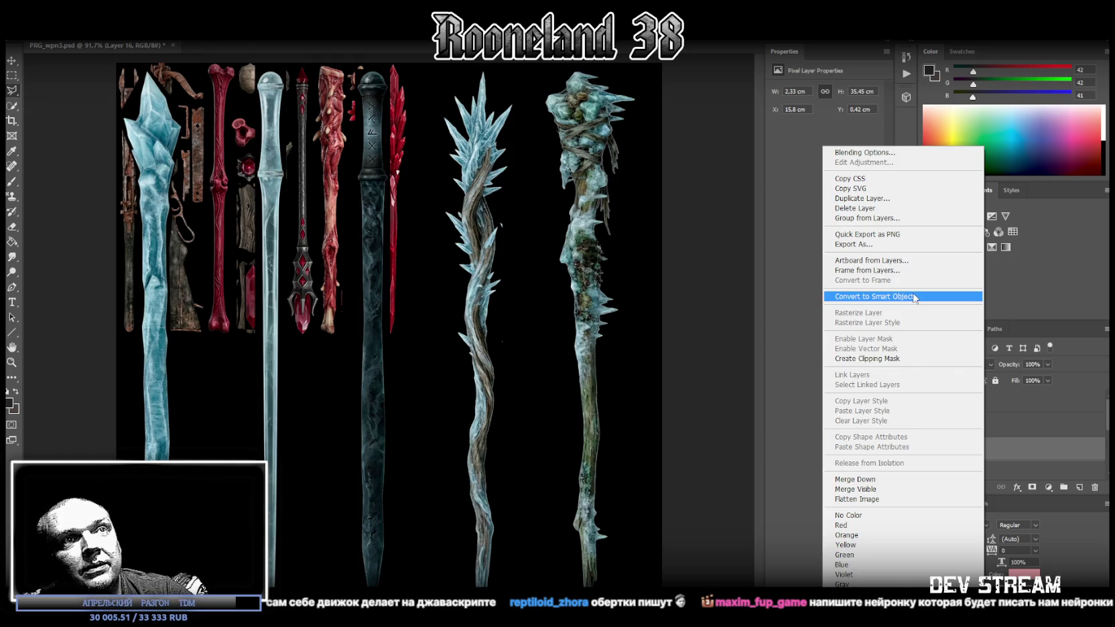
pyautogui.click(914, 297)
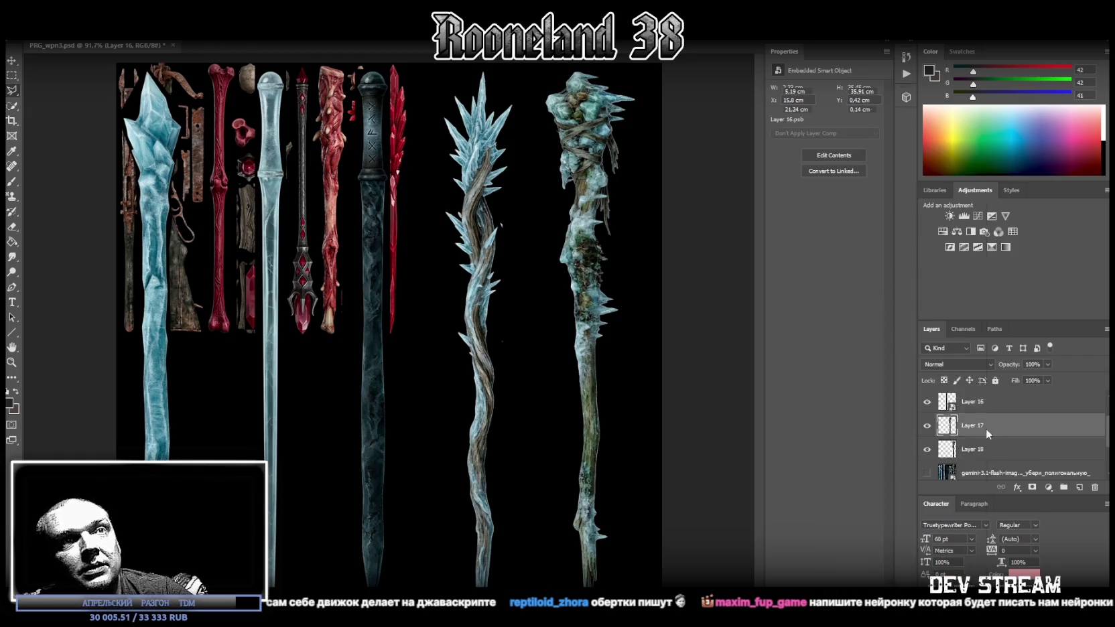
pyautogui.rightClick(986, 433)
pyautogui.click(898, 296)
pyautogui.rightClick(984, 449)
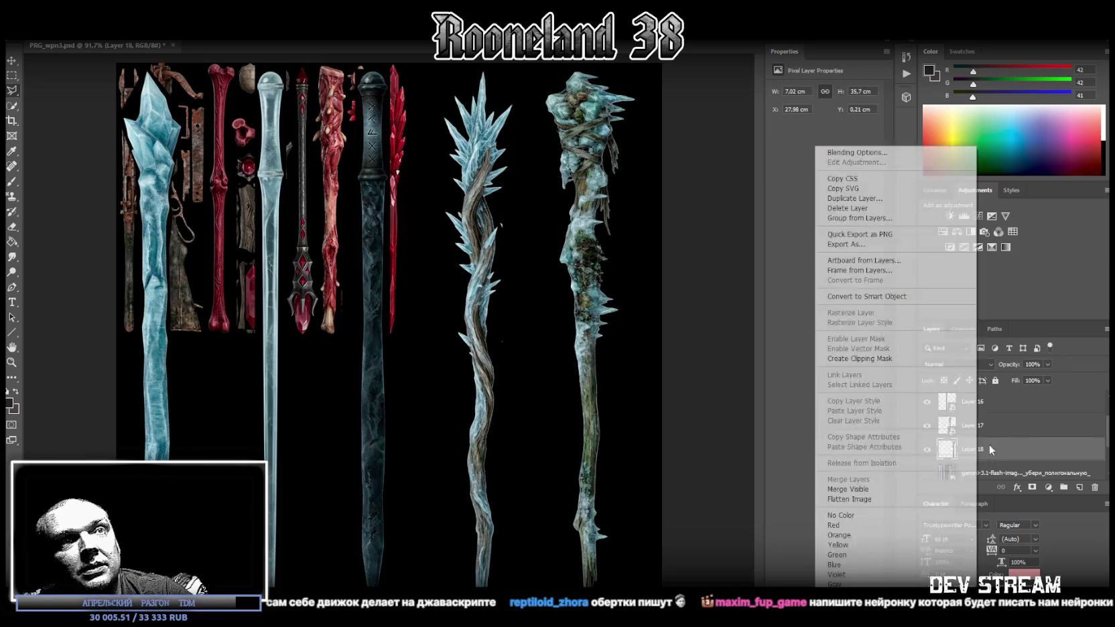
pyautogui.click(865, 296)
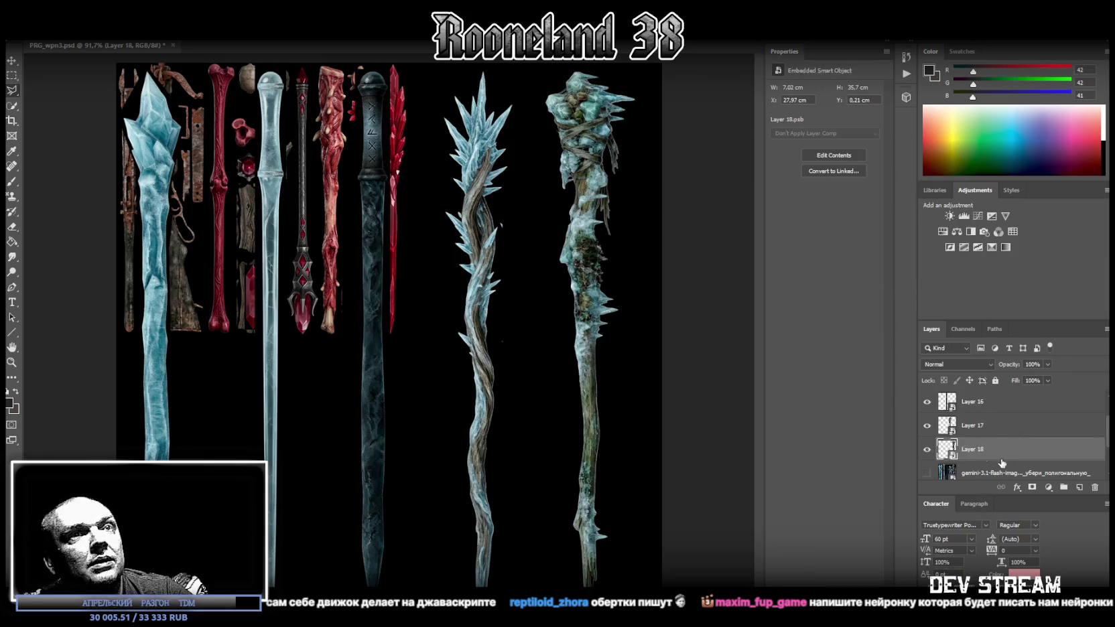
# Start a free transform on Layer 14, the blue ice sword
pyautogui.scroll(2, 1006, 430)
pyautogui.click(998, 410)
pyautogui.hotkey('ctrl', 't')
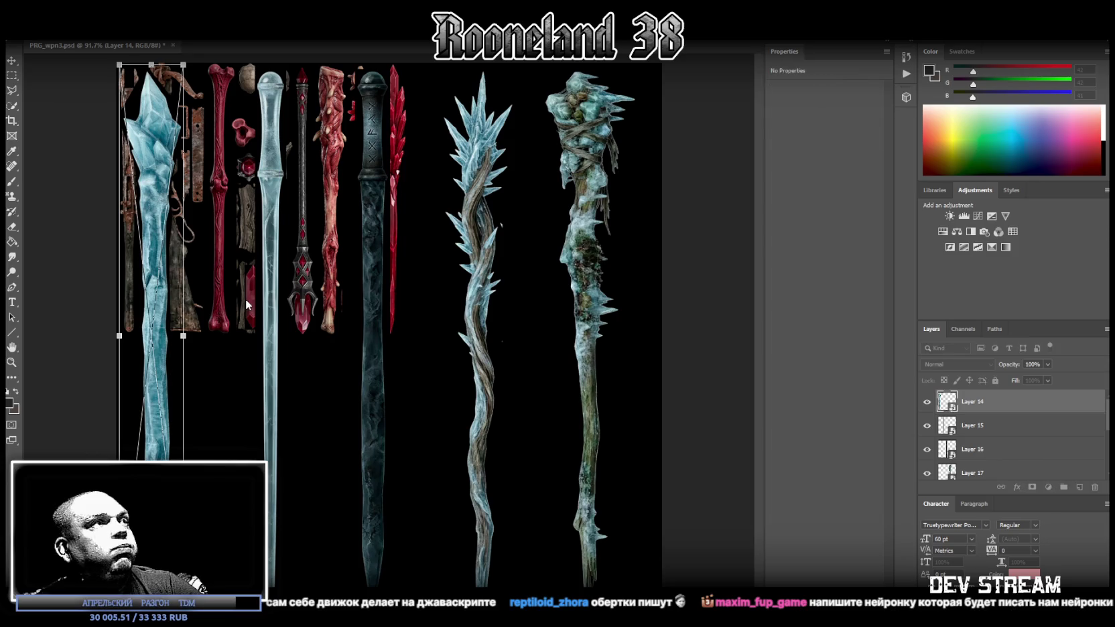
# Move the blue ice sword beside the red blade and shrink it to top-row height
pyautogui.moveTo(151, 142); pyautogui.dragTo(429, 137)
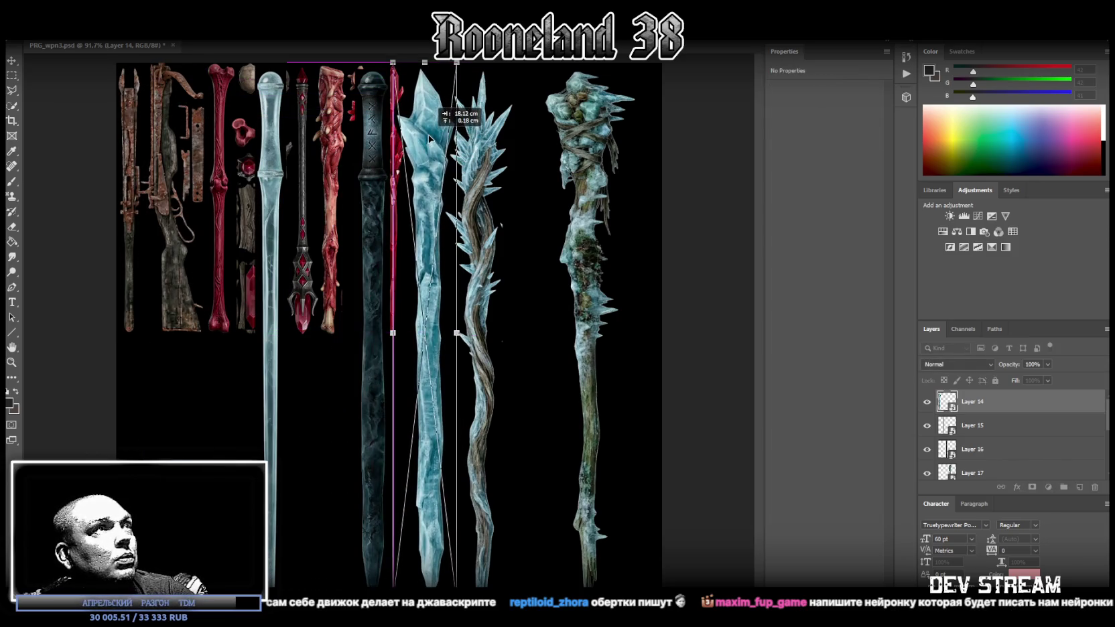
pyautogui.moveTo(428, 137); pyautogui.dragTo(429, 141)
pyautogui.moveTo(422, 589); pyautogui.dragTo(411, 329)
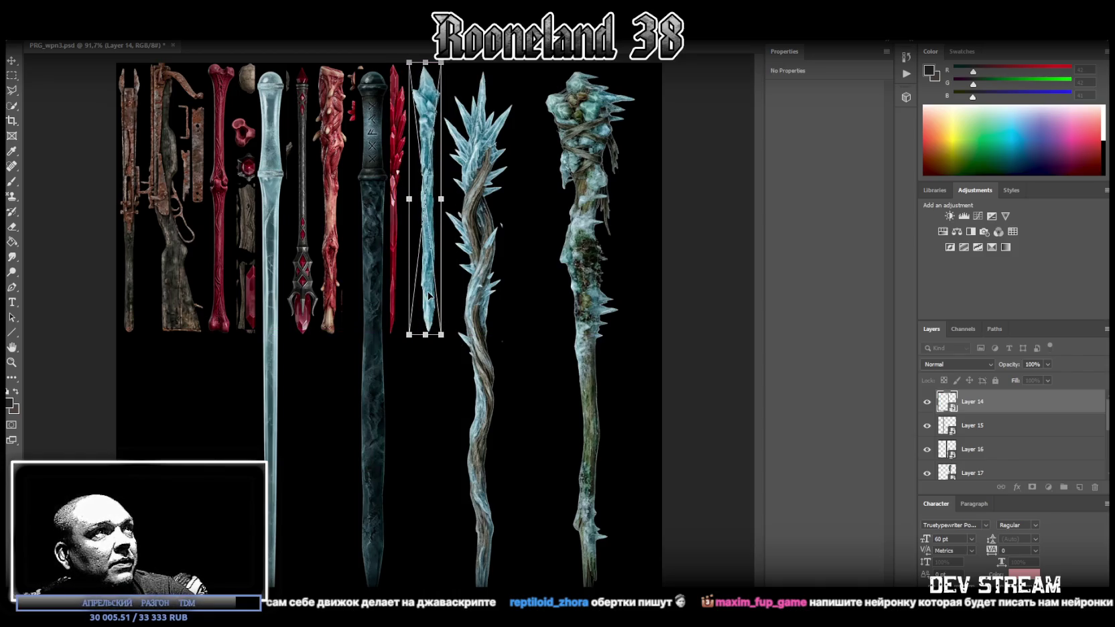
pyautogui.moveTo(431, 294); pyautogui.dragTo(427, 294)
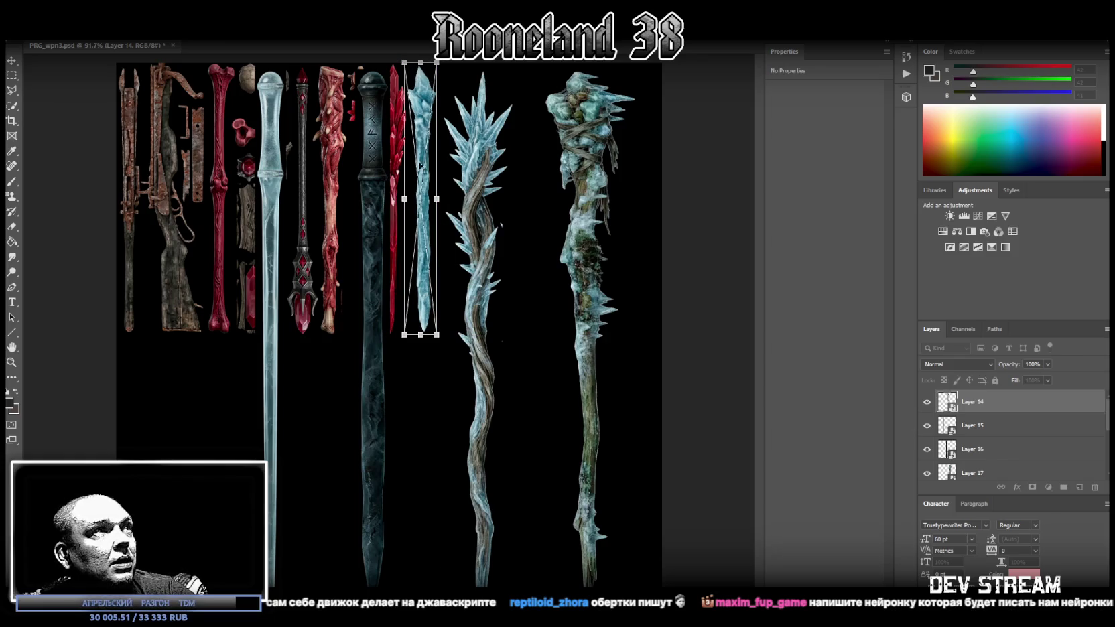
pyautogui.press('Return')
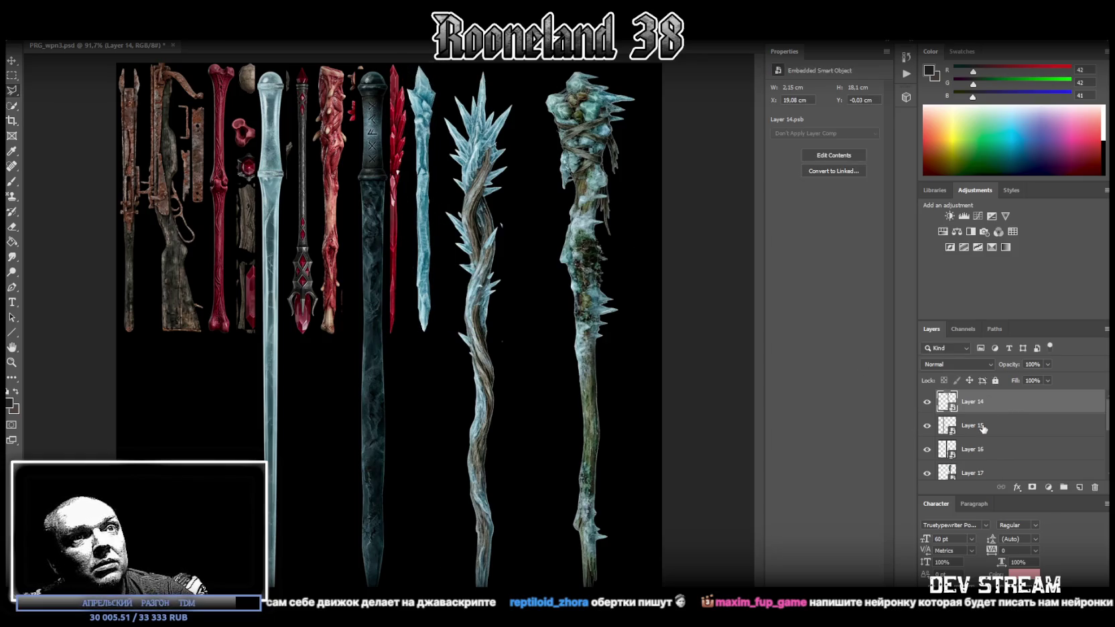
# Place the pale ice wand next to the ice sword, scaled to the same height
pyautogui.click(982, 427)
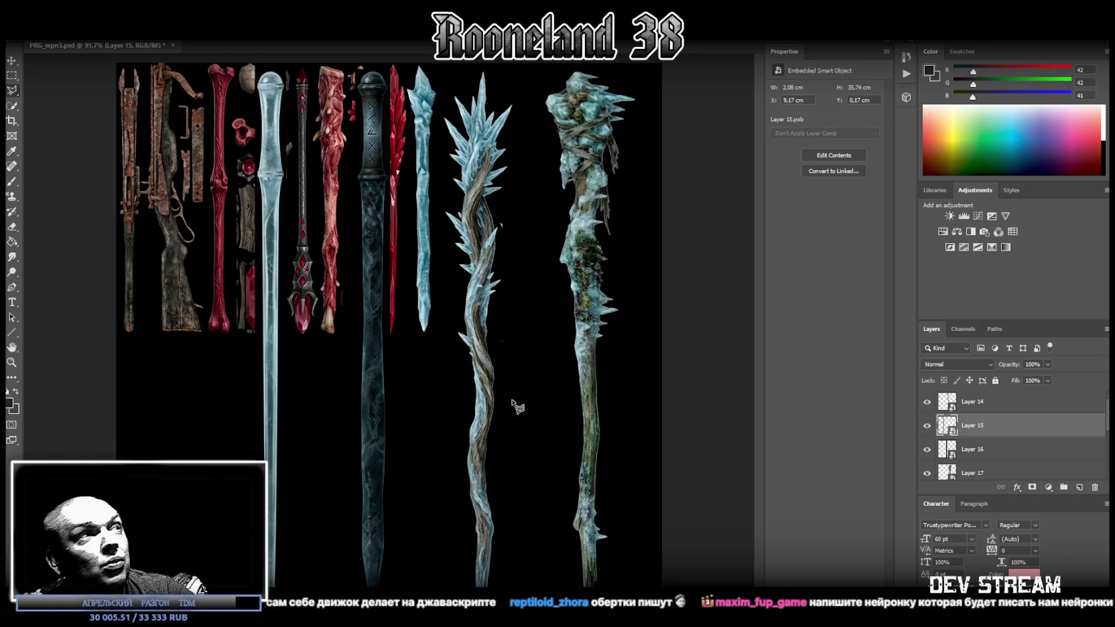
pyautogui.hotkey('ctrl', 't')
pyautogui.moveTo(273, 124); pyautogui.dragTo(452, 124)
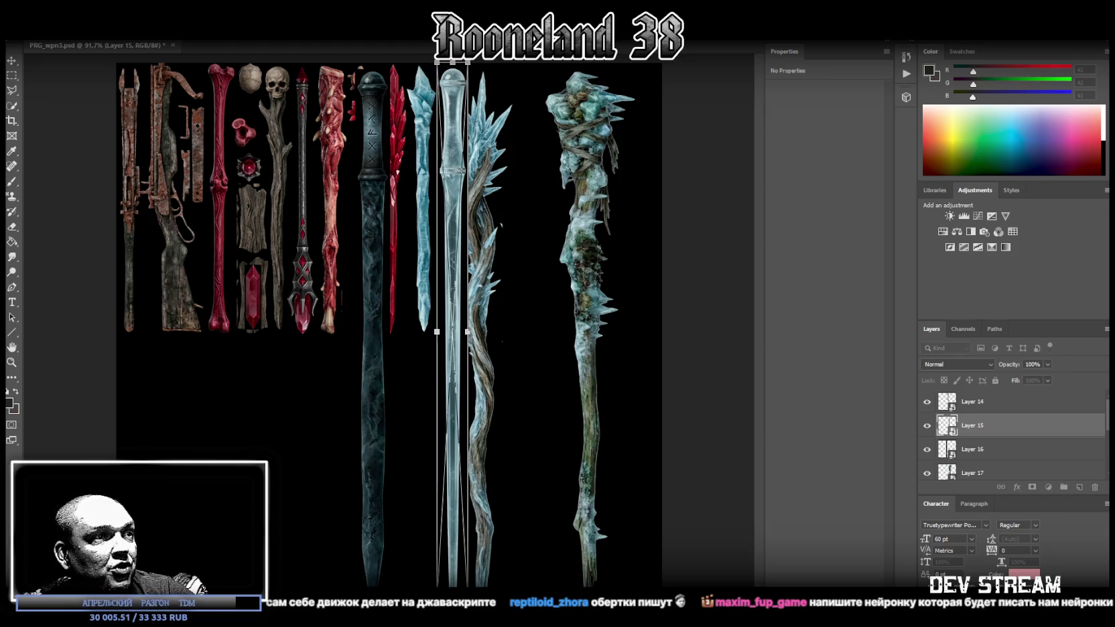
pyautogui.moveTo(437, 586); pyautogui.dragTo(439, 336)
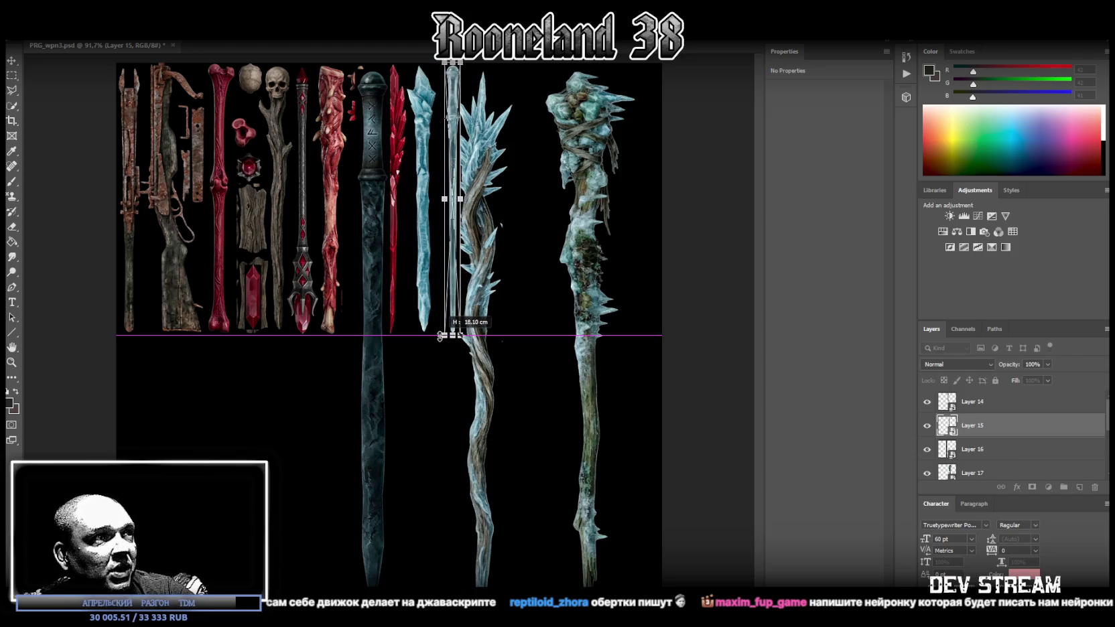
pyautogui.moveTo(453, 308); pyautogui.dragTo(449, 309)
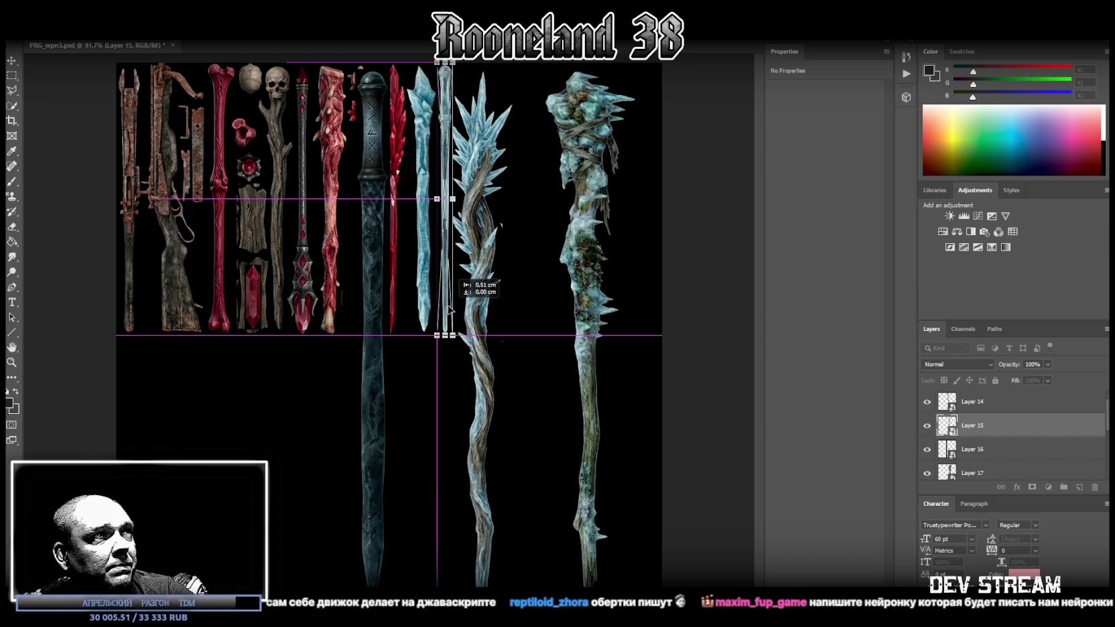
pyautogui.press('Return')
# Position the dark sword beside the pale wand at 1.2 × 18.06 cm
pyautogui.hotkey('alt', '[')
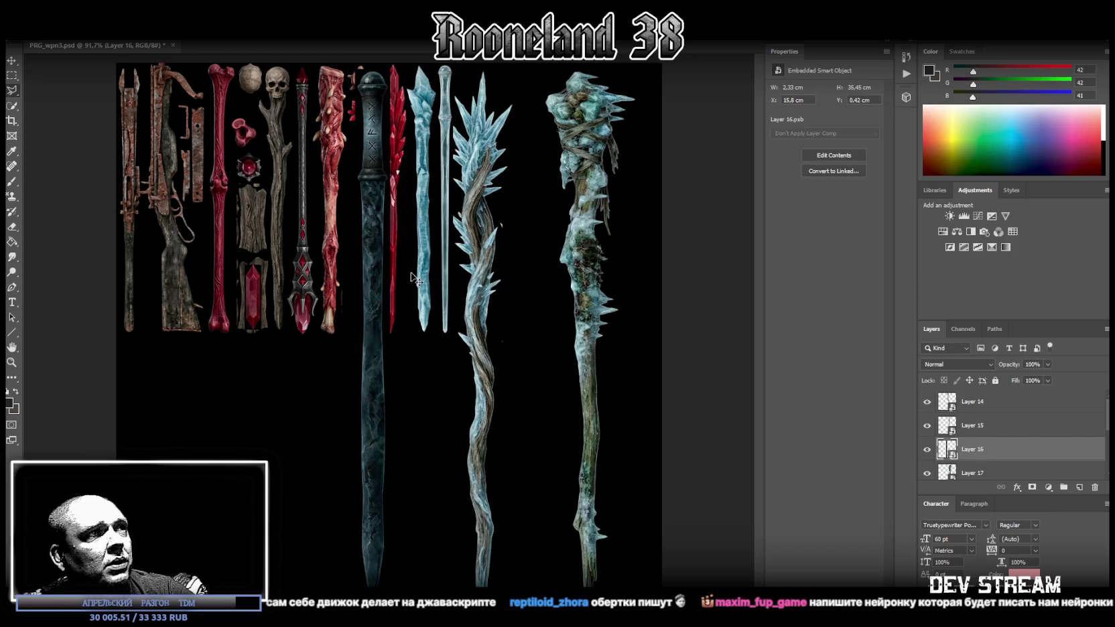
pyautogui.hotkey('ctrl', 'r')
pyautogui.hotkey('ctrl', 'r')
pyautogui.moveTo(374, 128); pyautogui.dragTo(470, 121)
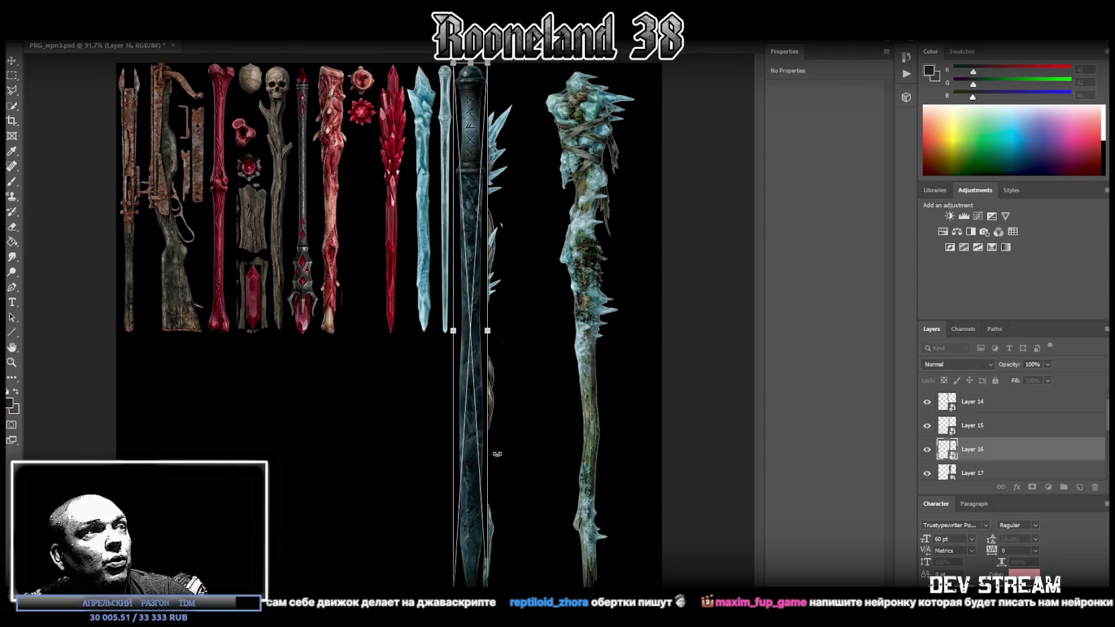
pyautogui.moveTo(470, 586); pyautogui.dragTo(445, 335)
pyautogui.moveTo(467, 280); pyautogui.dragTo(461, 280)
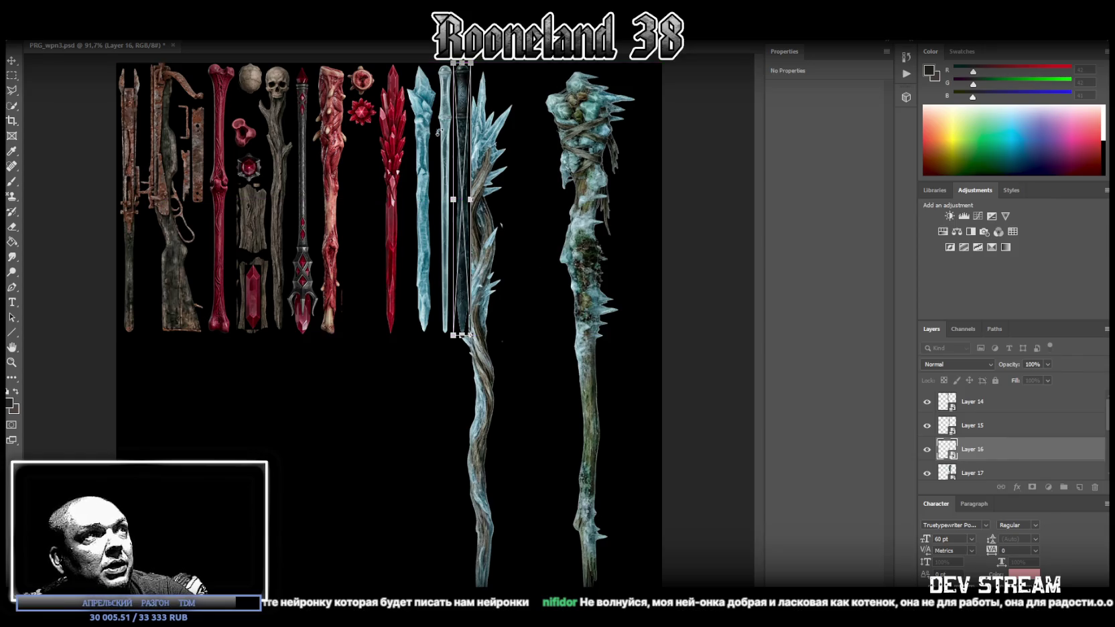
pyautogui.press('Return')
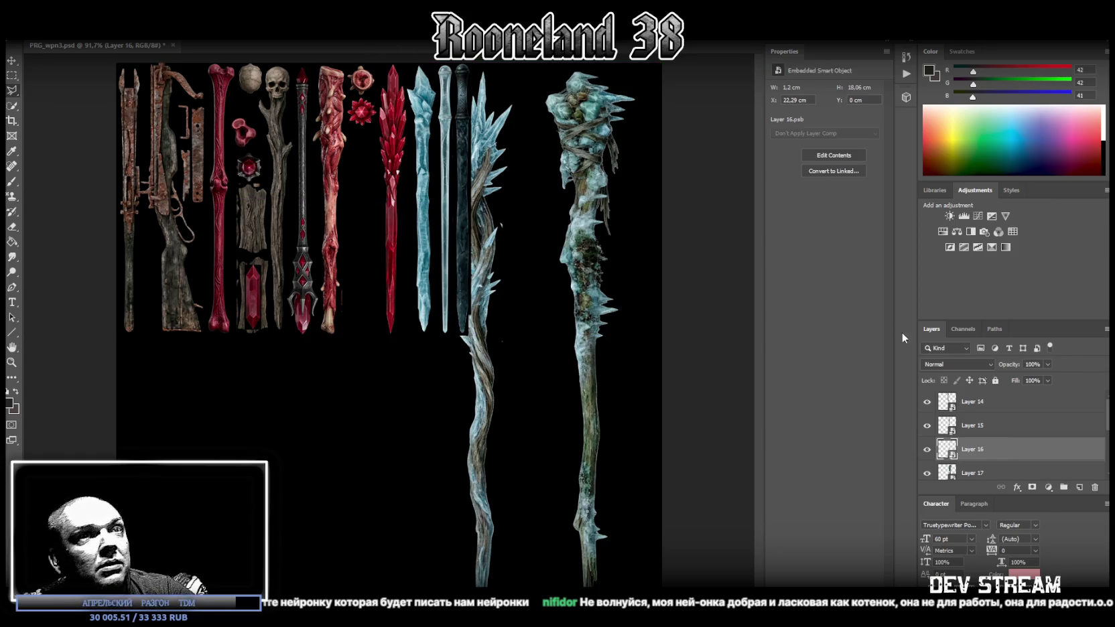
pyautogui.scroll(-1, 998, 450)
pyautogui.click(984, 447)
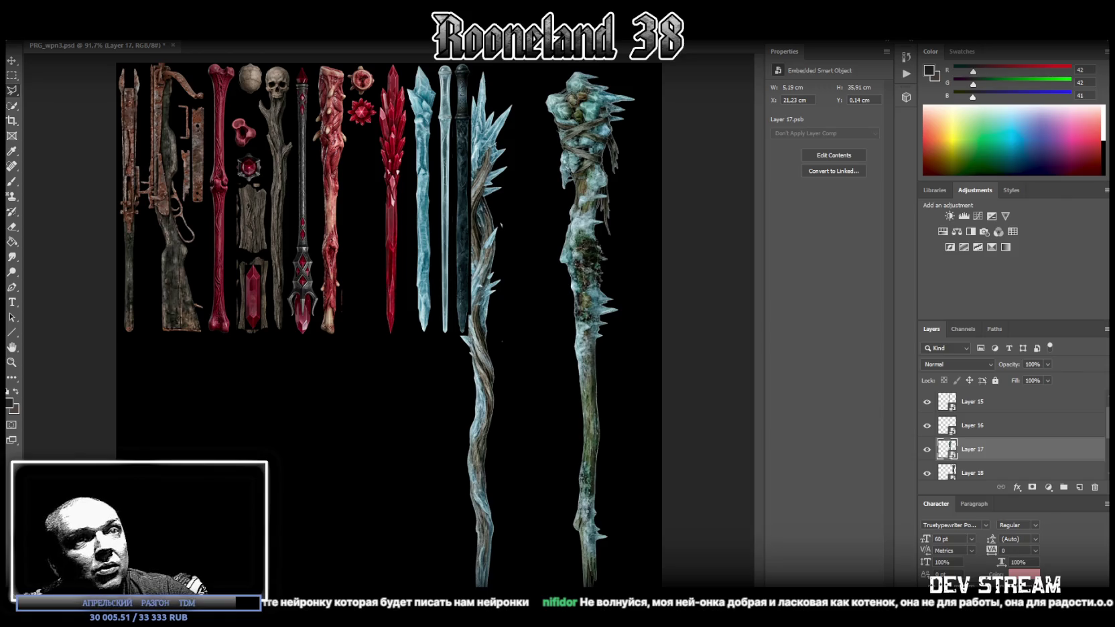
# Hide the black Background layer
pyautogui.scroll(-5, 994, 432)
pyautogui.click(922, 468)
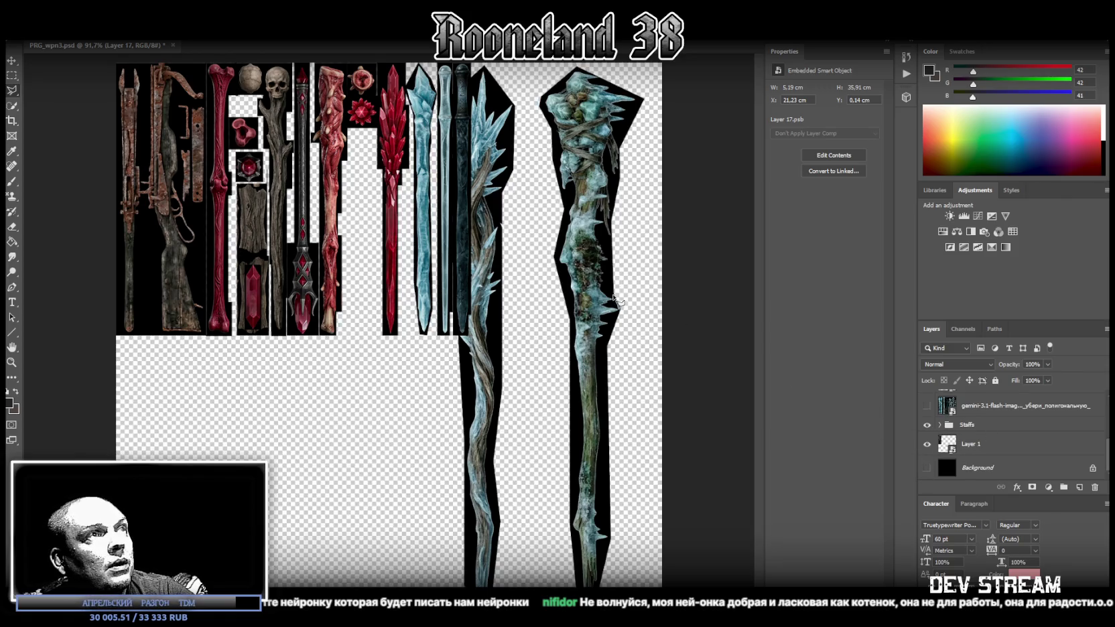
pyautogui.scroll(3, 998, 428)
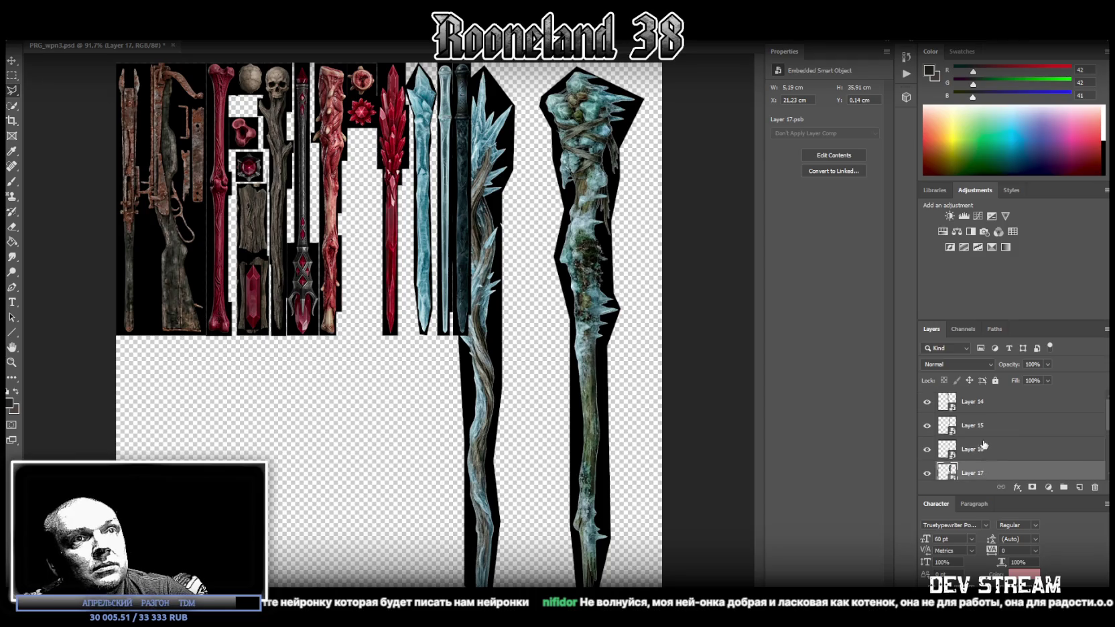
# Move the Layer 17 twisted staff beside the dark sword and shrink it to ~18 cm height
pyautogui.click(983, 453)
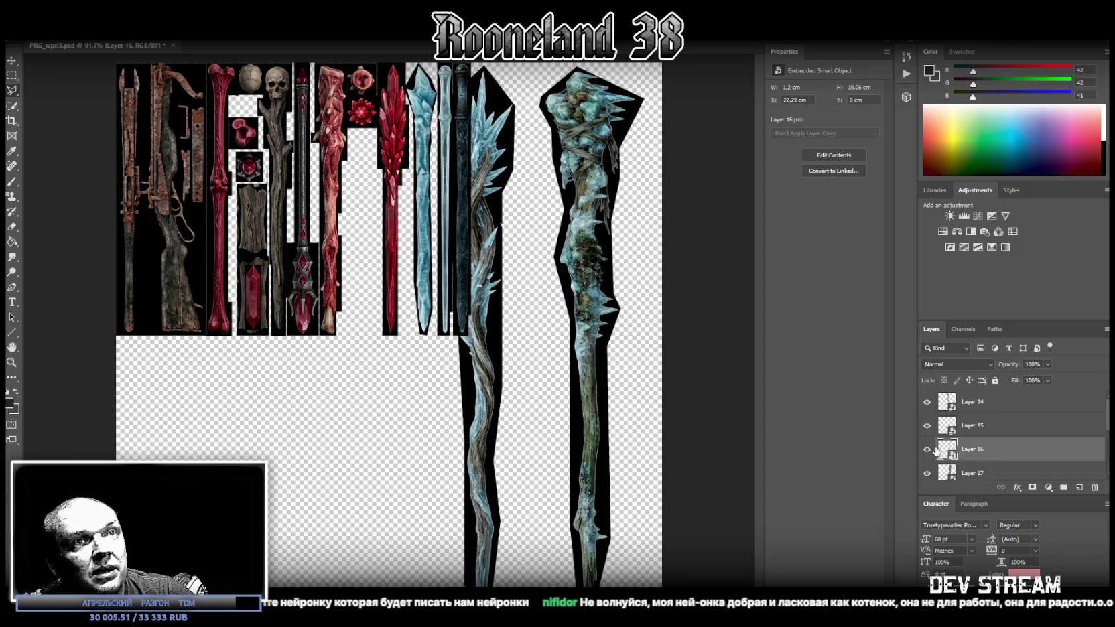
pyautogui.click(966, 473)
pyautogui.moveTo(495, 180); pyautogui.dragTo(510, 144)
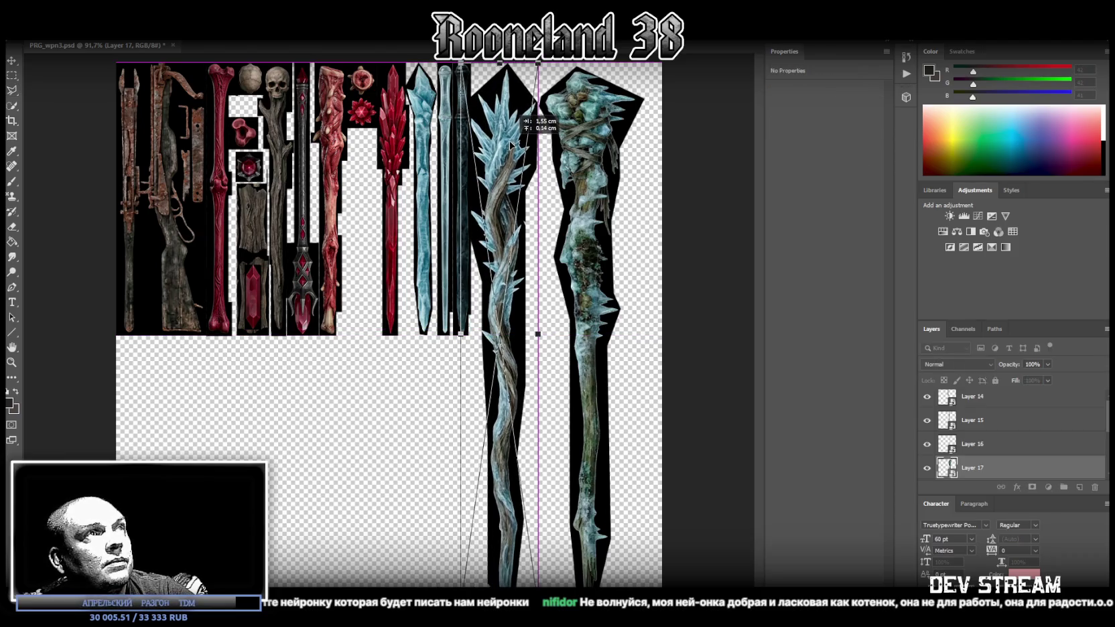
pyautogui.moveTo(483, 602); pyautogui.dragTo(483, 337)
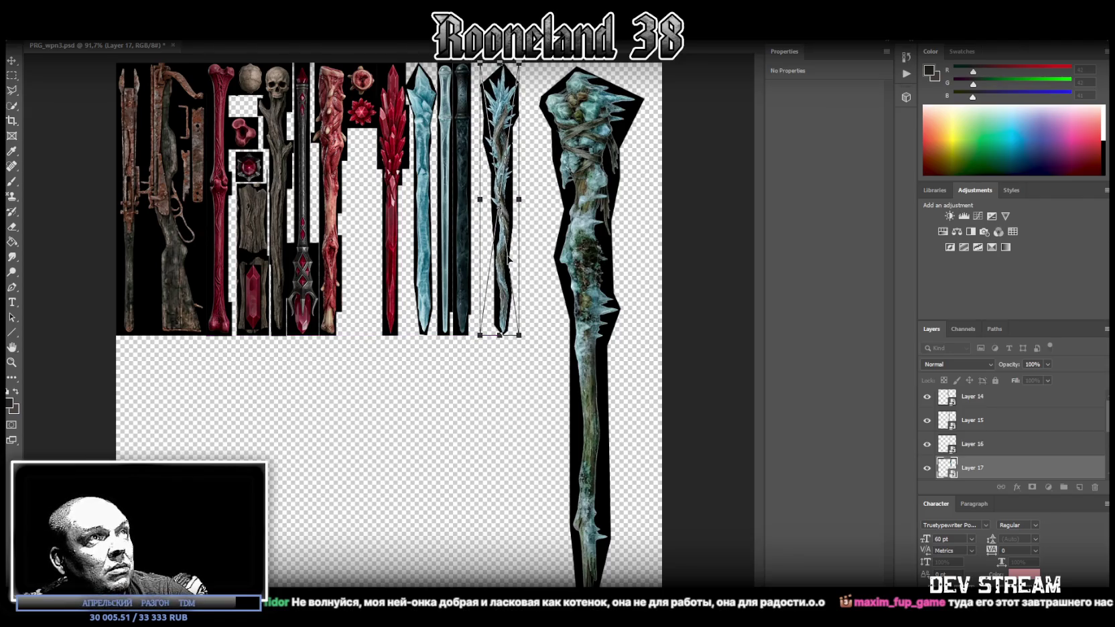
pyautogui.moveTo(500, 285); pyautogui.dragTo(492, 287)
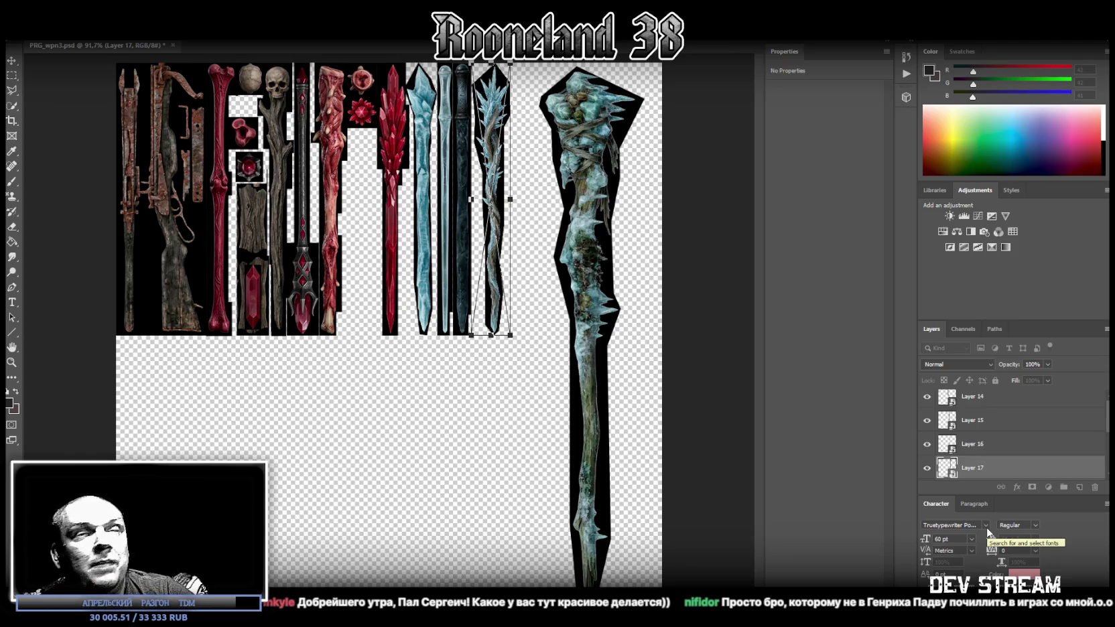
# Rotate the Layer 18 mossy staff 180° and scale it to 3.56 × 18.13 cm
pyautogui.click(601, 149)
pyautogui.moveTo(600, 149); pyautogui.dragTo(573, 143)
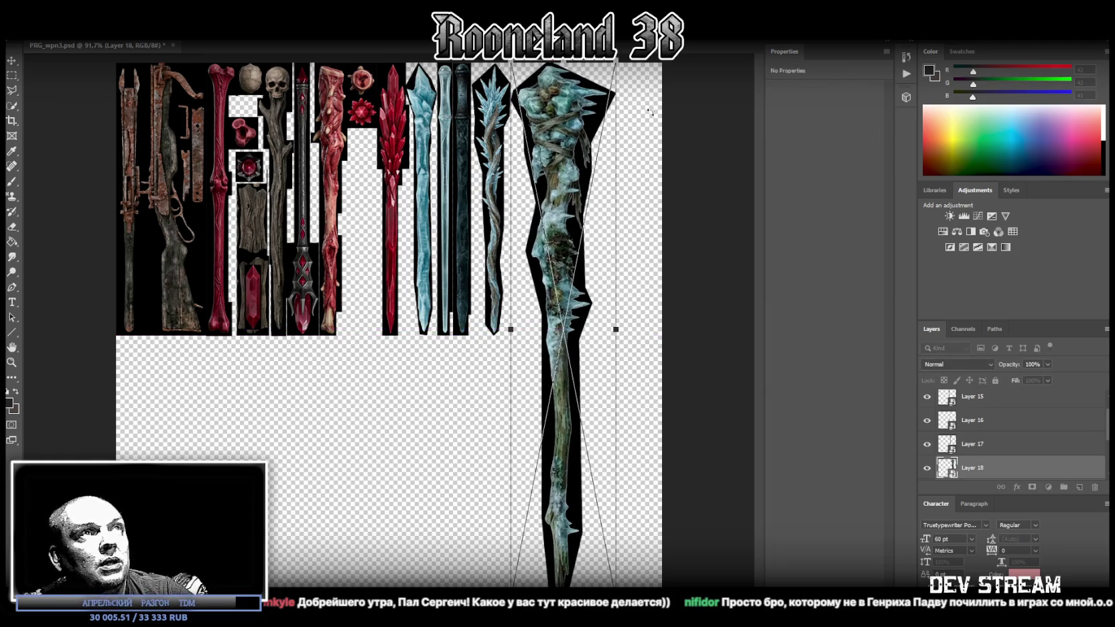
pyautogui.moveTo(647, 143); pyautogui.dragTo(524, 420)
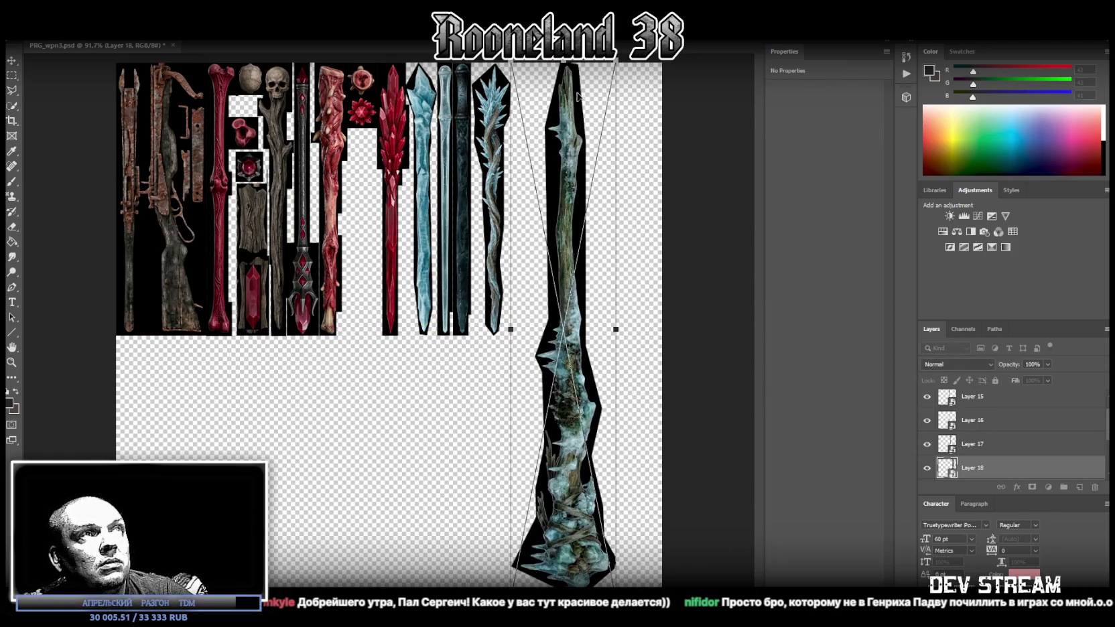
pyautogui.moveTo(580, 95); pyautogui.dragTo(561, 94)
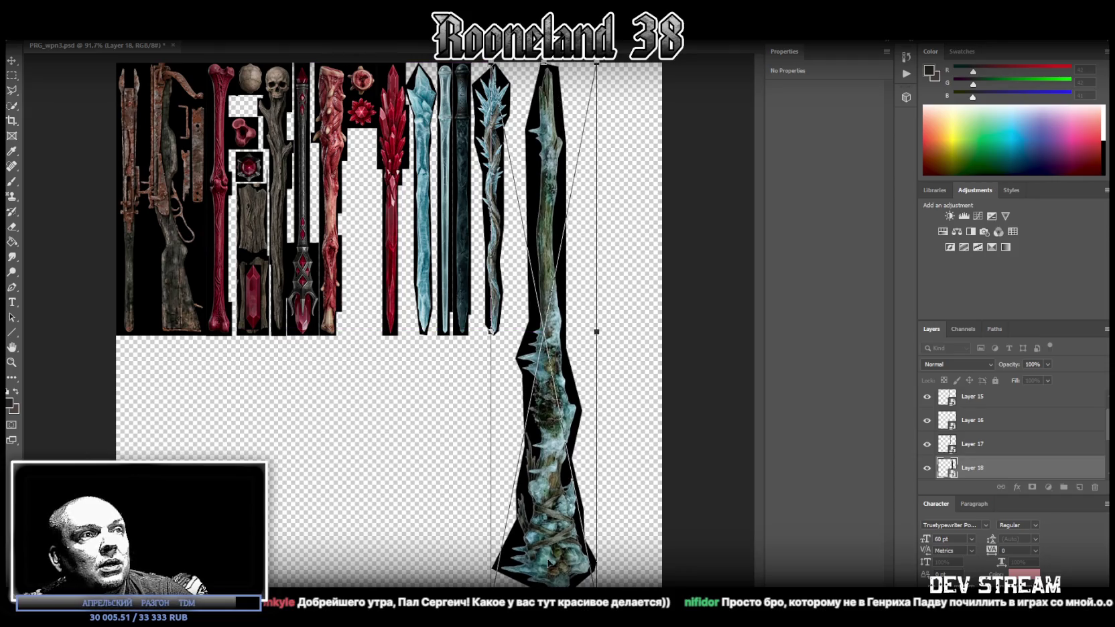
pyautogui.moveTo(544, 587)
pyautogui.mouseDown()
pyautogui.moveTo(546, 336)
pyautogui.moveTo(533, 320)
pyautogui.mouseUp()
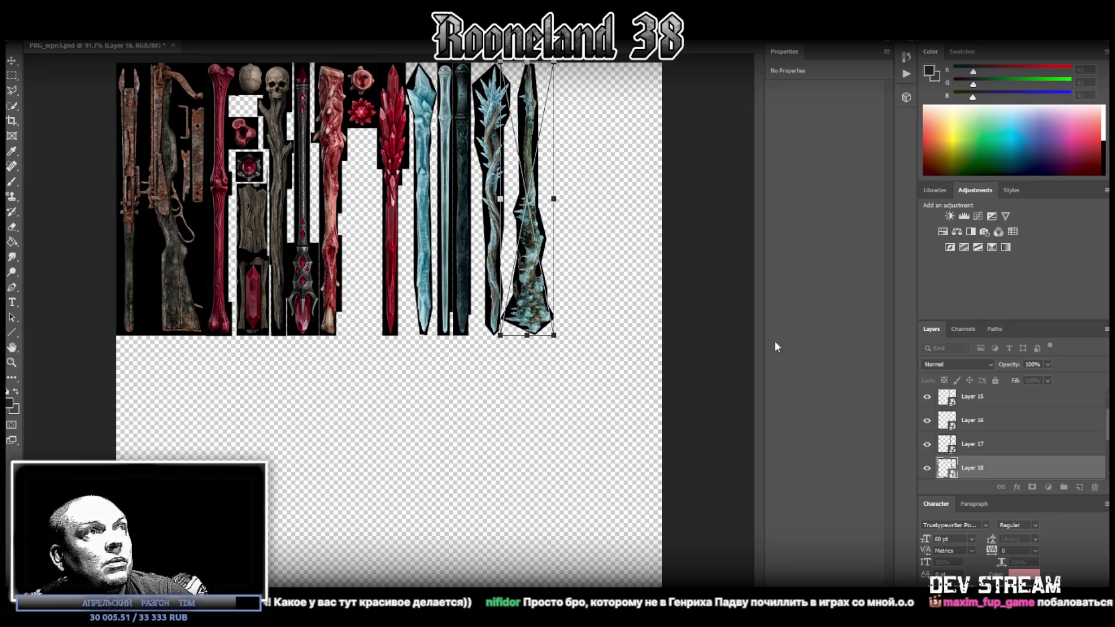
pyautogui.press('Return')
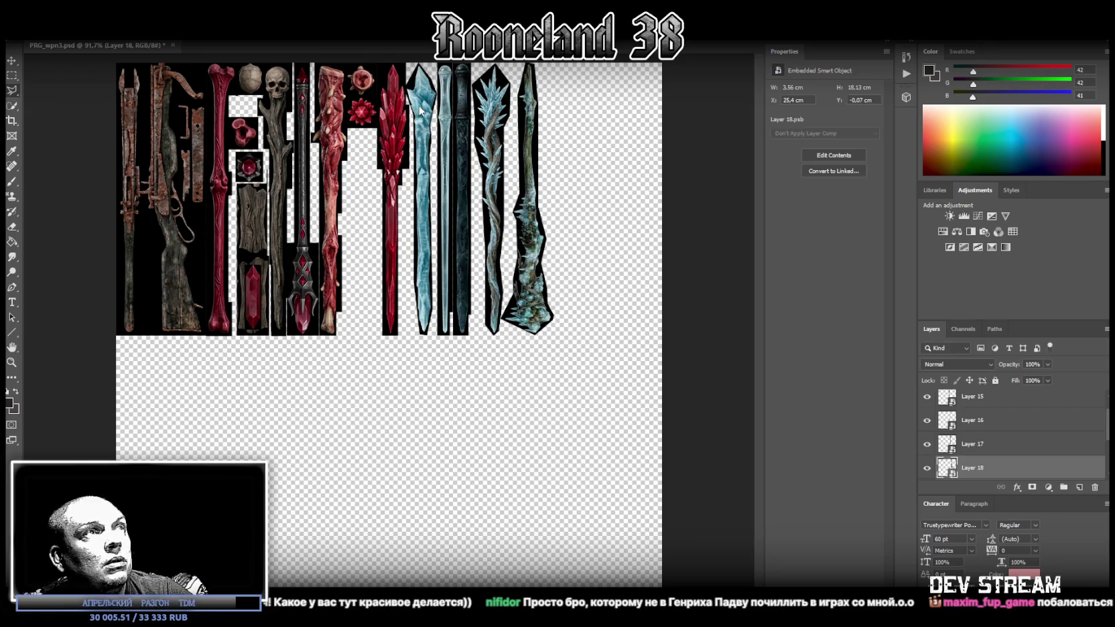
# Flip the Layer 14 blue ice sword vertically and shift it left to X 18.69 cm
pyautogui.rightClick(419, 106)
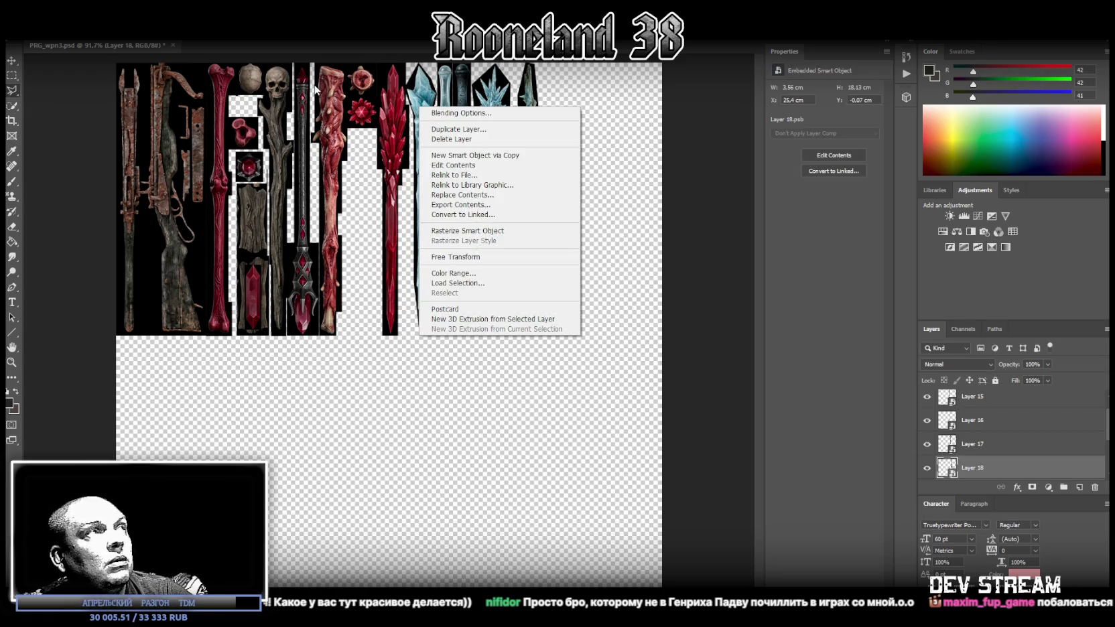
pyautogui.click(12, 61)
pyautogui.click(12, 60)
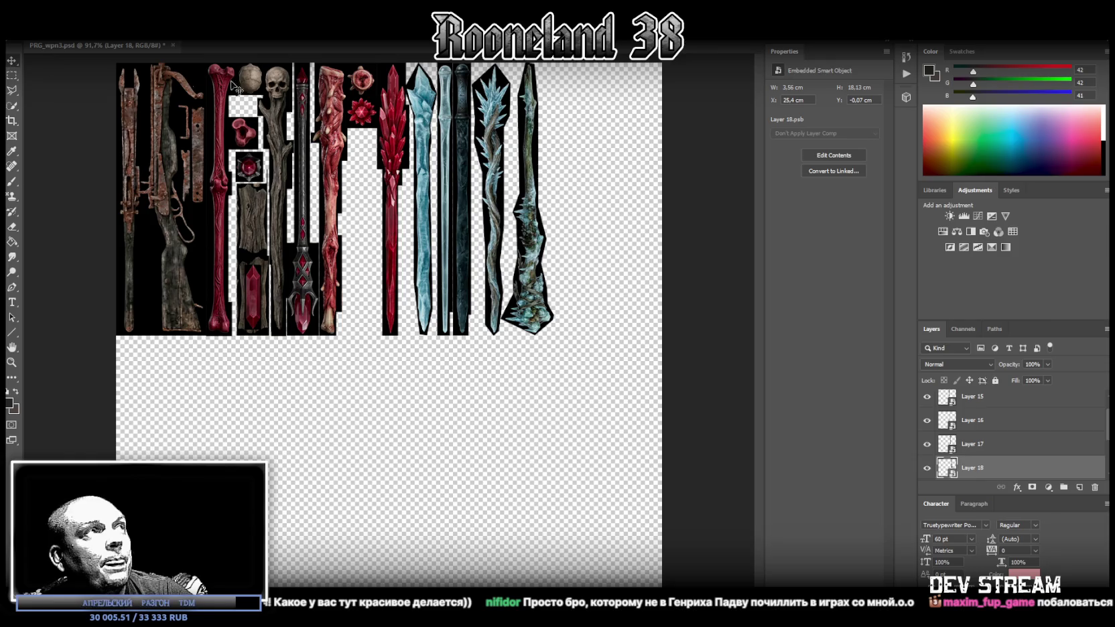
pyautogui.rightClick(423, 114)
pyautogui.click(447, 118)
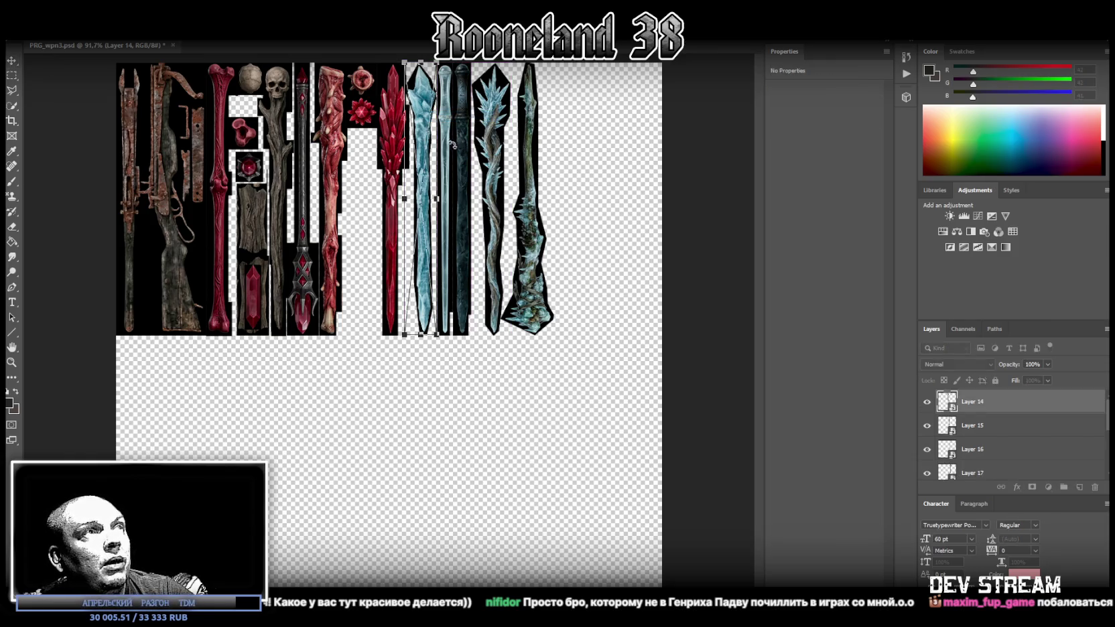
pyautogui.rightClick(427, 270)
pyautogui.click(468, 413)
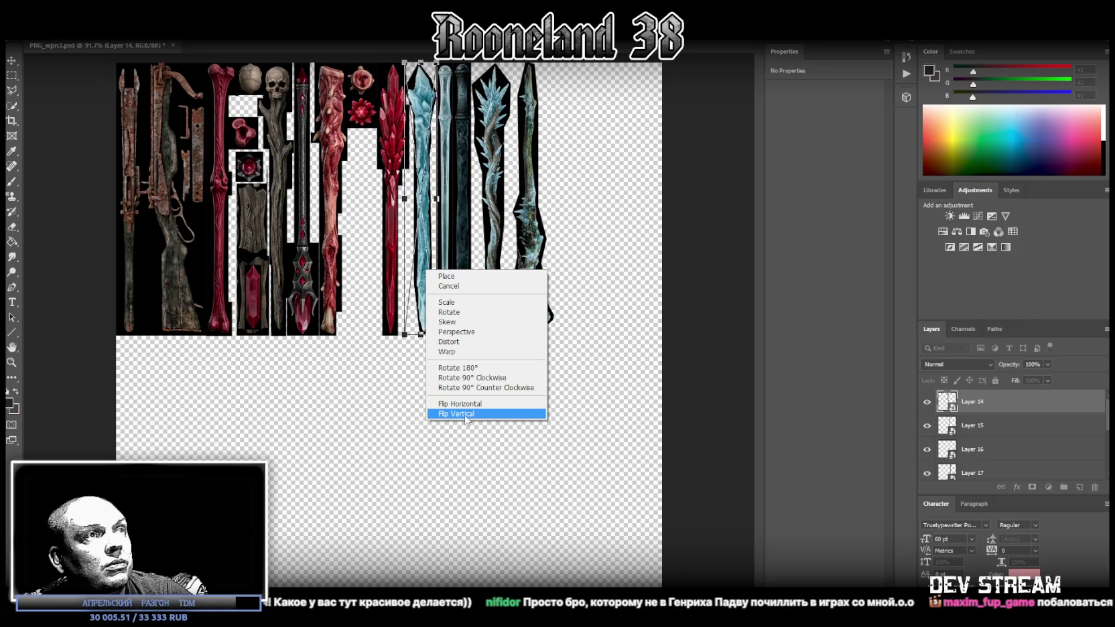
pyautogui.moveTo(422, 300); pyautogui.dragTo(419, 302)
pyautogui.press('Return')
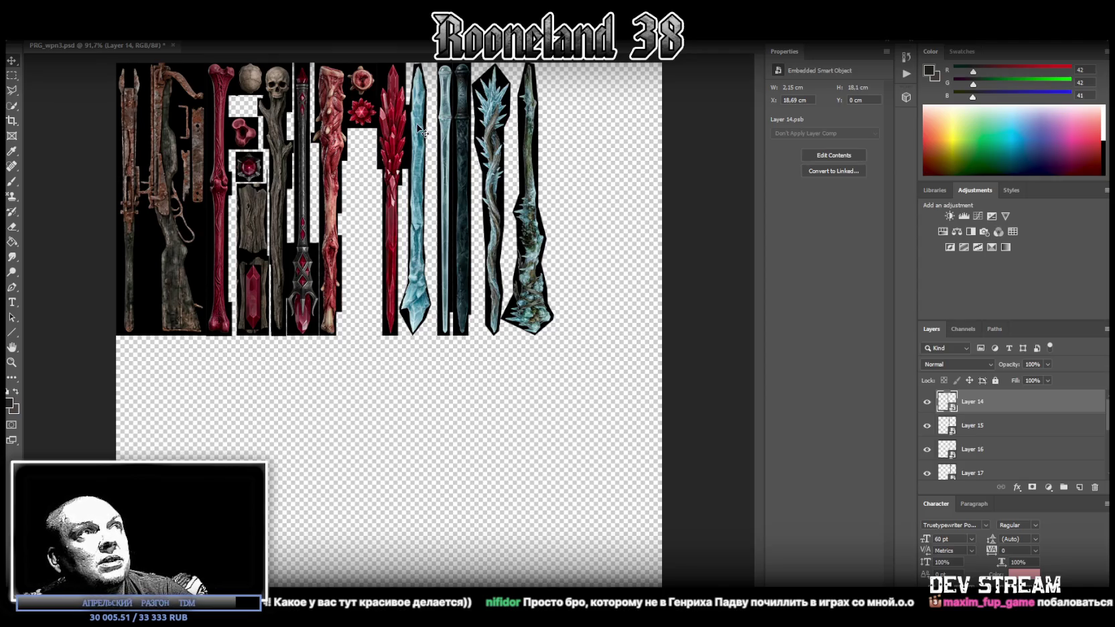
# Slide the blue, silver and dark swords left so each snaps against its neighbour
pyautogui.moveTo(419, 127); pyautogui.dragTo(416, 131)
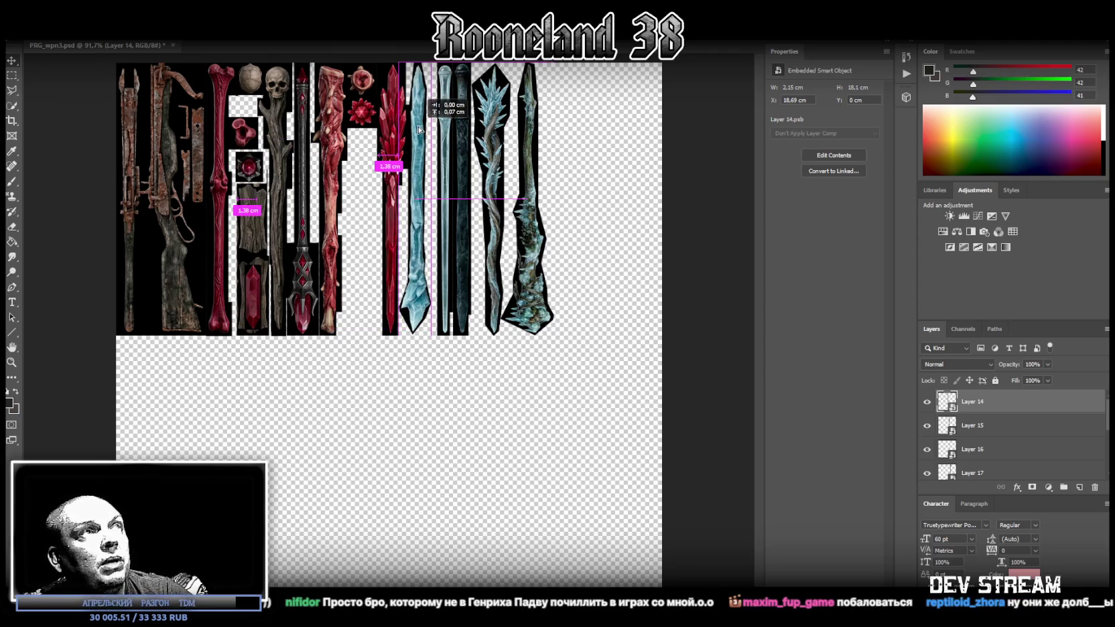
pyautogui.moveTo(416, 132); pyautogui.dragTo(417, 131)
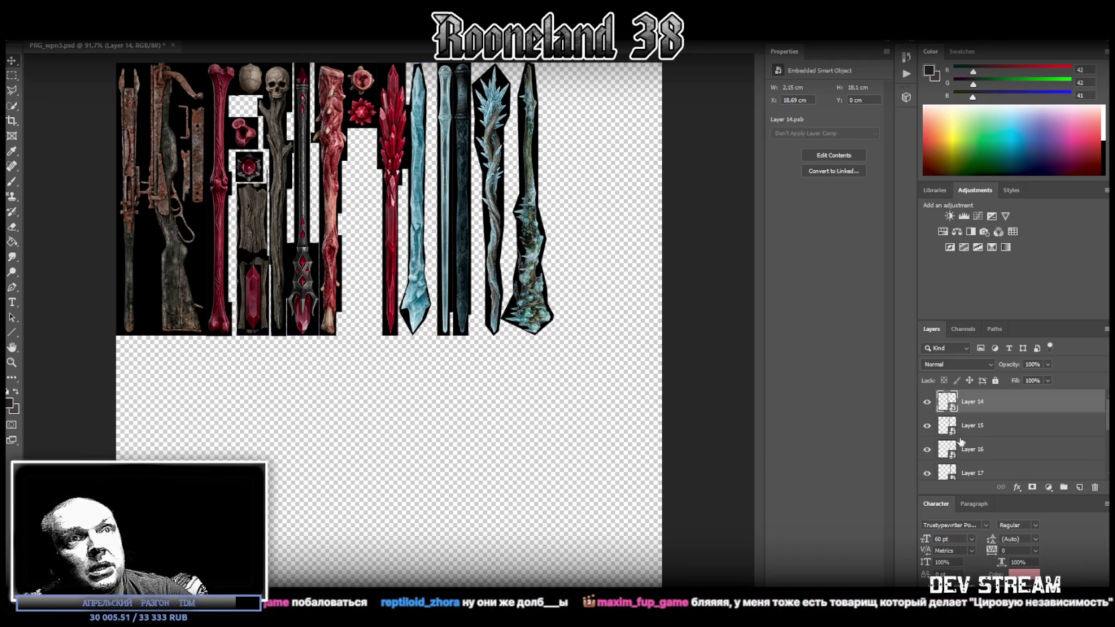
pyautogui.click(985, 429)
pyautogui.moveTo(446, 120); pyautogui.dragTo(440, 120)
pyautogui.click(462, 101)
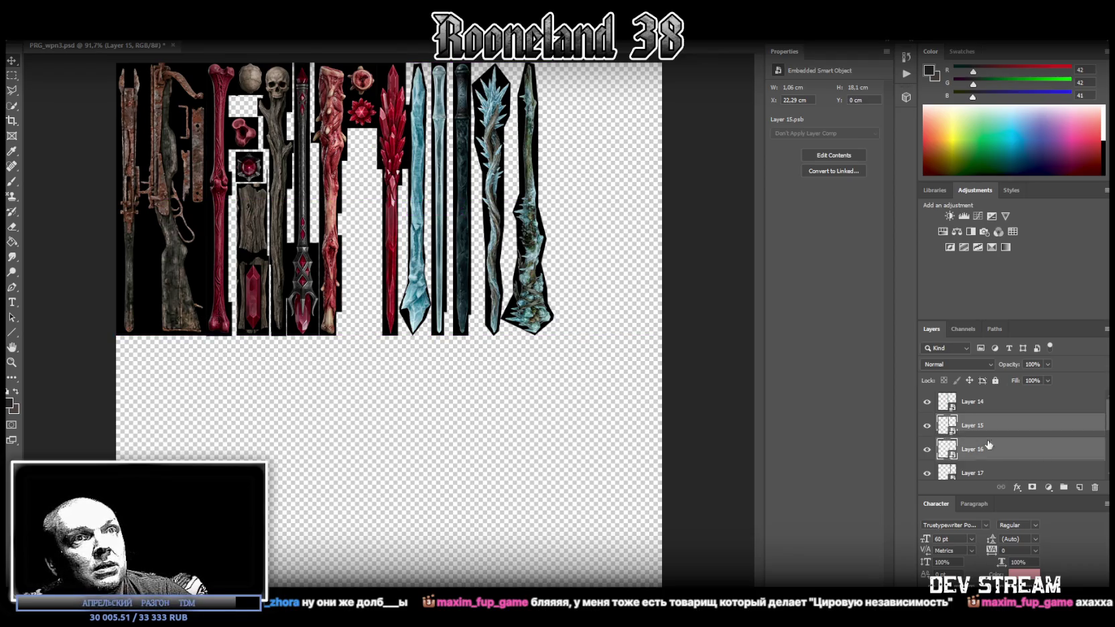
pyautogui.moveTo(461, 112); pyautogui.dragTo(457, 112)
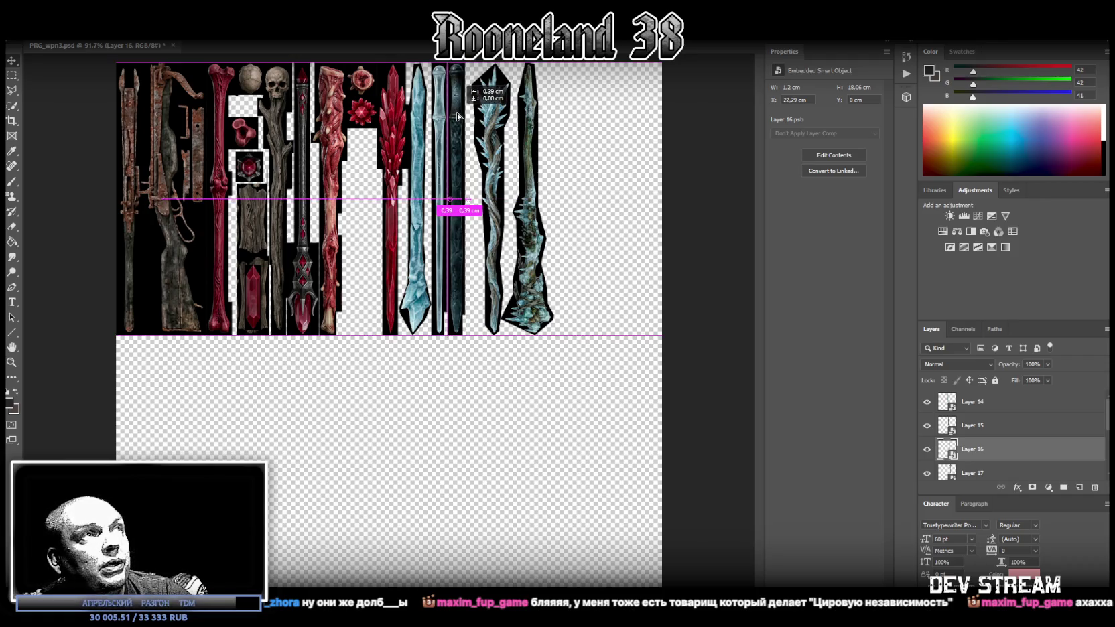
pyautogui.moveTo(457, 115); pyautogui.dragTo(453, 116)
# Move the Layer 17 and Layer 18 staffs left to close the remaining gaps
pyautogui.click(969, 473)
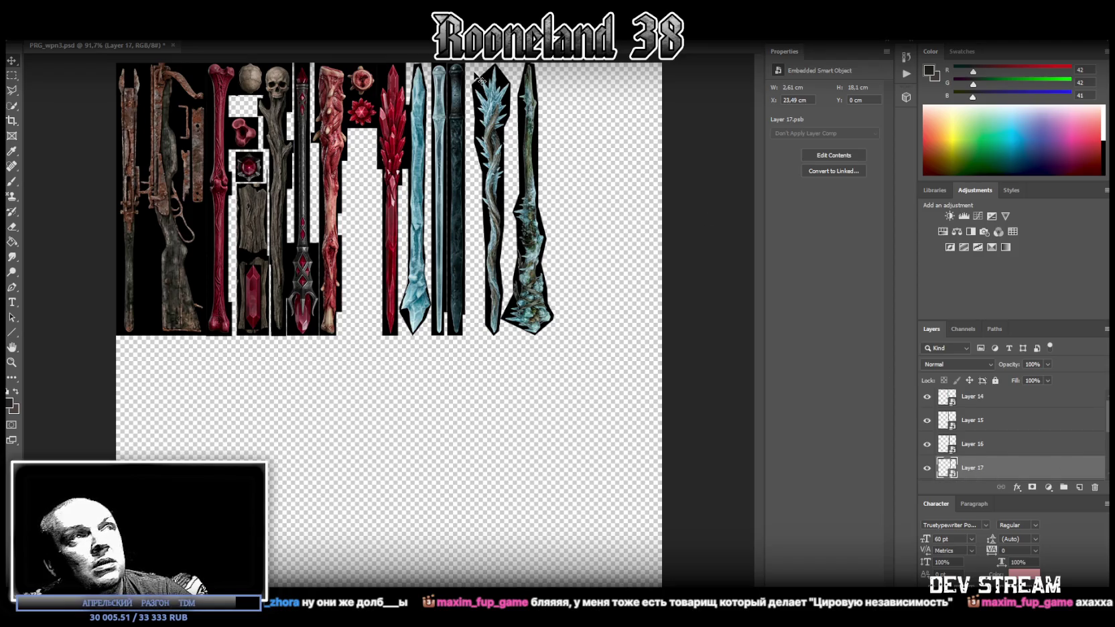
pyautogui.moveTo(494, 122); pyautogui.dragTo(479, 119)
pyautogui.scroll(-2, 1017, 457)
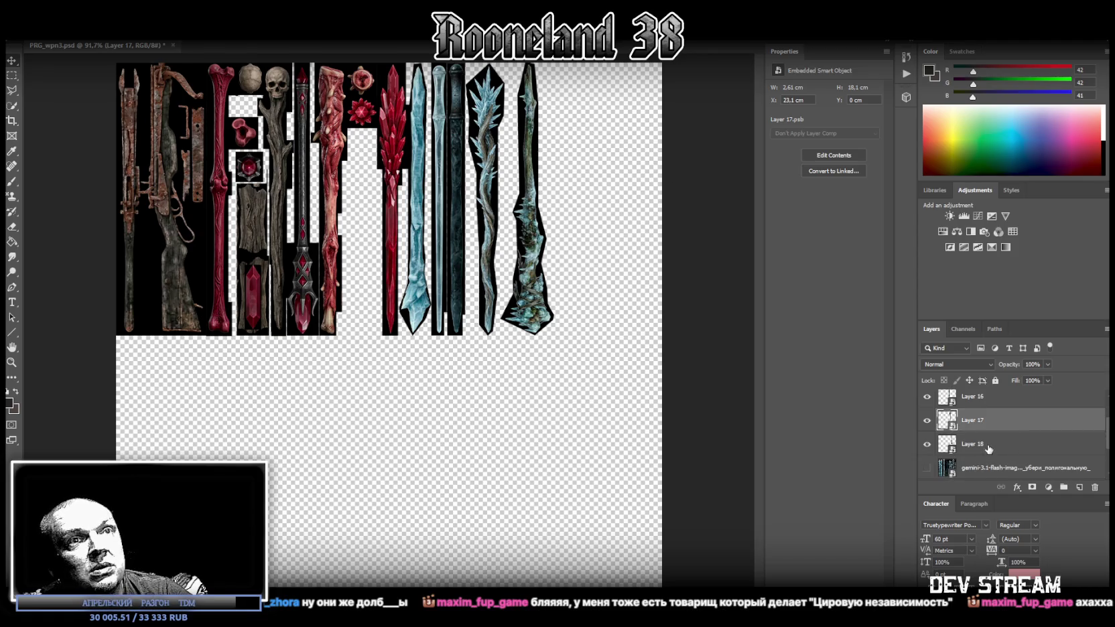
pyautogui.click(986, 446)
pyautogui.moveTo(539, 120); pyautogui.dragTo(526, 124)
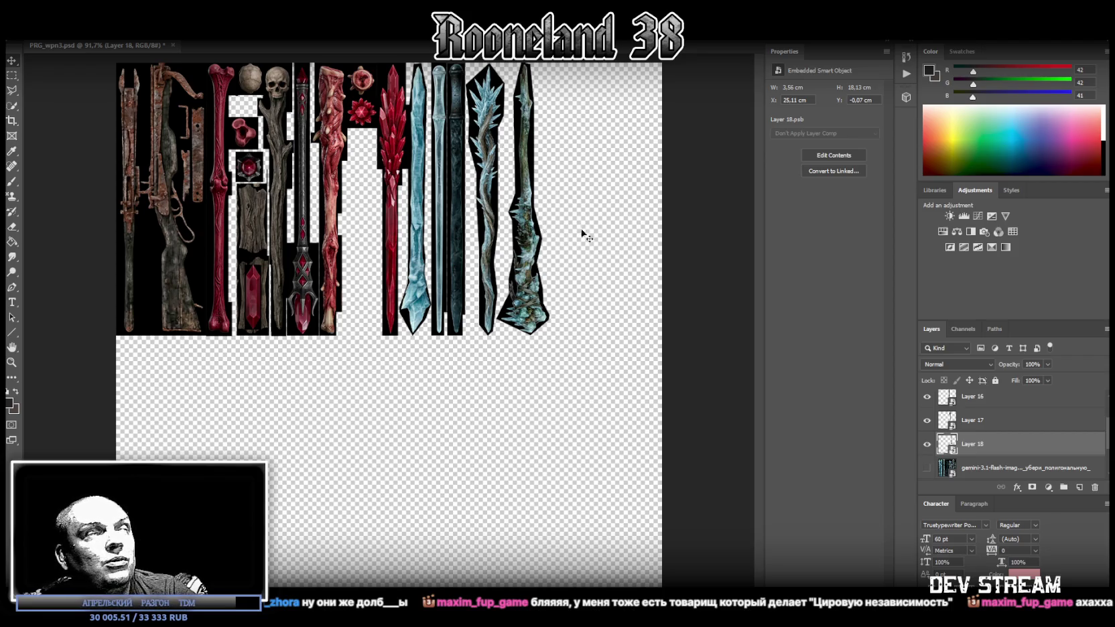
pyautogui.hotkey('alt', 'f')
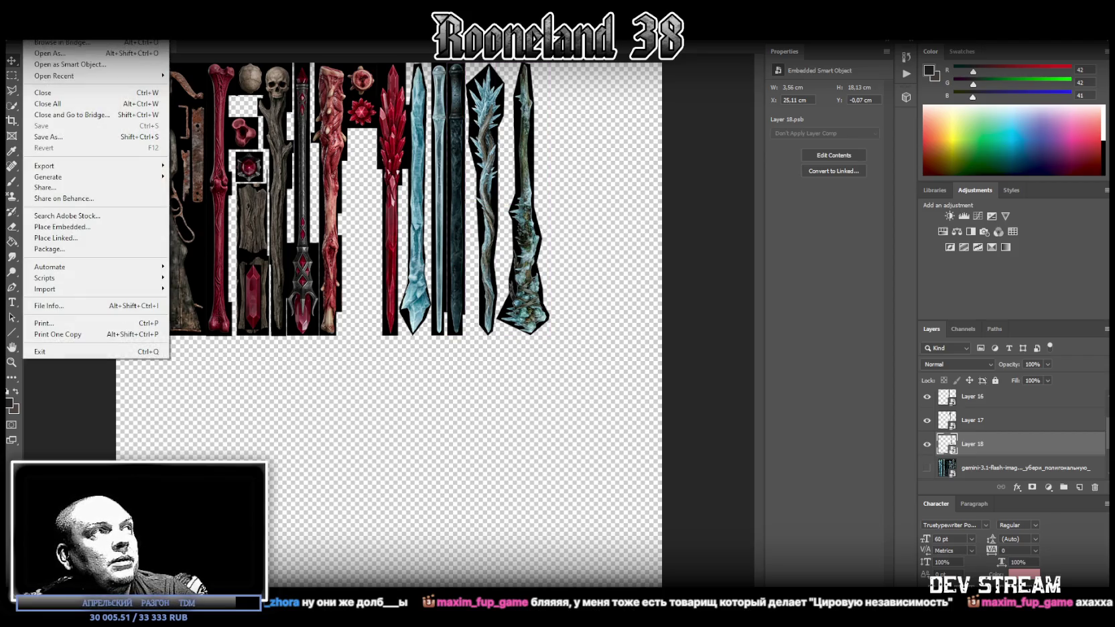
# Save the weapon atlas as a PNG, overwriting the existing PRG_wpn3.png
pyautogui.click(67, 136)
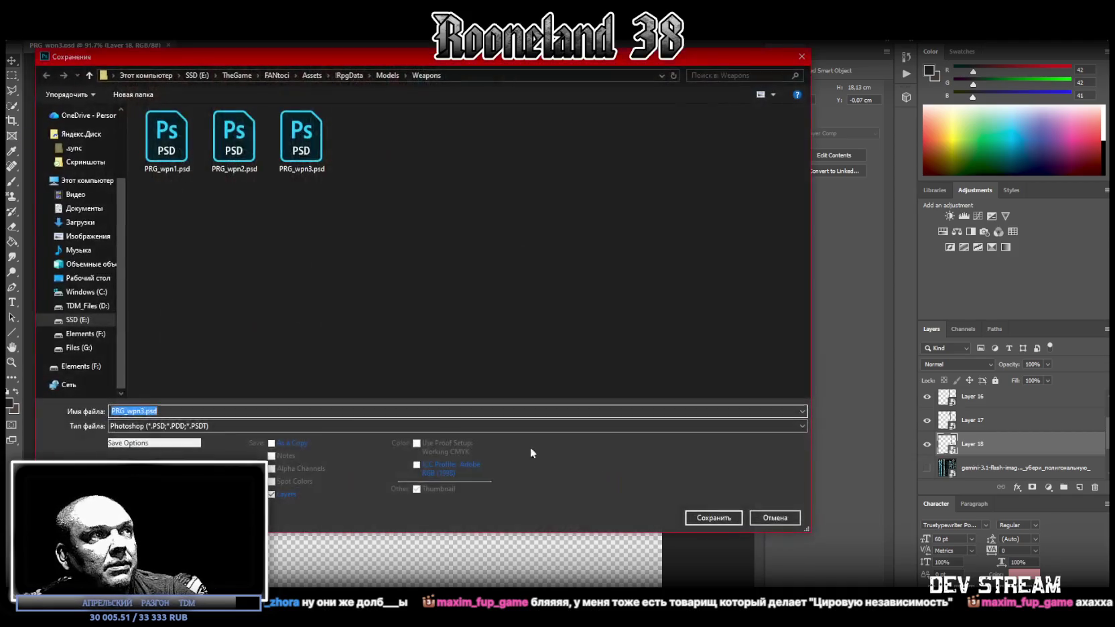
pyautogui.click(192, 431)
pyautogui.click(134, 462)
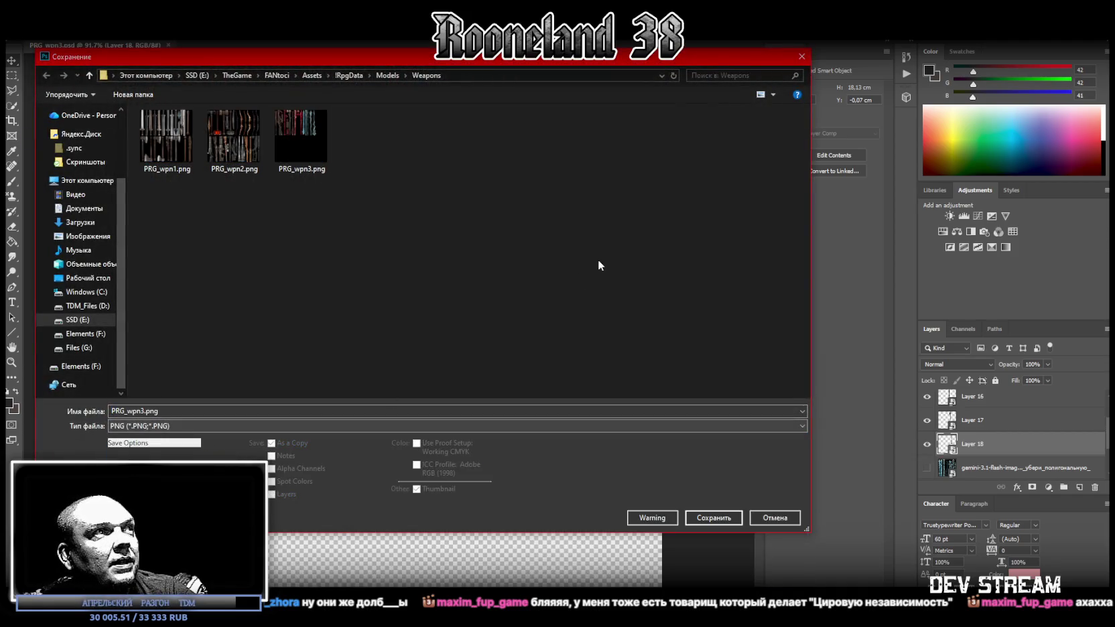
pyautogui.doubleClick(308, 131)
pyautogui.click(584, 319)
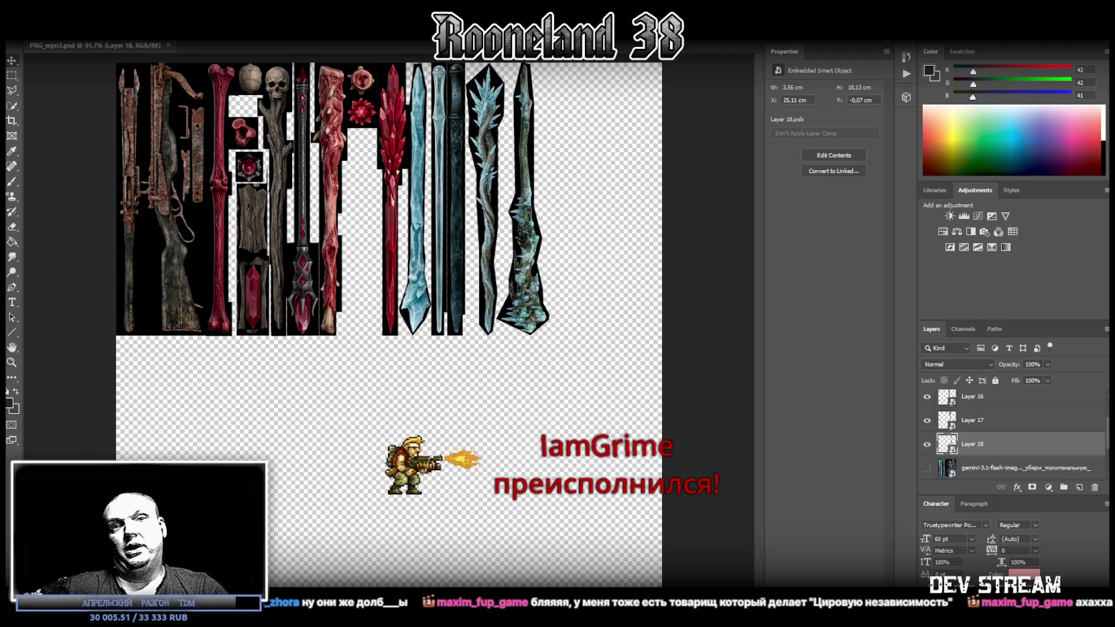
pyautogui.hotkey('alt', 'Tab')
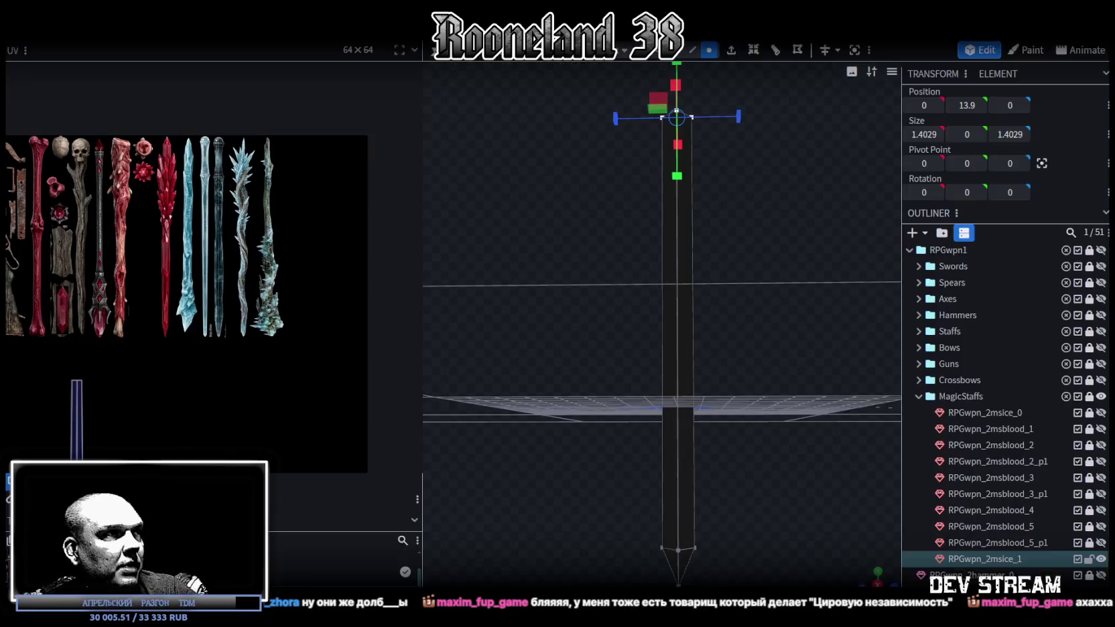
# Collapse and hide the MagicStaffs group, then expand Swords to list RPGwpn_2sword_1 through _7
pyautogui.rightClick(93, 210)
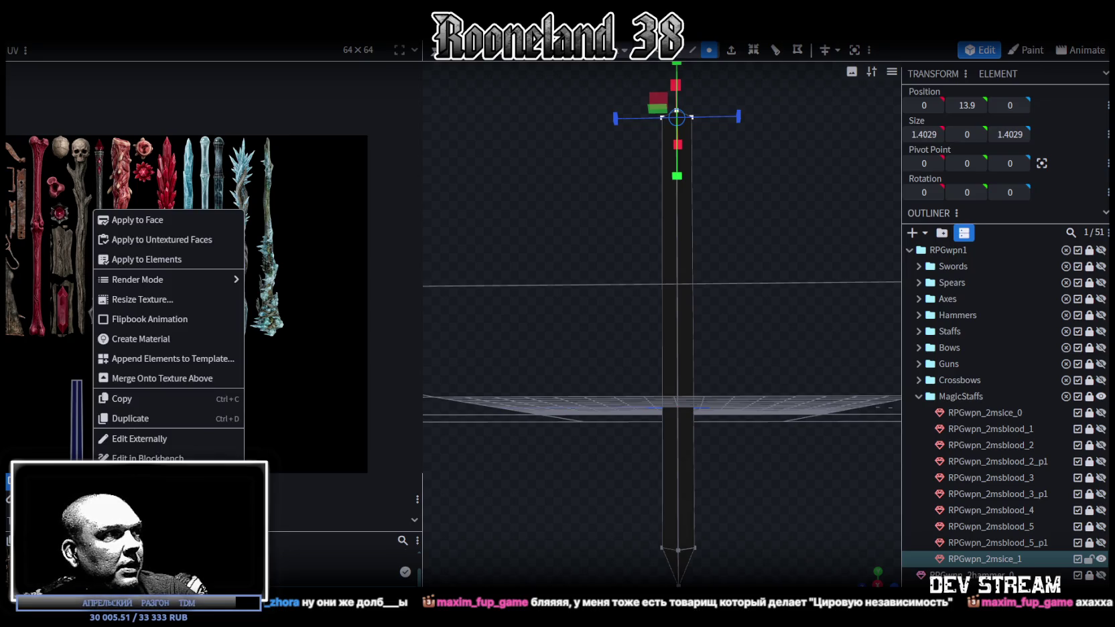
pyautogui.press('Escape')
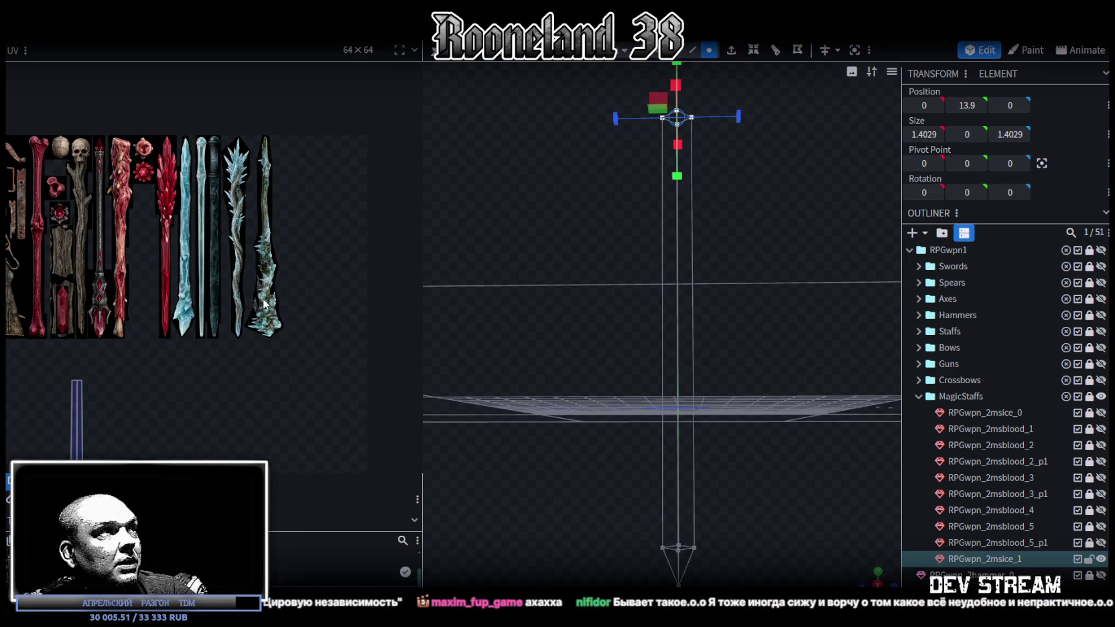
pyautogui.scroll(-2, 275, 284)
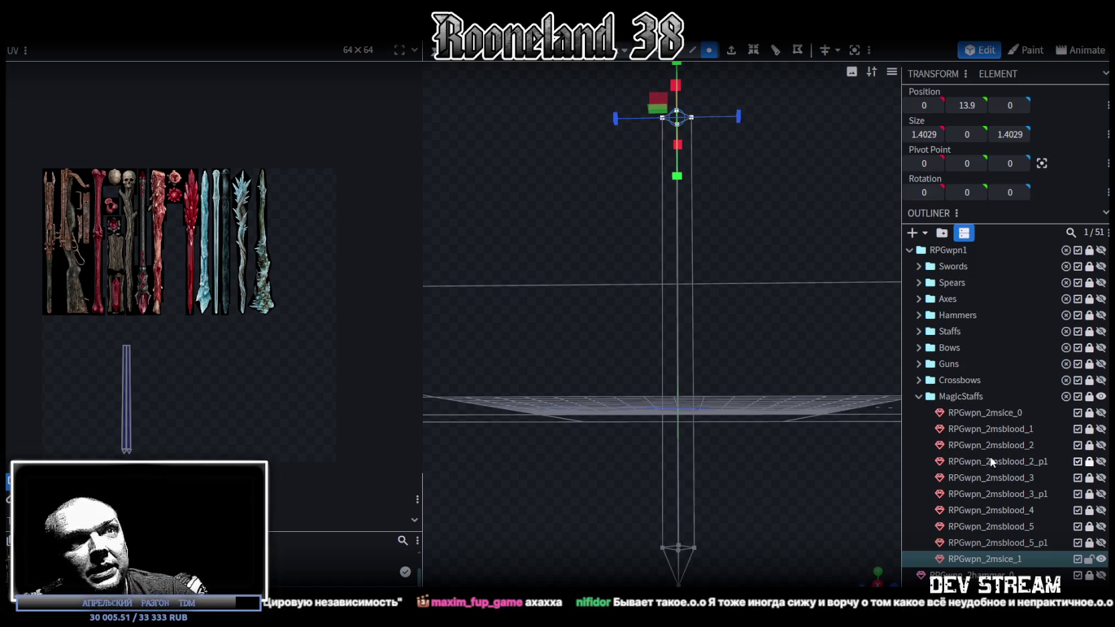
pyautogui.click(918, 395)
pyautogui.click(1100, 396)
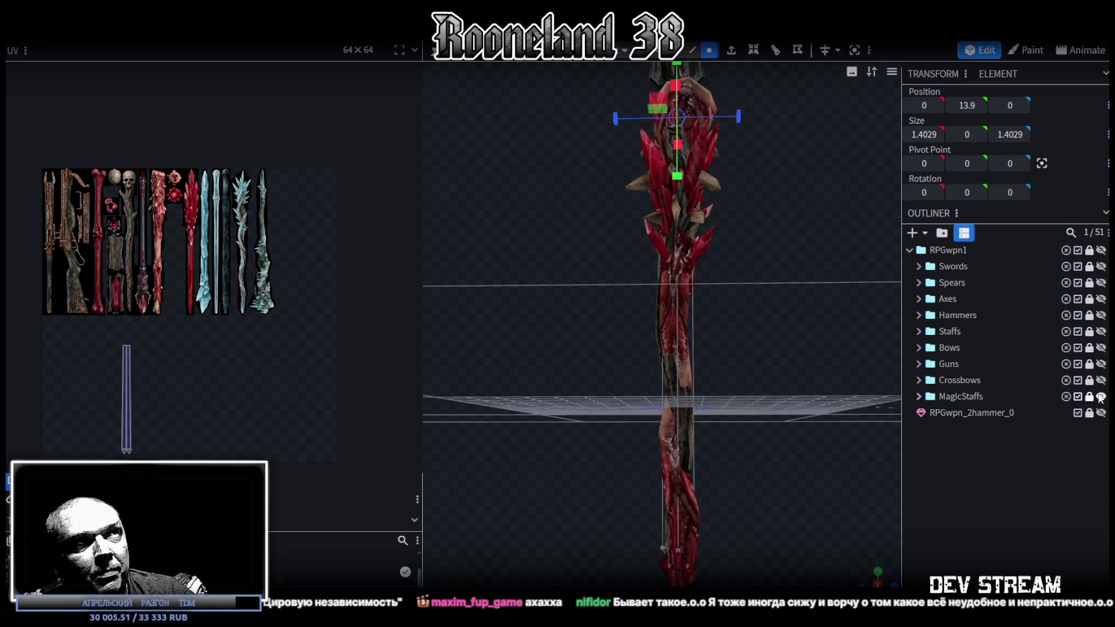
pyautogui.click(1100, 396)
pyautogui.click(919, 266)
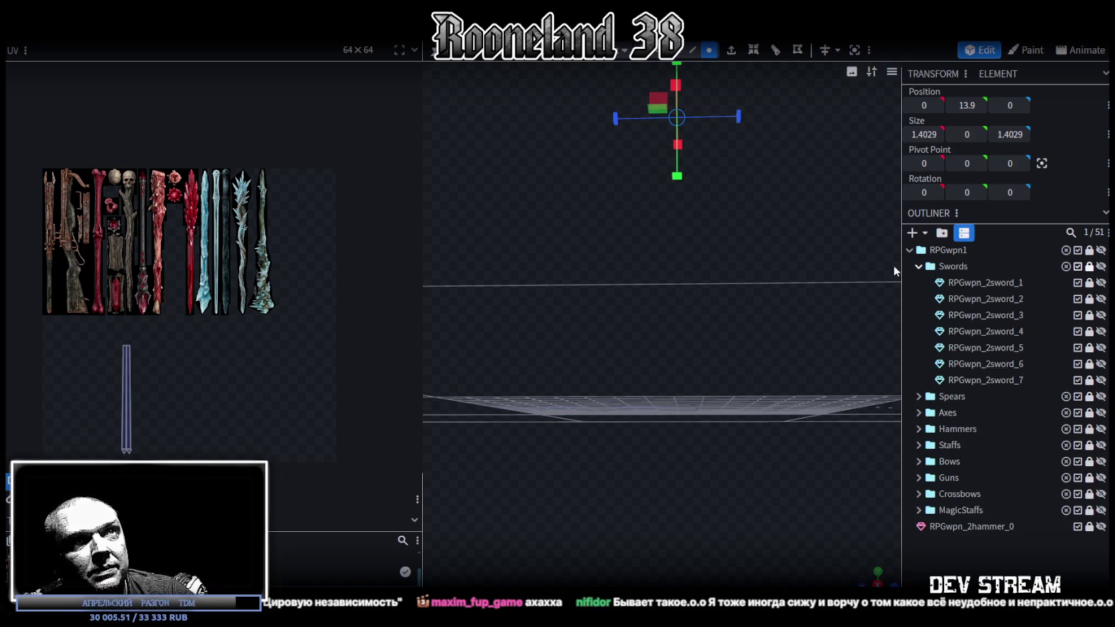
# Widen the 3D view by narrowing the UV panel, then preview and hide RPGwpn_2sword_1
pyautogui.moveTo(420, 224); pyautogui.dragTo(188, 268)
pyautogui.moveTo(555, 316)
pyautogui.mouseDown()
pyautogui.moveTo(668, 276)
pyautogui.moveTo(630, 341)
pyautogui.moveTo(623, 268)
pyautogui.mouseUp()
pyautogui.click(669, 301)
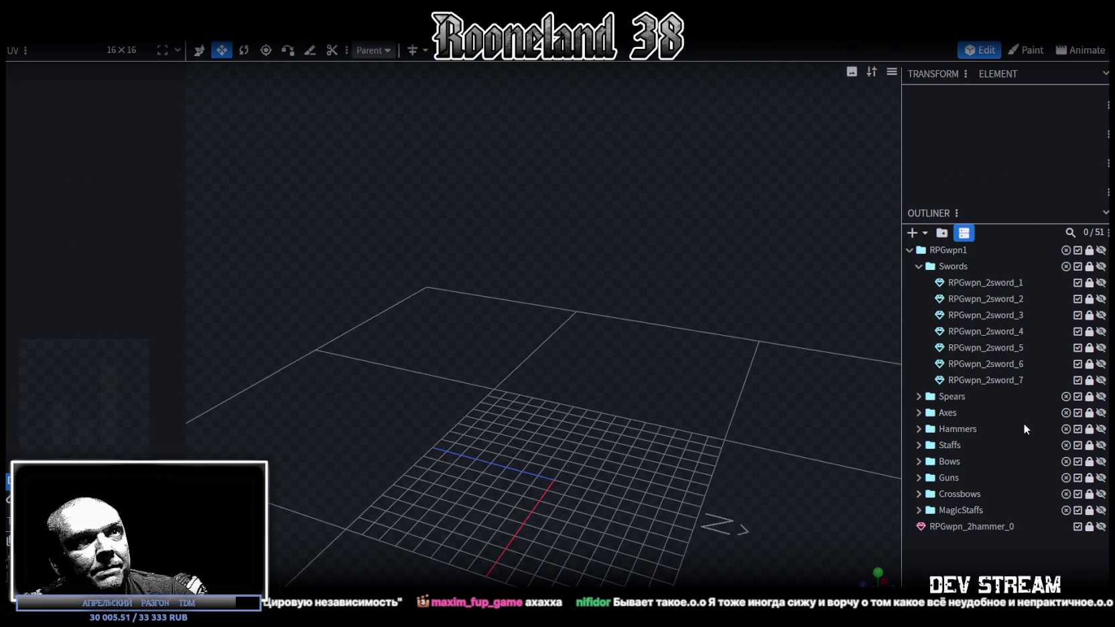
pyautogui.click(1100, 282)
pyautogui.moveTo(663, 395)
pyautogui.mouseDown()
pyautogui.moveTo(704, 351)
pyautogui.moveTo(764, 344)
pyautogui.mouseUp()
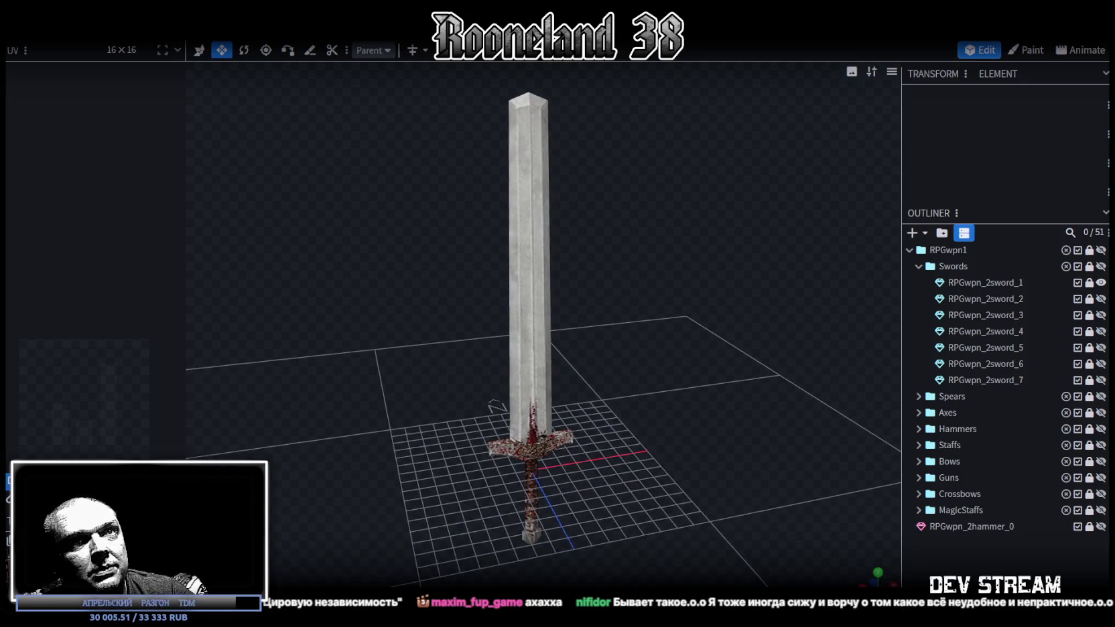
pyautogui.click(1100, 282)
# Preview RPGwpn_2sword_2, _3 and the dark _4 one at a time, hiding each
pyautogui.click(1100, 298)
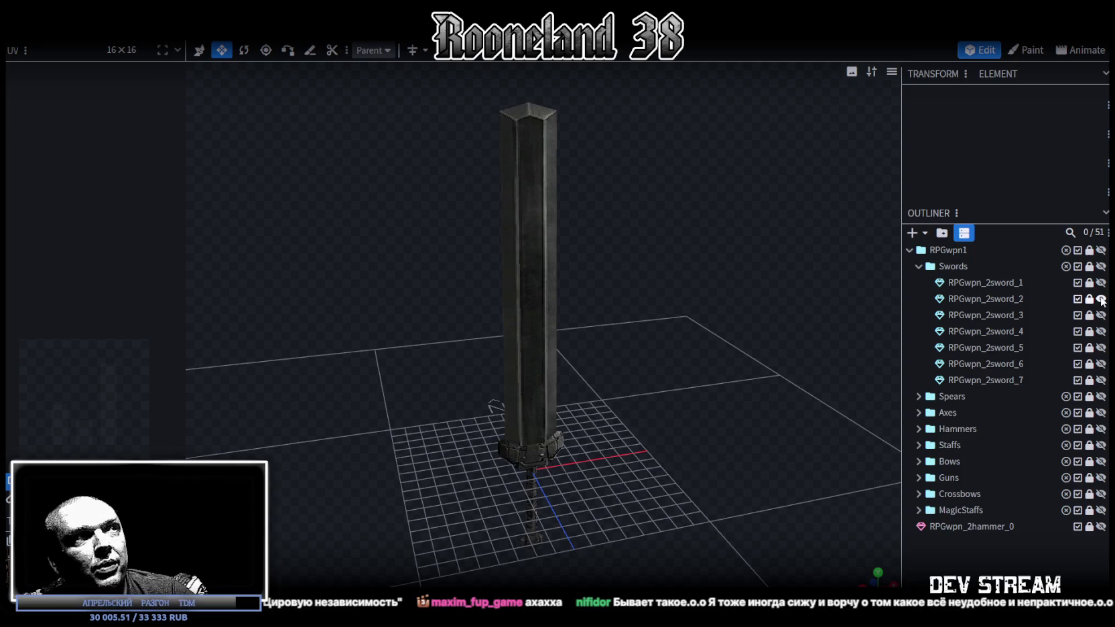
pyautogui.click(1100, 299)
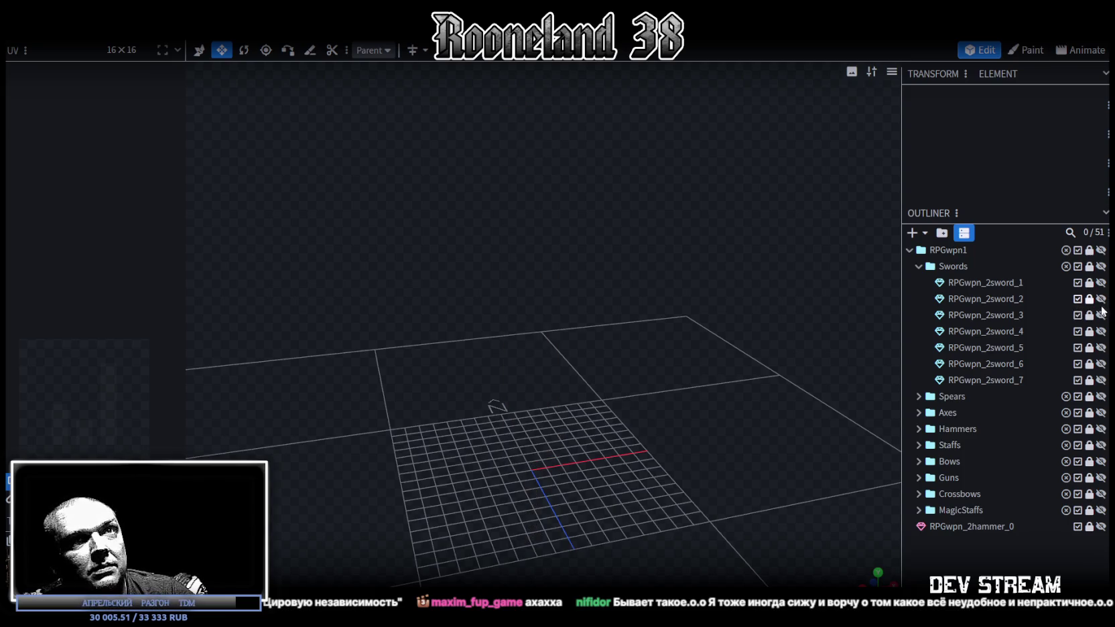
pyautogui.click(1101, 315)
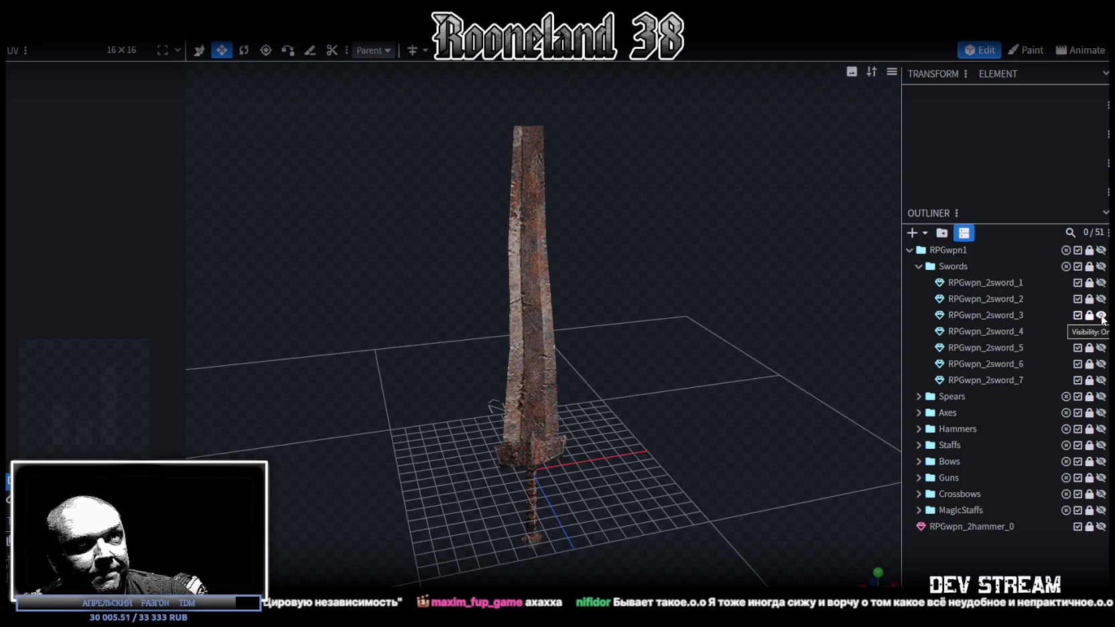
pyautogui.click(1100, 315)
pyautogui.click(1100, 331)
pyautogui.moveTo(815, 307); pyautogui.dragTo(356, 152)
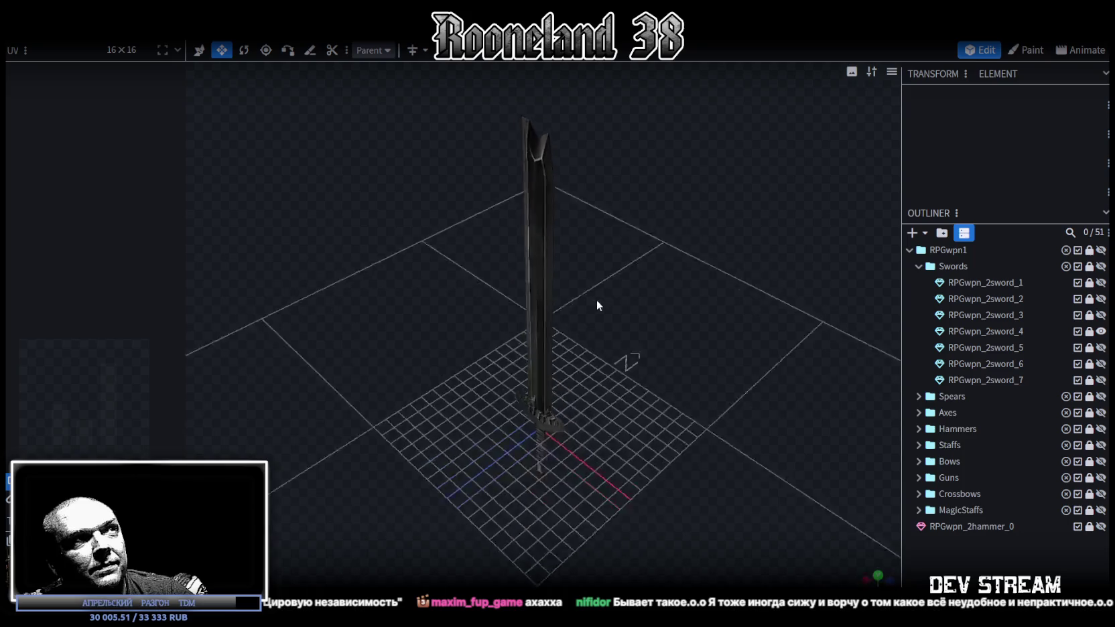
pyautogui.moveTo(357, 152)
pyautogui.mouseDown()
pyautogui.moveTo(746, 269)
pyautogui.moveTo(922, 289)
pyautogui.mouseUp()
pyautogui.click(1101, 331)
# Preview RPGwpn_2sword_5, the broad stone _6 and _7, leaving all hidden
pyautogui.click(1100, 347)
pyautogui.moveTo(690, 216)
pyautogui.mouseDown()
pyautogui.moveTo(288, 190)
pyautogui.moveTo(289, 169)
pyautogui.moveTo(631, 216)
pyautogui.moveTo(593, 232)
pyautogui.moveTo(600, 221)
pyautogui.mouseUp()
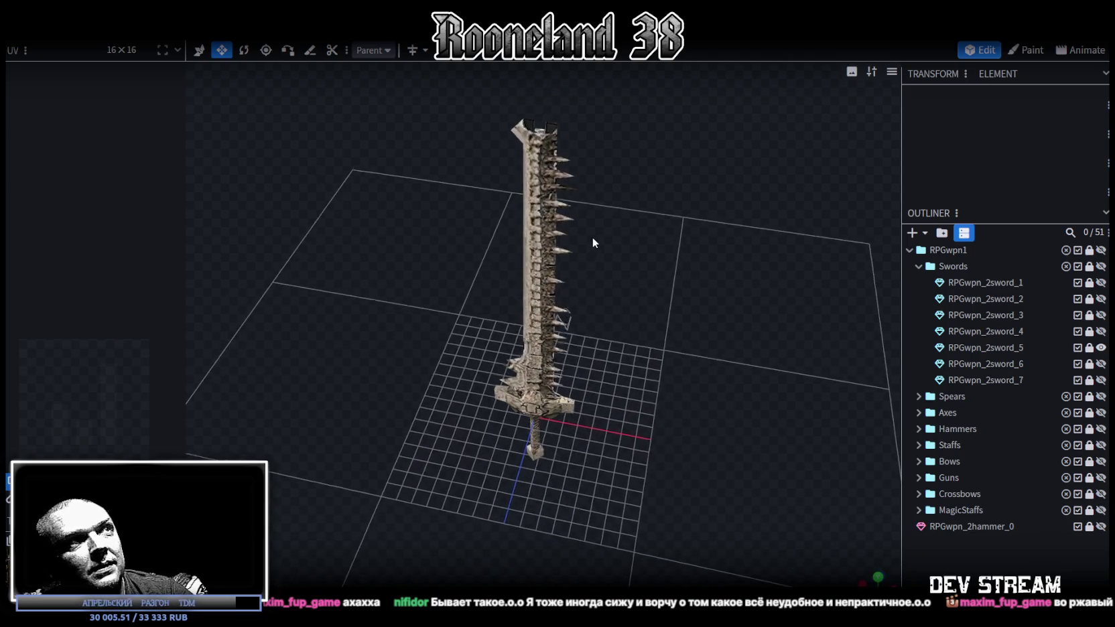
pyautogui.click(1101, 347)
pyautogui.click(1101, 364)
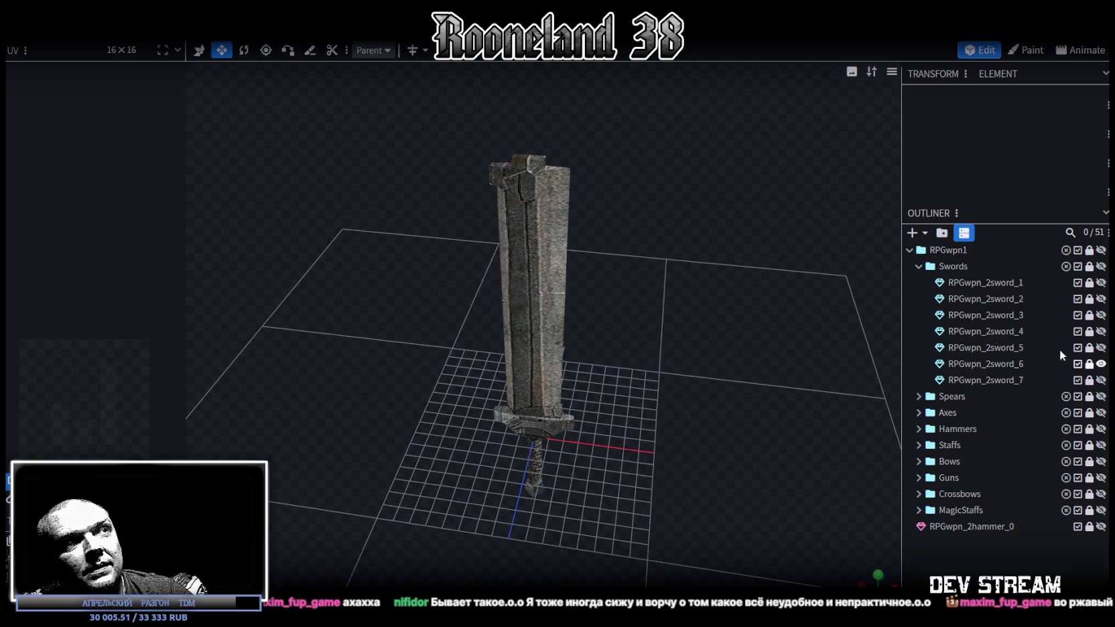
pyautogui.moveTo(673, 276)
pyautogui.mouseDown()
pyautogui.moveTo(631, 243)
pyautogui.moveTo(655, 219)
pyautogui.moveTo(385, 216)
pyautogui.moveTo(448, 311)
pyautogui.moveTo(653, 246)
pyautogui.moveTo(676, 258)
pyautogui.mouseUp()
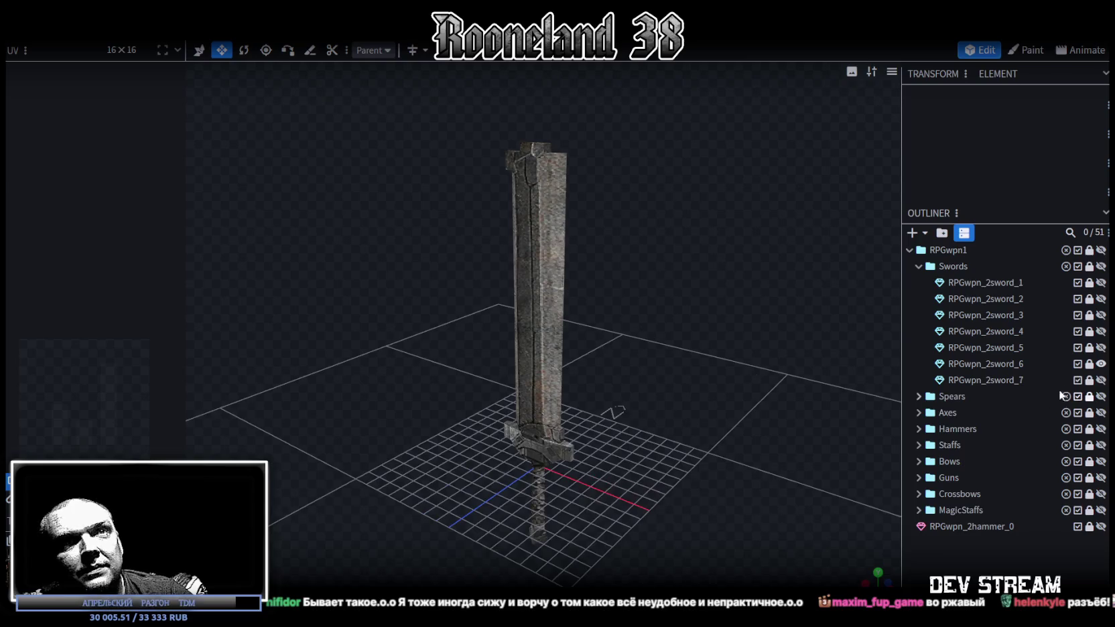
pyautogui.click(1100, 364)
pyautogui.moveTo(691, 335)
pyautogui.mouseDown()
pyautogui.moveTo(663, 345)
pyautogui.moveTo(689, 273)
pyautogui.moveTo(595, 365)
pyautogui.moveTo(656, 448)
pyautogui.moveTo(696, 473)
pyautogui.moveTo(630, 278)
pyautogui.moveTo(672, 271)
pyautogui.moveTo(671, 318)
pyautogui.moveTo(694, 338)
pyautogui.mouseUp()
pyautogui.scroll(-2, 695, 338)
pyautogui.scroll(-1, 692, 349)
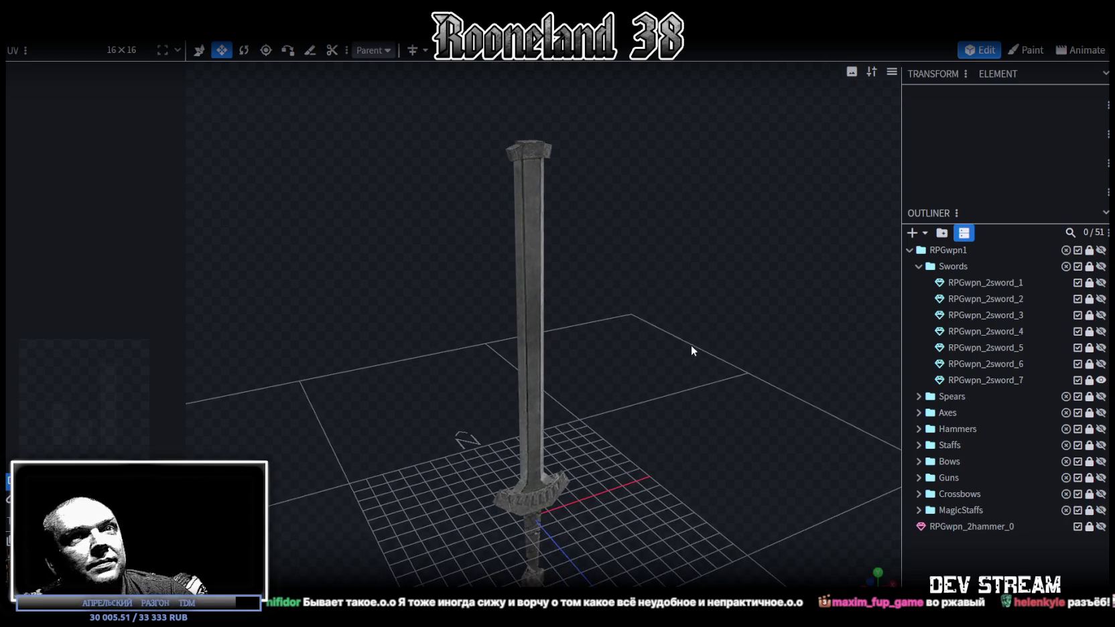
pyautogui.click(1101, 380)
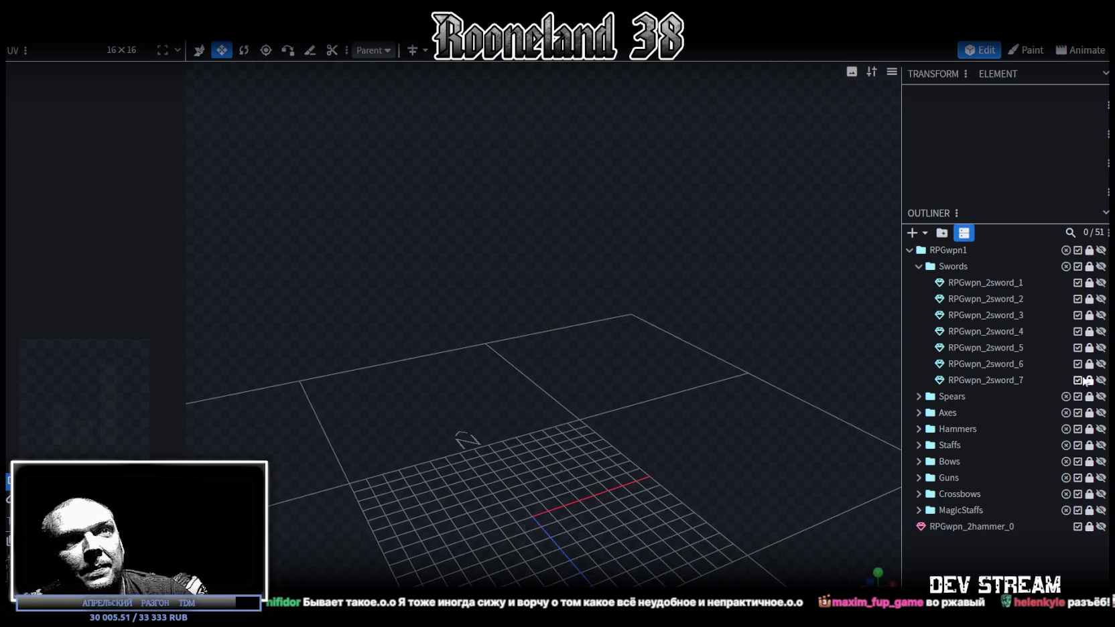
# Collapse Swords, expand Spears, and inspect the first spear up close from a low angle
pyautogui.click(917, 266)
pyautogui.click(918, 282)
pyautogui.moveTo(684, 325)
pyautogui.mouseDown()
pyautogui.moveTo(687, 369)
pyautogui.moveTo(634, 405)
pyautogui.mouseUp()
pyautogui.scroll(2, 633, 406)
pyautogui.scroll(2, 492, 402)
pyautogui.moveTo(492, 402)
pyautogui.mouseDown()
pyautogui.moveTo(316, 363)
pyautogui.moveTo(345, 286)
pyautogui.moveTo(491, 379)
pyautogui.moveTo(550, 394)
pyautogui.mouseUp()
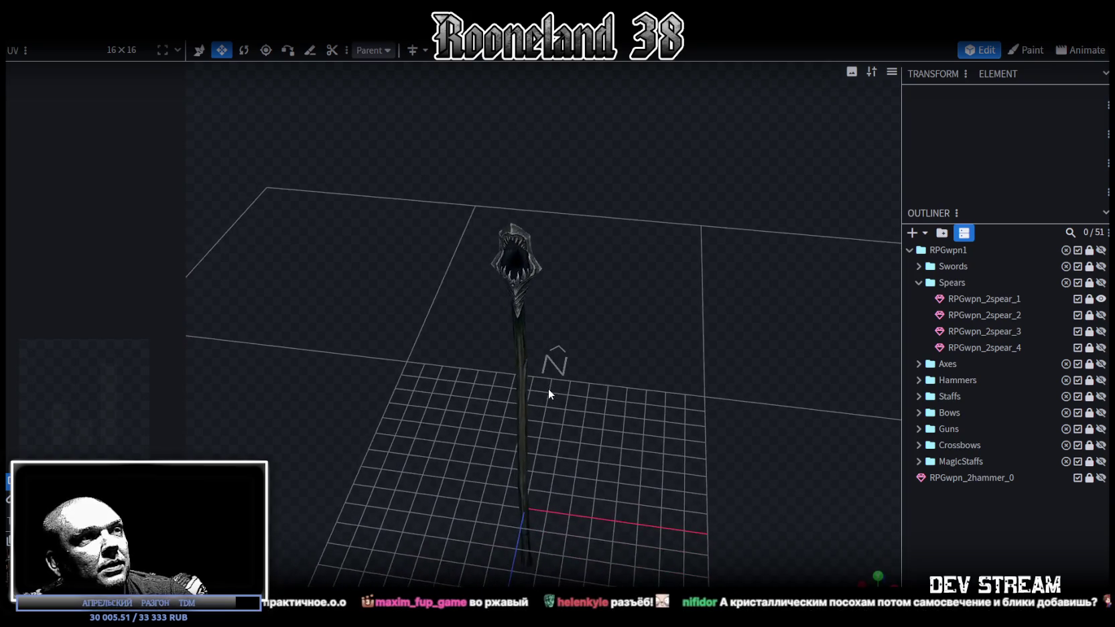
# Preview the trident, wooden spear and fourth spear, hide them, and collapse Spears
pyautogui.click(1100, 315)
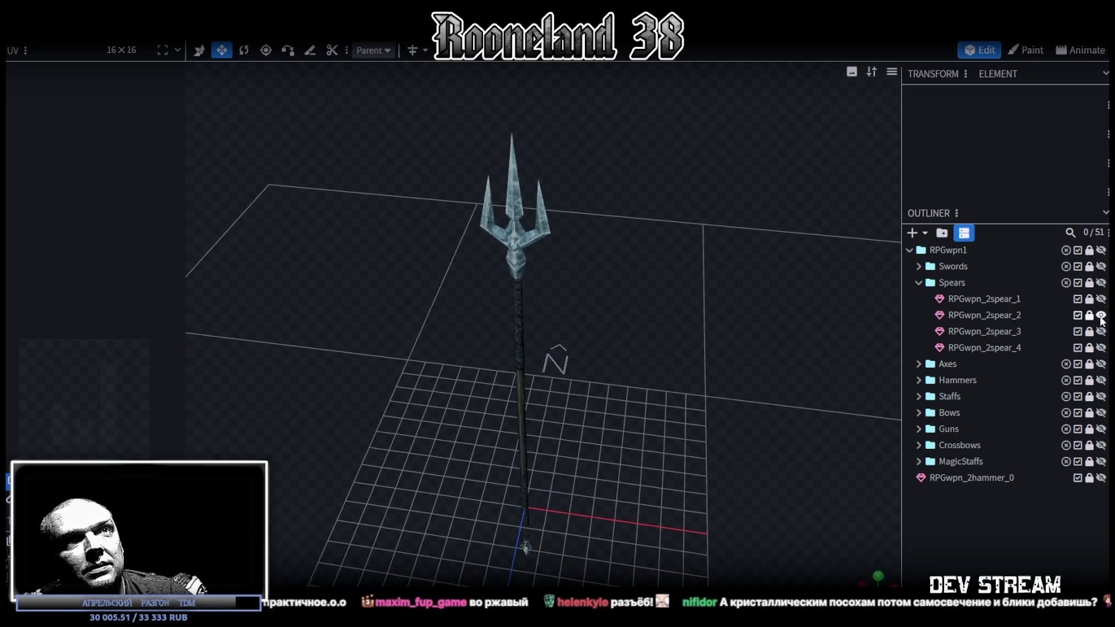
pyautogui.moveTo(567, 338); pyautogui.dragTo(617, 316)
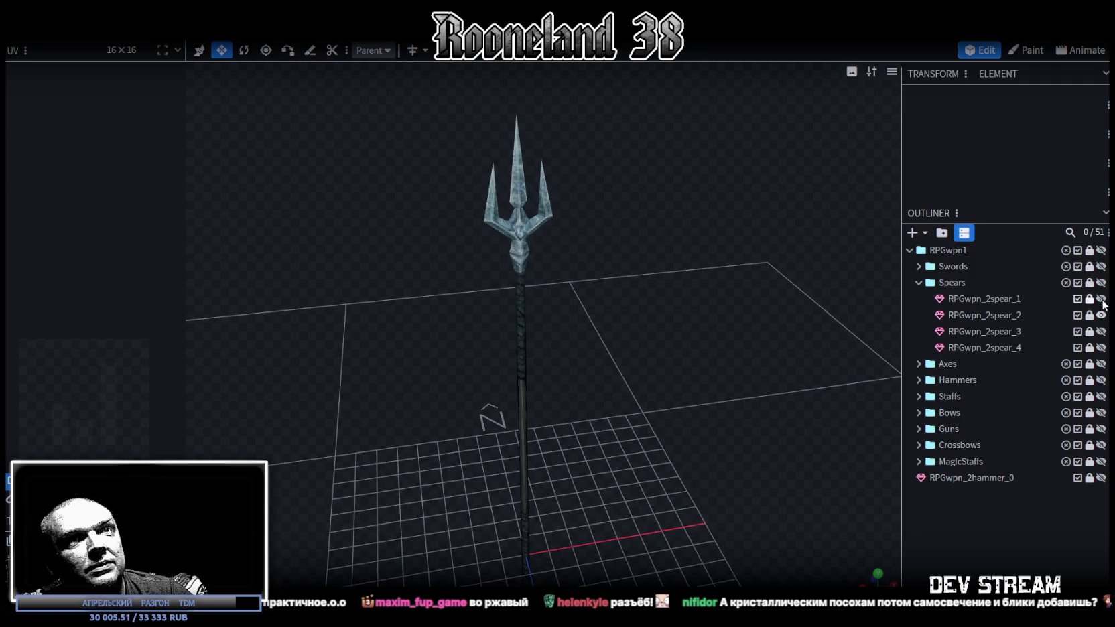
pyautogui.click(1101, 331)
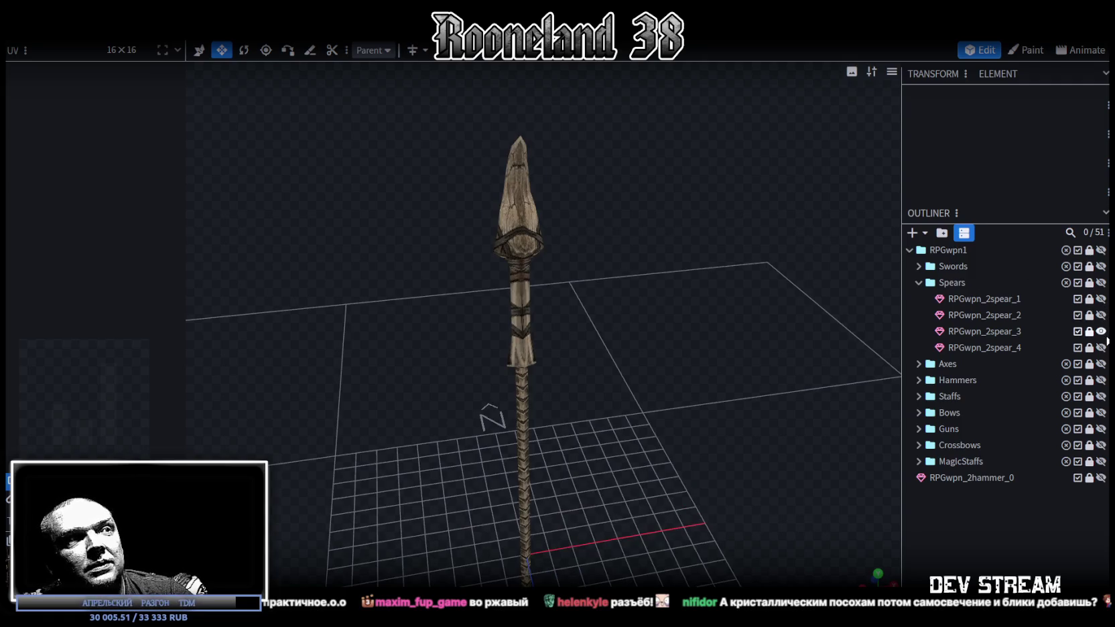
pyautogui.moveTo(728, 456)
pyautogui.mouseDown()
pyautogui.moveTo(721, 374)
pyautogui.moveTo(702, 386)
pyautogui.moveTo(720, 337)
pyautogui.moveTo(664, 348)
pyautogui.moveTo(690, 352)
pyautogui.mouseUp()
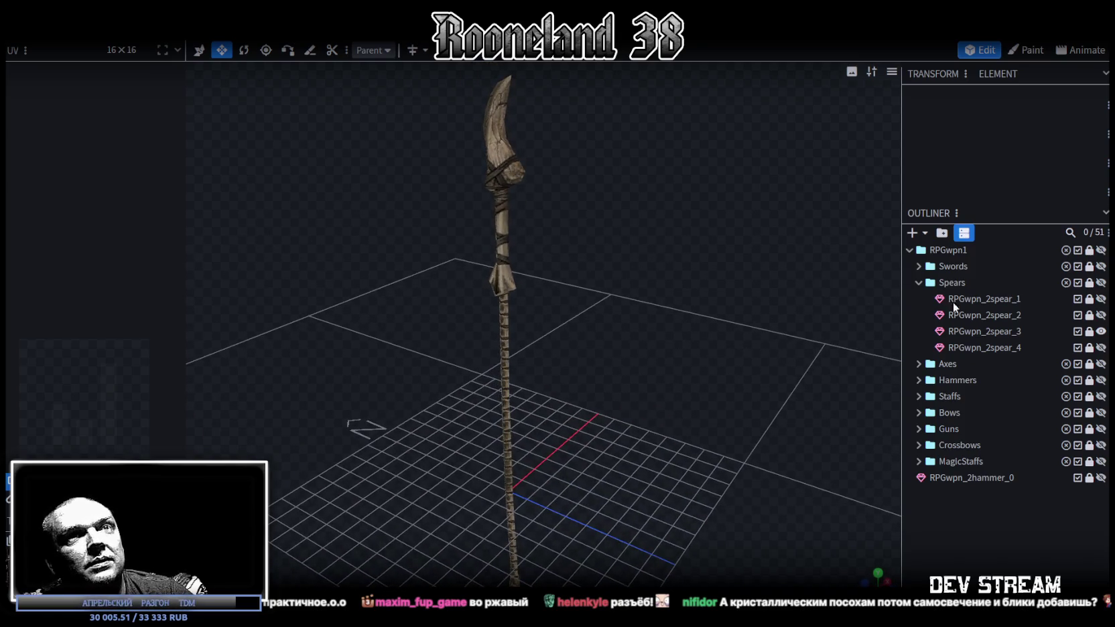
pyautogui.click(1100, 331)
pyautogui.click(1101, 347)
pyautogui.moveTo(788, 318)
pyautogui.mouseDown()
pyautogui.moveTo(512, 376)
pyautogui.moveTo(567, 385)
pyautogui.moveTo(756, 351)
pyautogui.moveTo(855, 362)
pyautogui.moveTo(627, 348)
pyautogui.moveTo(349, 356)
pyautogui.moveTo(327, 375)
pyautogui.moveTo(469, 365)
pyautogui.mouseUp()
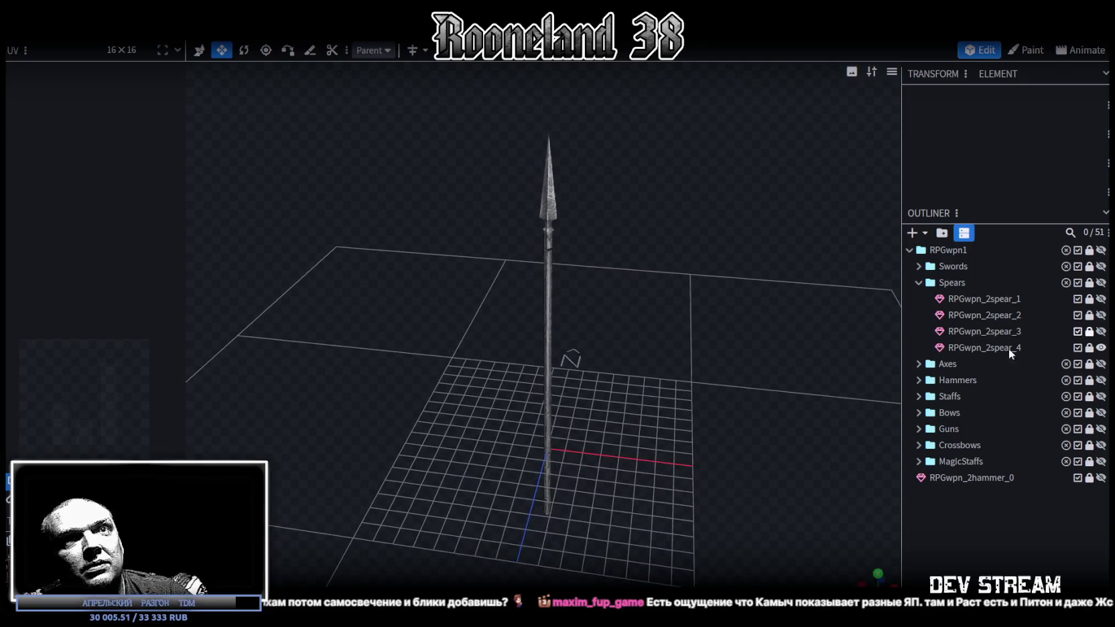
pyautogui.click(1100, 348)
pyautogui.click(919, 284)
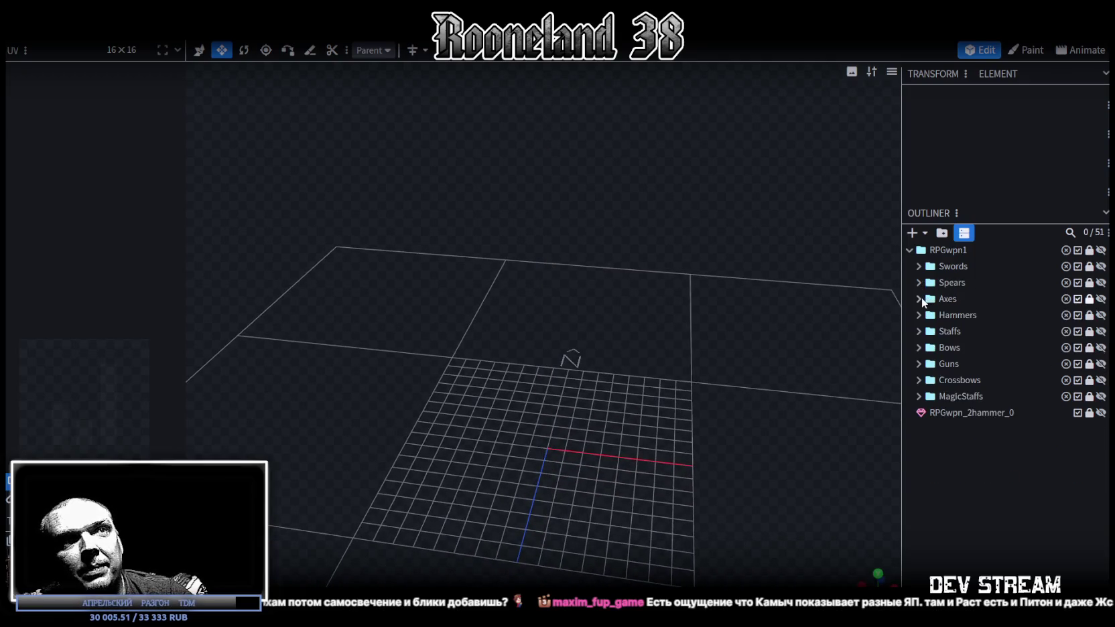
# Expand the Axes group and preview the first two axes, hiding each afterwards
pyautogui.click(918, 299)
pyautogui.click(1100, 315)
pyautogui.moveTo(509, 282); pyautogui.dragTo(637, 276)
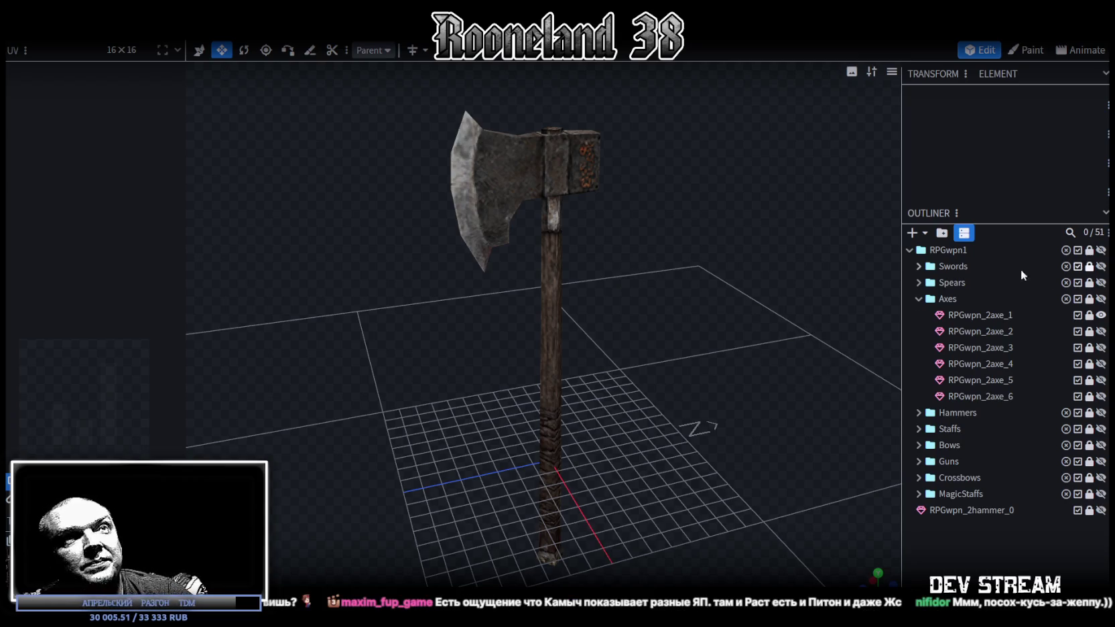
pyautogui.click(1101, 315)
pyautogui.click(1100, 331)
pyautogui.moveTo(830, 305)
pyautogui.mouseDown()
pyautogui.moveTo(676, 310)
pyautogui.moveTo(692, 321)
pyautogui.moveTo(705, 307)
pyautogui.mouseUp()
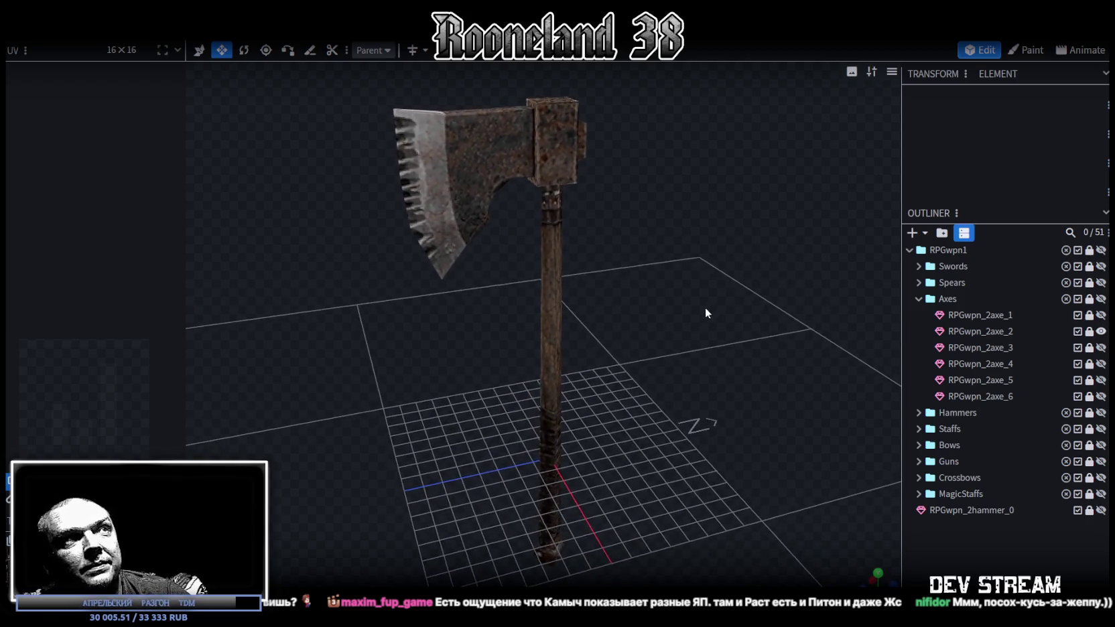
pyautogui.click(1101, 331)
# Preview the rune-carved third axe through the sixth axe, orbiting around each
pyautogui.click(1100, 347)
pyautogui.moveTo(437, 390); pyautogui.dragTo(722, 395)
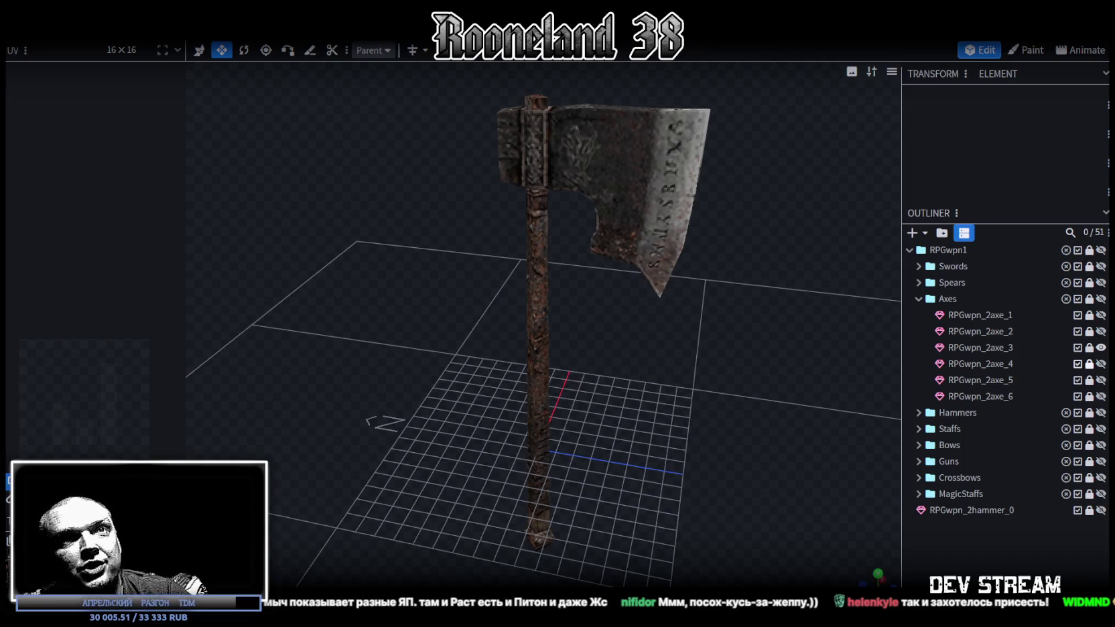
pyautogui.click(1100, 347)
pyautogui.click(1100, 363)
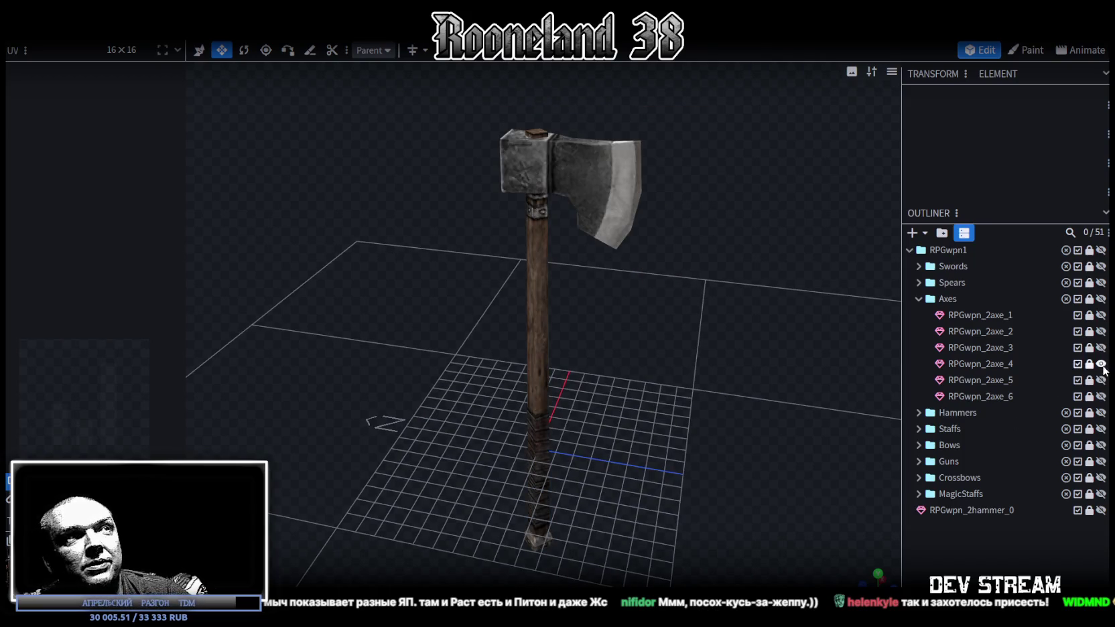
pyautogui.moveTo(633, 347)
pyautogui.mouseDown()
pyautogui.moveTo(379, 288)
pyautogui.moveTo(370, 309)
pyautogui.moveTo(392, 328)
pyautogui.moveTo(414, 303)
pyautogui.moveTo(236, 319)
pyautogui.moveTo(449, 318)
pyautogui.mouseUp()
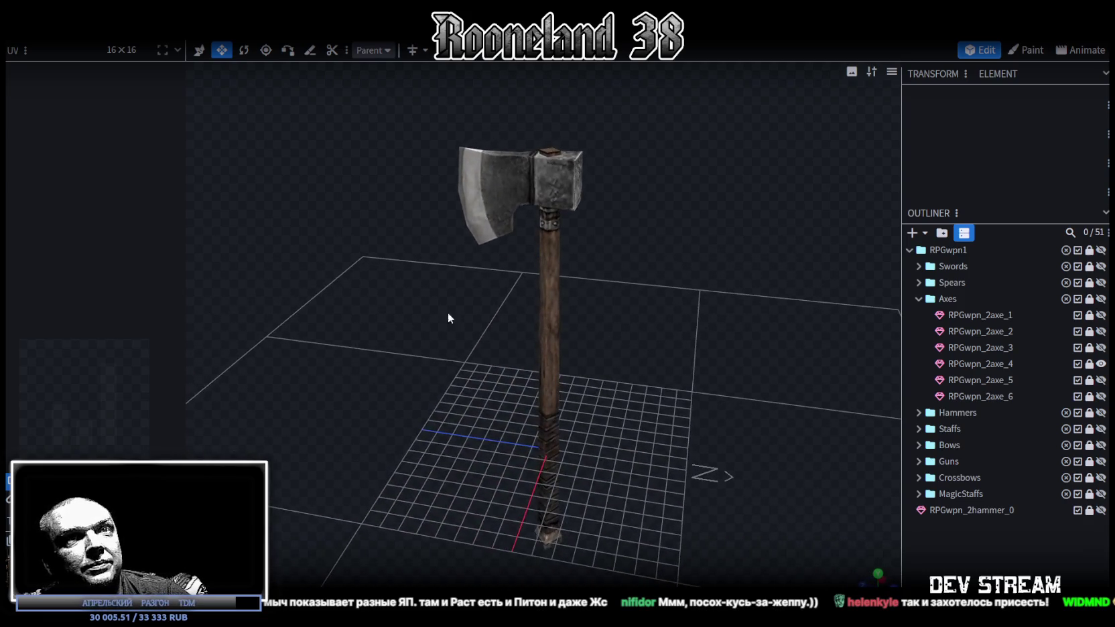
pyautogui.moveTo(572, 339)
pyautogui.mouseDown()
pyautogui.moveTo(487, 374)
pyautogui.moveTo(463, 343)
pyautogui.moveTo(294, 355)
pyautogui.moveTo(402, 351)
pyautogui.mouseUp()
pyautogui.click(1101, 380)
pyautogui.click(1100, 396)
pyautogui.moveTo(831, 346)
pyautogui.mouseDown()
pyautogui.moveTo(675, 337)
pyautogui.moveTo(659, 352)
pyautogui.moveTo(307, 331)
pyautogui.moveTo(314, 368)
pyautogui.moveTo(327, 372)
pyautogui.moveTo(630, 362)
pyautogui.moveTo(499, 352)
pyautogui.moveTo(472, 333)
pyautogui.moveTo(750, 351)
pyautogui.mouseUp()
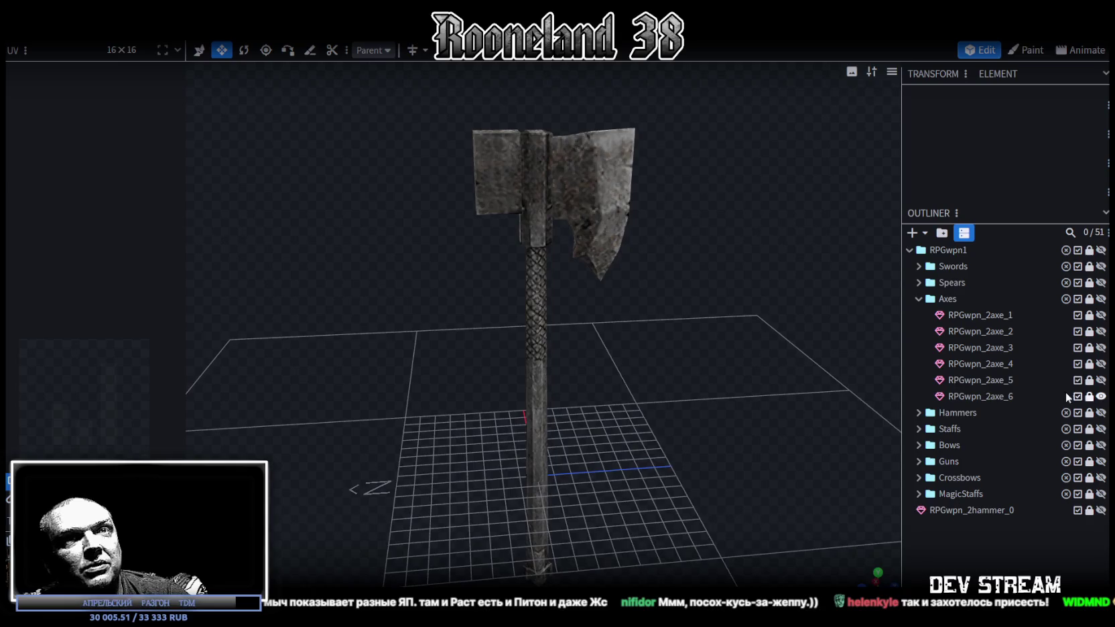
# Collapse Axes, expand Hammers, and inspect the hammers including the glowing red one
pyautogui.click(917, 299)
pyautogui.click(918, 315)
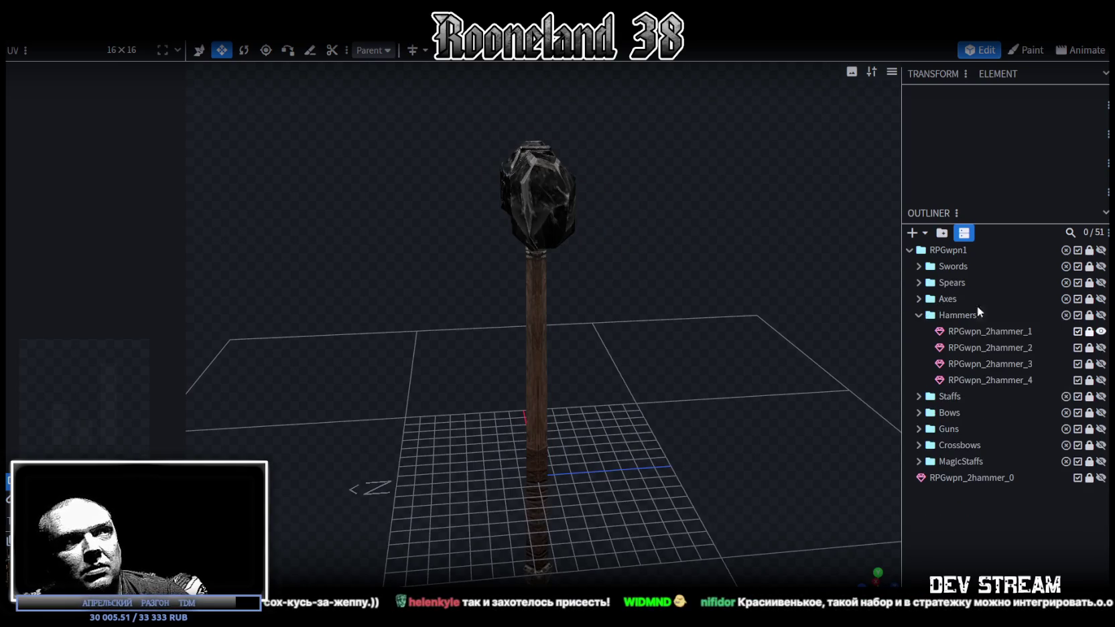
pyautogui.moveTo(435, 345)
pyautogui.mouseDown()
pyautogui.moveTo(531, 344)
pyautogui.moveTo(578, 360)
pyautogui.moveTo(671, 343)
pyautogui.moveTo(648, 333)
pyautogui.moveTo(637, 349)
pyautogui.moveTo(659, 357)
pyautogui.moveTo(621, 349)
pyautogui.moveTo(481, 362)
pyautogui.moveTo(389, 436)
pyautogui.moveTo(599, 367)
pyautogui.moveTo(566, 362)
pyautogui.moveTo(576, 361)
pyautogui.mouseUp()
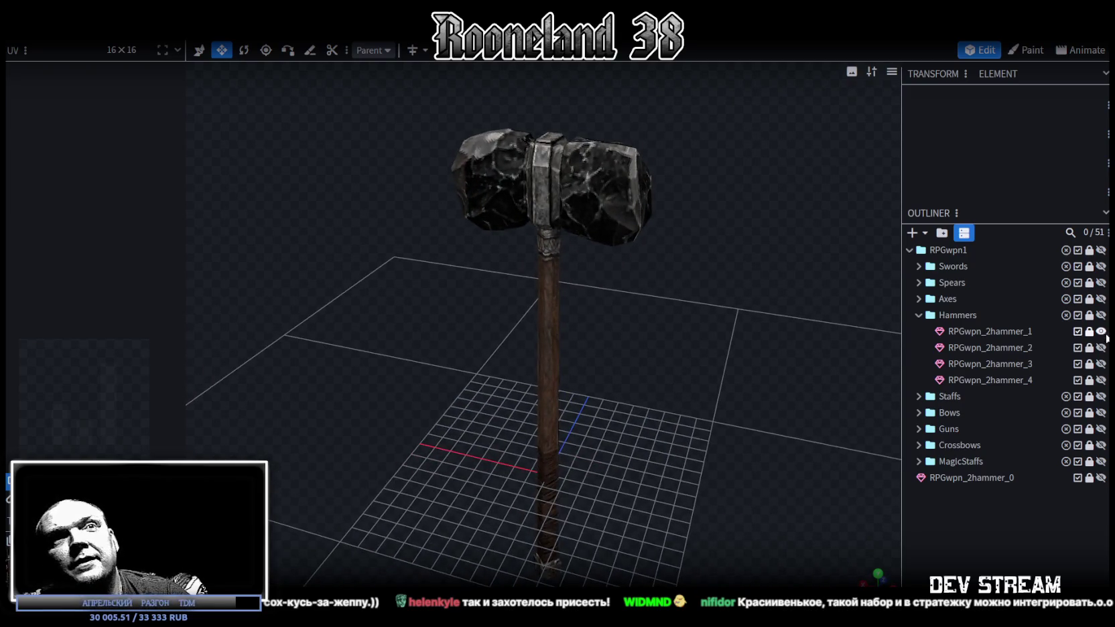
pyautogui.moveTo(658, 320)
pyautogui.mouseDown()
pyautogui.moveTo(707, 305)
pyautogui.moveTo(770, 308)
pyautogui.moveTo(760, 279)
pyautogui.moveTo(623, 264)
pyautogui.moveTo(718, 307)
pyautogui.moveTo(892, 304)
pyautogui.mouseUp()
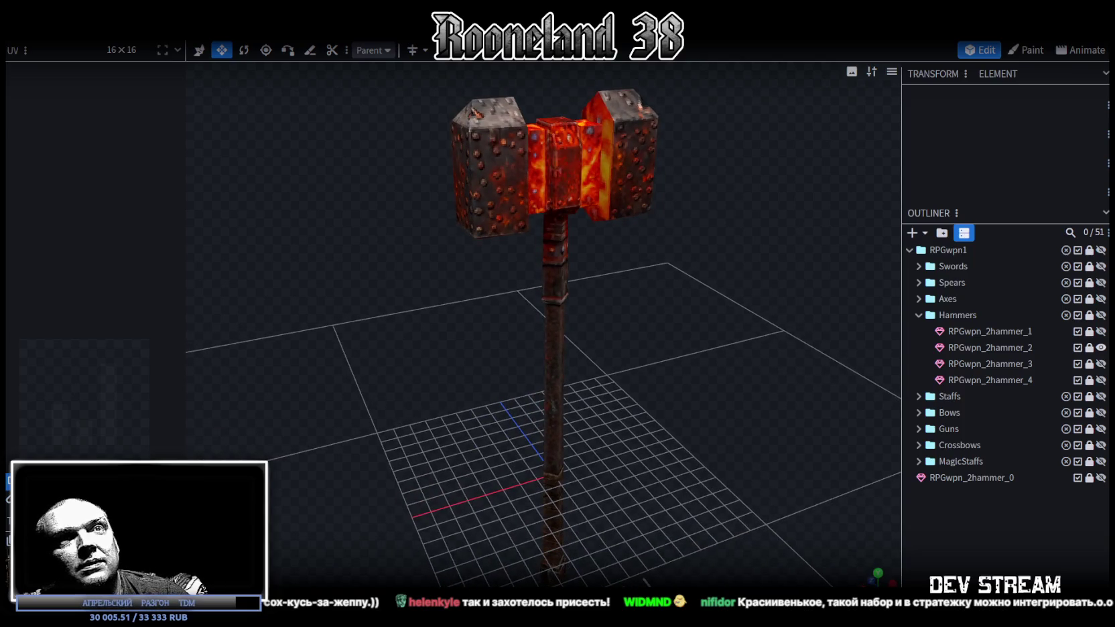
pyautogui.moveTo(669, 295)
pyautogui.mouseDown()
pyautogui.moveTo(638, 285)
pyautogui.moveTo(630, 316)
pyautogui.moveTo(522, 276)
pyautogui.moveTo(411, 262)
pyautogui.moveTo(597, 288)
pyautogui.moveTo(407, 292)
pyautogui.moveTo(428, 316)
pyautogui.moveTo(512, 324)
pyautogui.mouseUp()
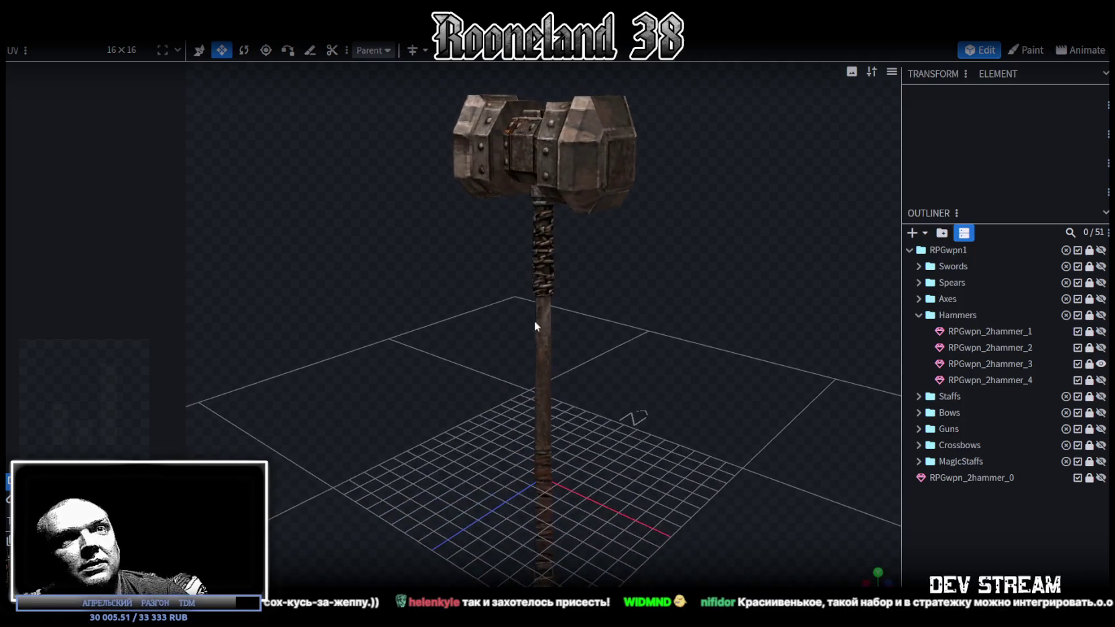
pyautogui.moveTo(436, 317)
pyautogui.mouseDown()
pyautogui.moveTo(443, 341)
pyautogui.moveTo(666, 343)
pyautogui.moveTo(709, 331)
pyautogui.moveTo(471, 309)
pyautogui.moveTo(557, 294)
pyautogui.moveTo(860, 306)
pyautogui.mouseUp()
pyautogui.click(1101, 380)
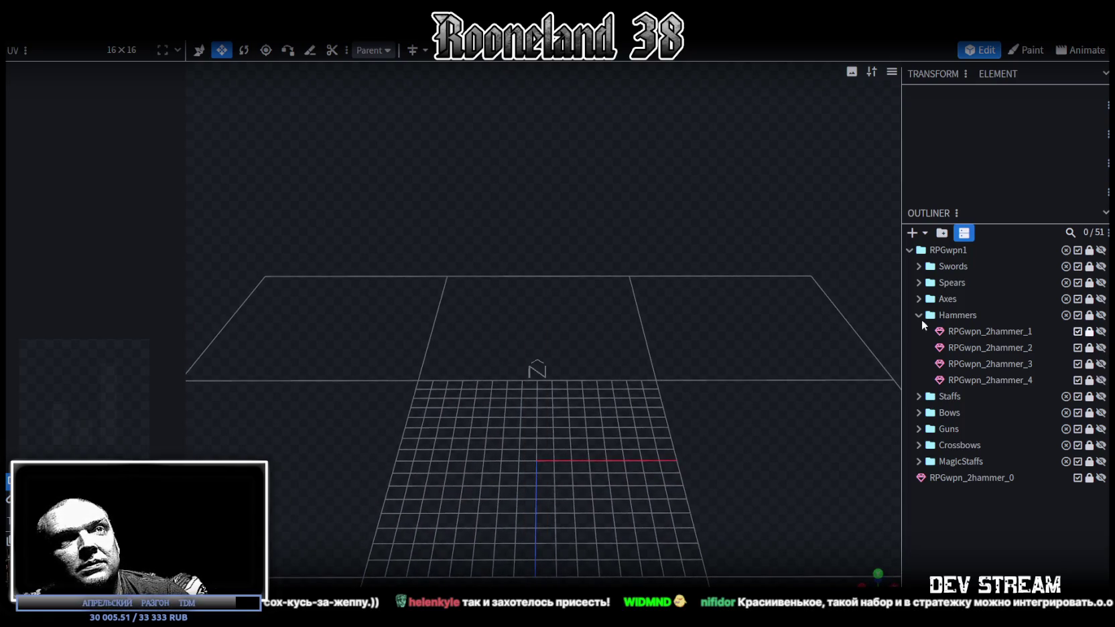
# Collapse Hammers, expand Staffs, and inspect the staff up close before collapsing Staffs
pyautogui.click(919, 316)
pyautogui.click(918, 331)
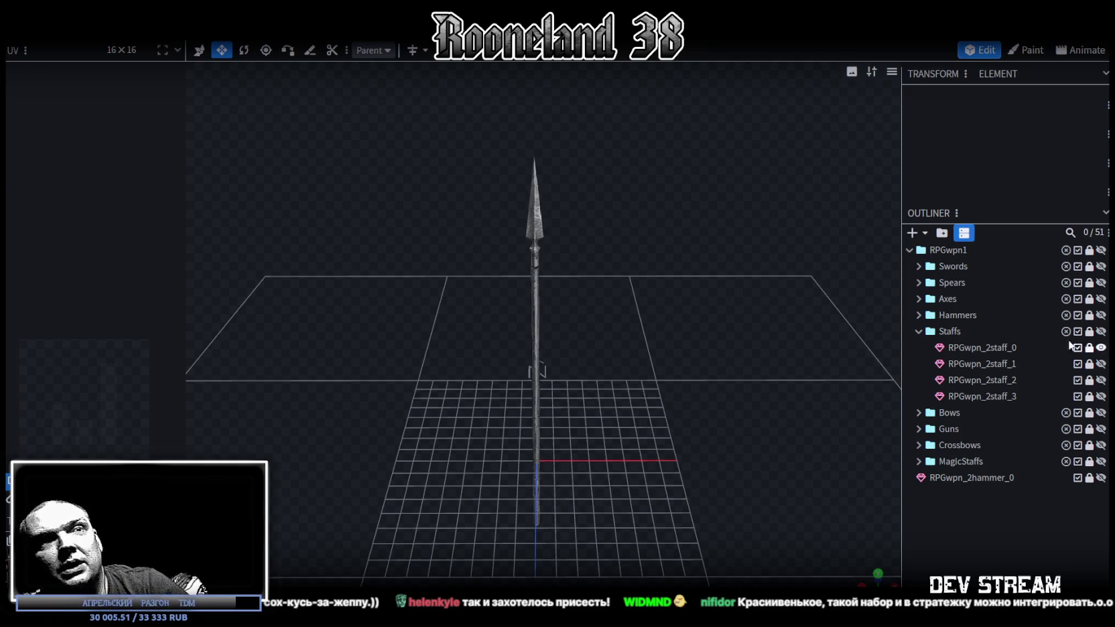
pyautogui.moveTo(679, 316)
pyautogui.mouseDown()
pyautogui.moveTo(674, 338)
pyautogui.moveTo(710, 303)
pyautogui.moveTo(612, 290)
pyautogui.moveTo(590, 305)
pyautogui.moveTo(579, 330)
pyautogui.moveTo(627, 381)
pyautogui.moveTo(623, 358)
pyautogui.moveTo(627, 371)
pyautogui.moveTo(430, 379)
pyautogui.moveTo(602, 382)
pyautogui.mouseUp()
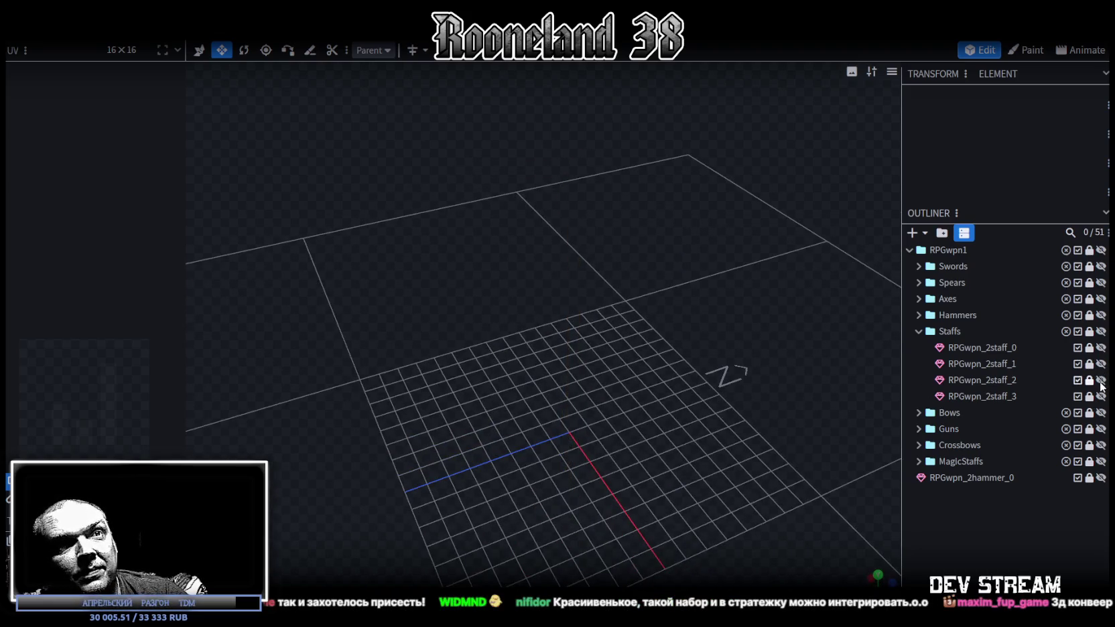
pyautogui.moveTo(556, 333)
pyautogui.mouseDown()
pyautogui.moveTo(762, 358)
pyautogui.moveTo(658, 339)
pyautogui.moveTo(648, 383)
pyautogui.moveTo(667, 333)
pyautogui.moveTo(697, 310)
pyautogui.moveTo(569, 310)
pyautogui.moveTo(608, 305)
pyautogui.moveTo(865, 339)
pyautogui.mouseUp()
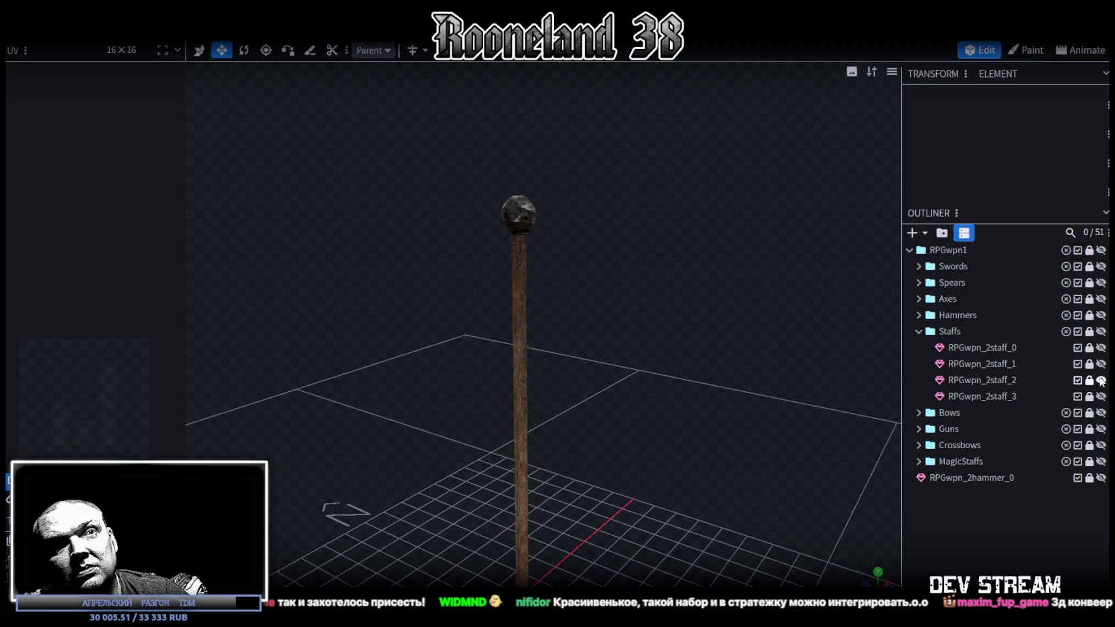
pyautogui.moveTo(825, 365)
pyautogui.mouseDown()
pyautogui.moveTo(649, 318)
pyautogui.moveTo(639, 376)
pyautogui.moveTo(661, 381)
pyautogui.moveTo(623, 339)
pyautogui.moveTo(549, 340)
pyautogui.moveTo(563, 379)
pyautogui.moveTo(578, 383)
pyautogui.moveTo(682, 374)
pyautogui.moveTo(717, 310)
pyautogui.moveTo(637, 318)
pyautogui.moveTo(614, 343)
pyautogui.moveTo(953, 363)
pyautogui.mouseUp()
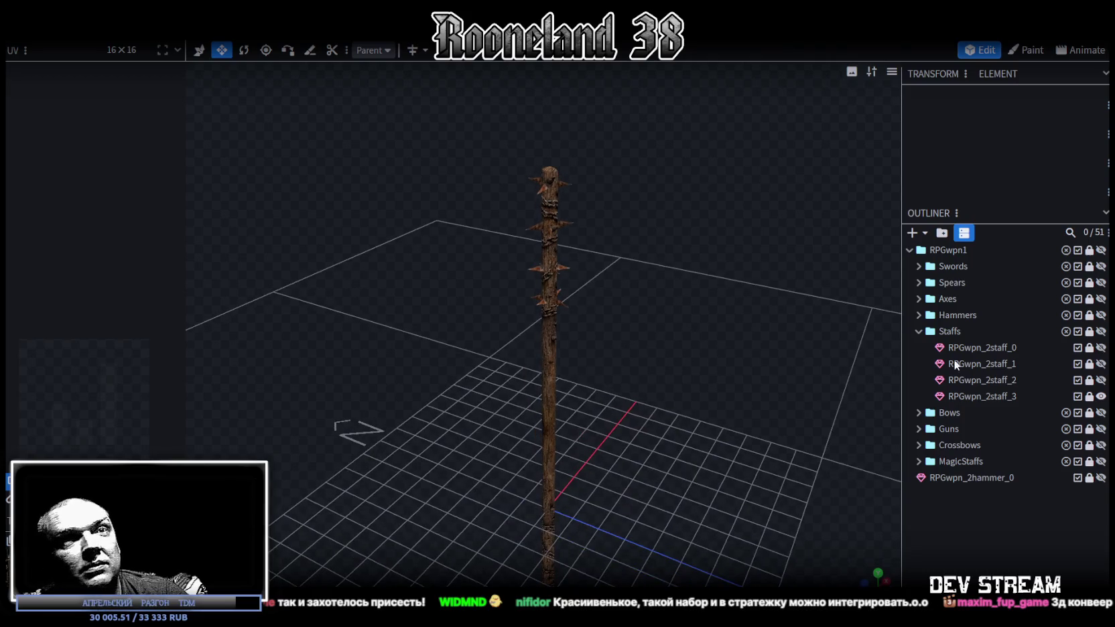
pyautogui.click(919, 331)
# Expand the Bows group and preview the first bow and the red-wrapped second bow
pyautogui.click(919, 347)
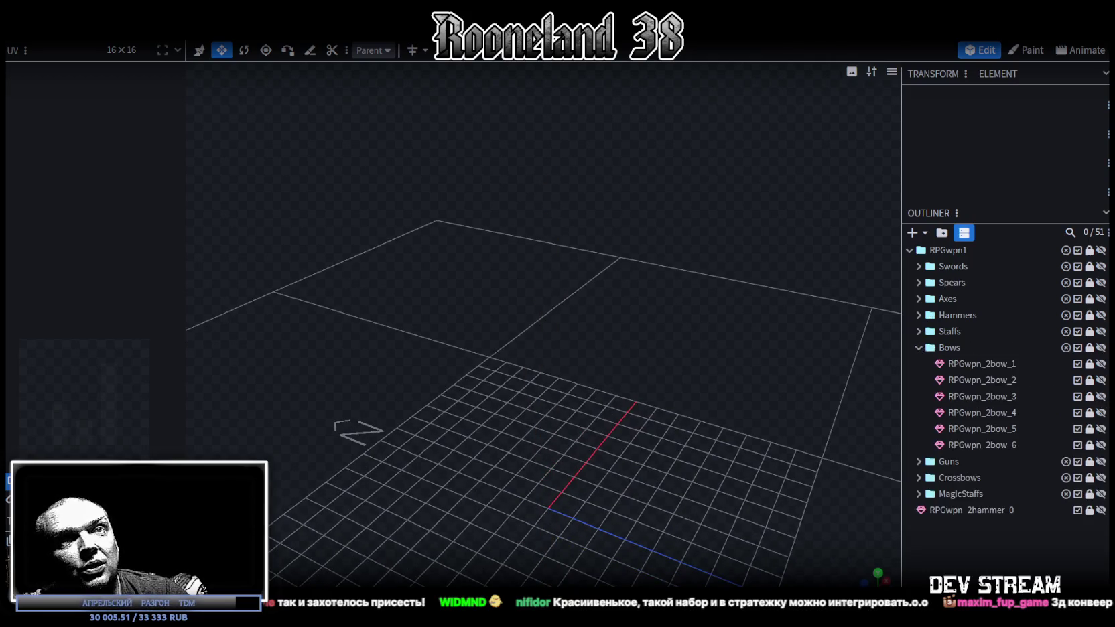
pyautogui.moveTo(718, 327)
pyautogui.mouseDown()
pyautogui.moveTo(697, 433)
pyautogui.moveTo(634, 456)
pyautogui.mouseUp()
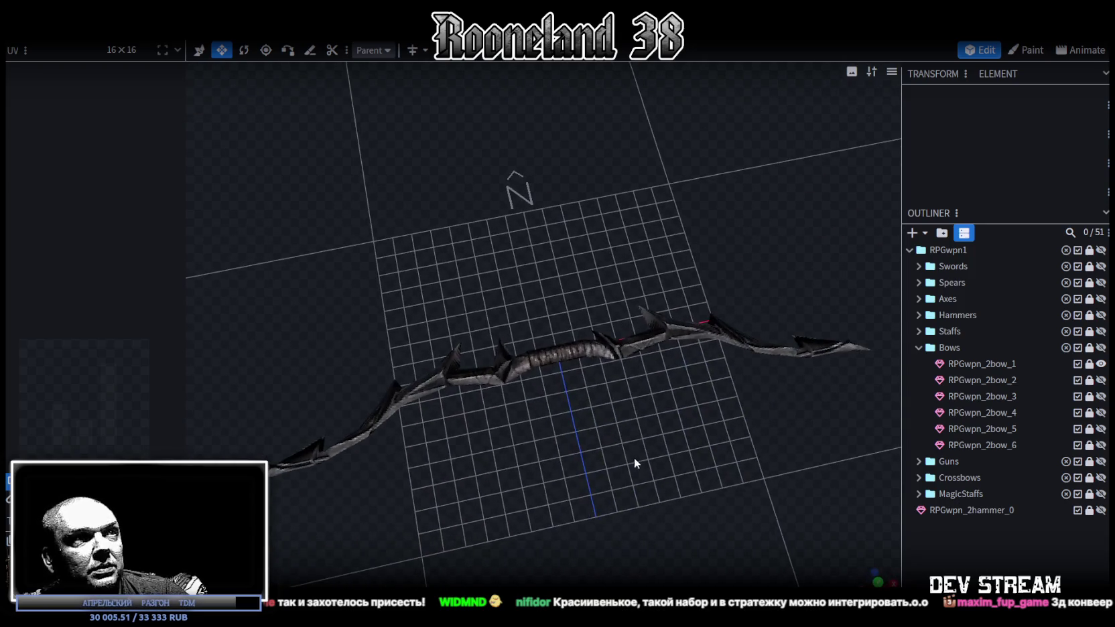
pyautogui.click(1101, 364)
pyautogui.click(1100, 380)
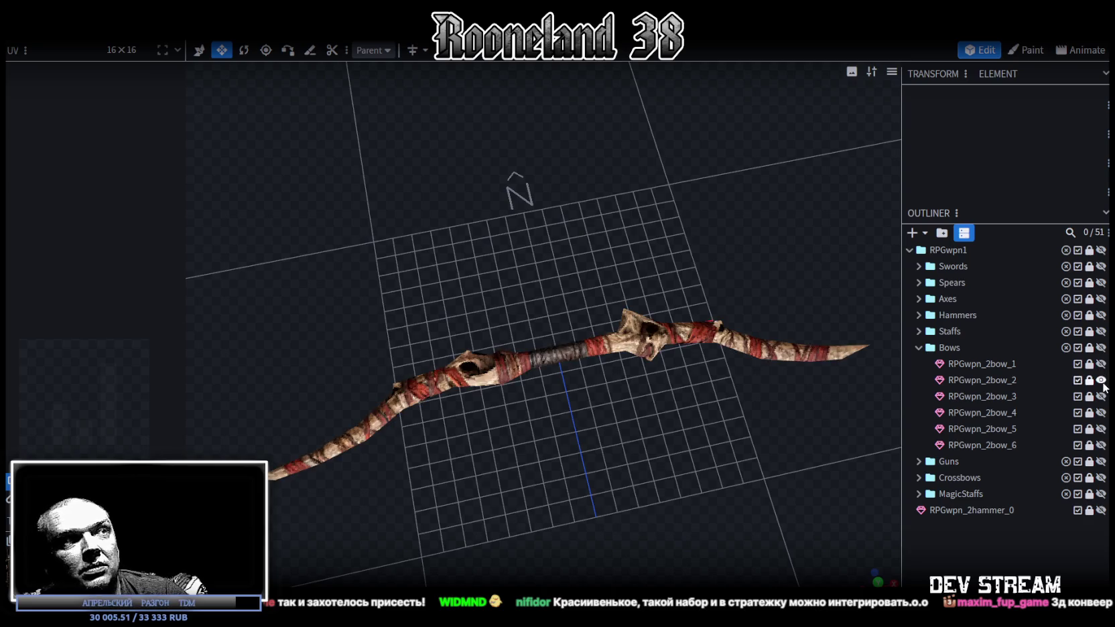
pyautogui.click(1102, 380)
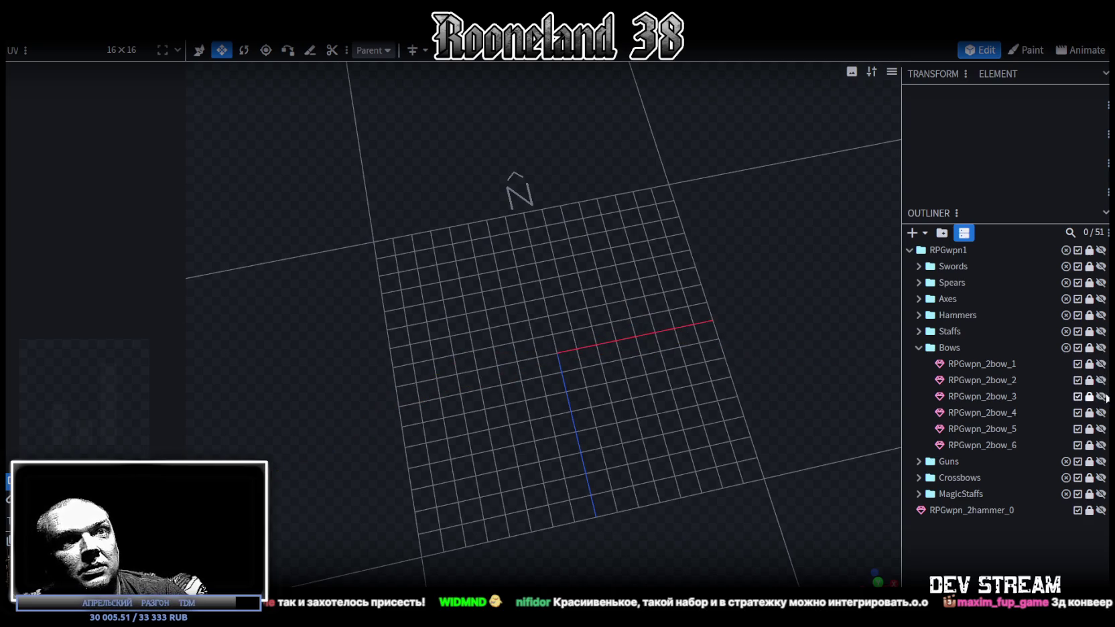
pyautogui.moveTo(633, 221); pyautogui.dragTo(630, 261)
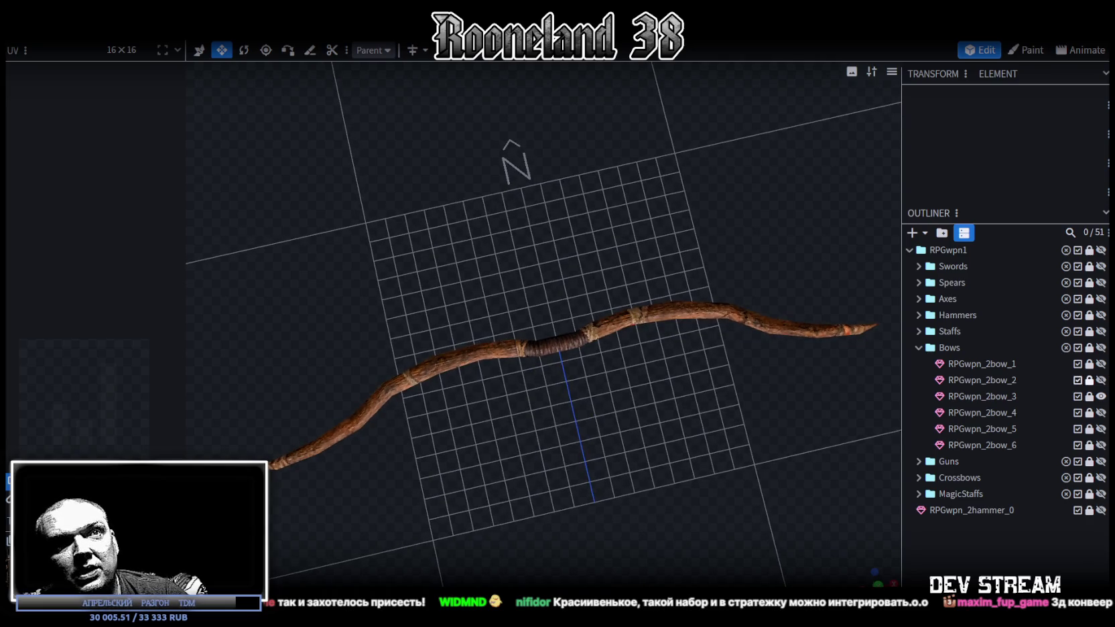
# Preview the spiked bone bow and dark wrapped bow, then collapse Bows and expand Guns
pyautogui.click(1101, 412)
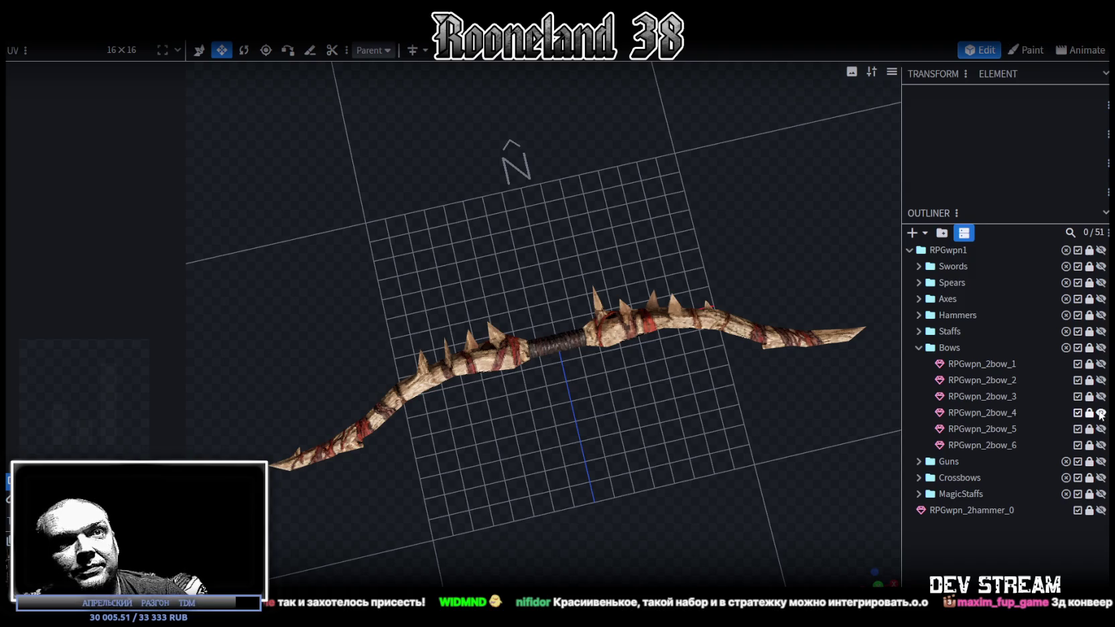
pyautogui.click(1101, 413)
pyautogui.click(1100, 429)
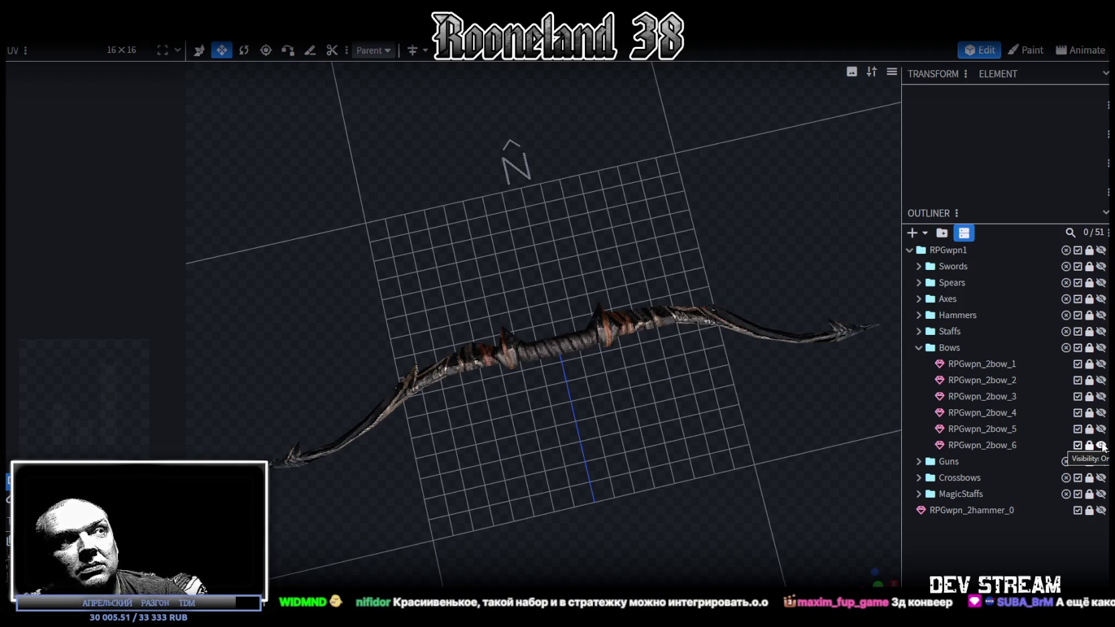
pyautogui.click(918, 348)
pyautogui.click(918, 364)
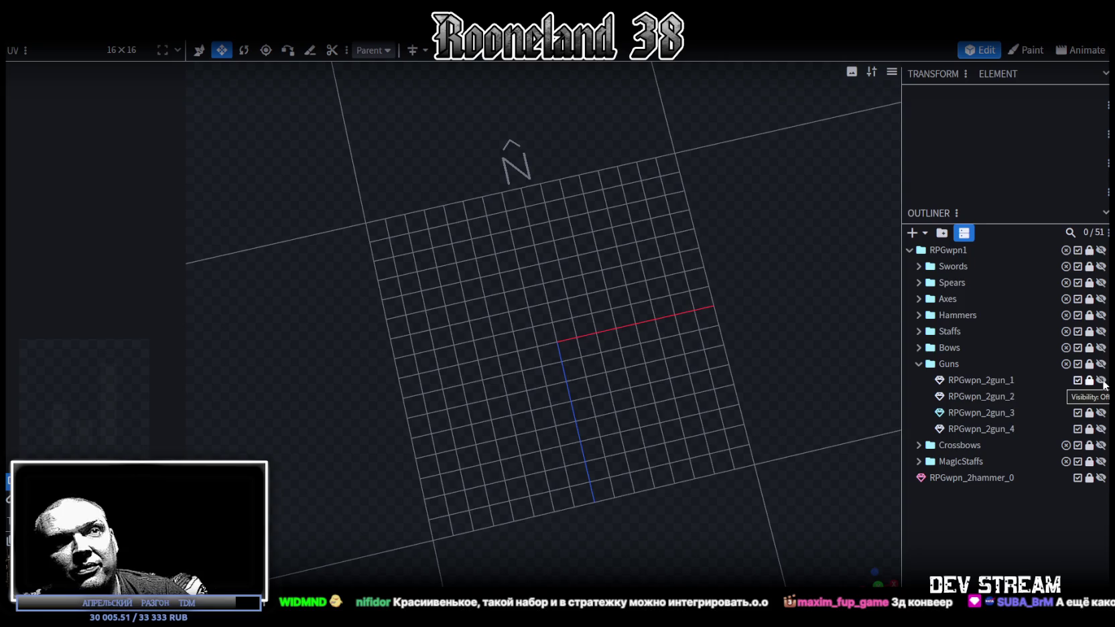
# Preview RPGwpn_2gun_1 and RPGwpn_2gun_2 from several angles, hiding each afterwards
pyautogui.click(1100, 380)
pyautogui.moveTo(673, 315)
pyautogui.mouseDown()
pyautogui.moveTo(682, 254)
pyautogui.moveTo(740, 344)
pyautogui.moveTo(679, 322)
pyautogui.moveTo(668, 338)
pyautogui.moveTo(799, 380)
pyautogui.moveTo(577, 342)
pyautogui.moveTo(531, 347)
pyautogui.moveTo(777, 394)
pyautogui.moveTo(688, 344)
pyautogui.moveTo(678, 351)
pyautogui.moveTo(706, 397)
pyautogui.moveTo(529, 220)
pyautogui.mouseUp()
pyautogui.moveTo(646, 255)
pyautogui.mouseDown()
pyautogui.moveTo(513, 198)
pyautogui.moveTo(642, 270)
pyautogui.mouseUp()
pyautogui.moveTo(751, 383)
pyautogui.mouseDown()
pyautogui.moveTo(700, 432)
pyautogui.moveTo(704, 466)
pyautogui.moveTo(742, 392)
pyautogui.moveTo(678, 430)
pyautogui.moveTo(660, 420)
pyautogui.moveTo(1060, 387)
pyautogui.mouseUp()
pyautogui.click(1101, 379)
pyautogui.click(1101, 396)
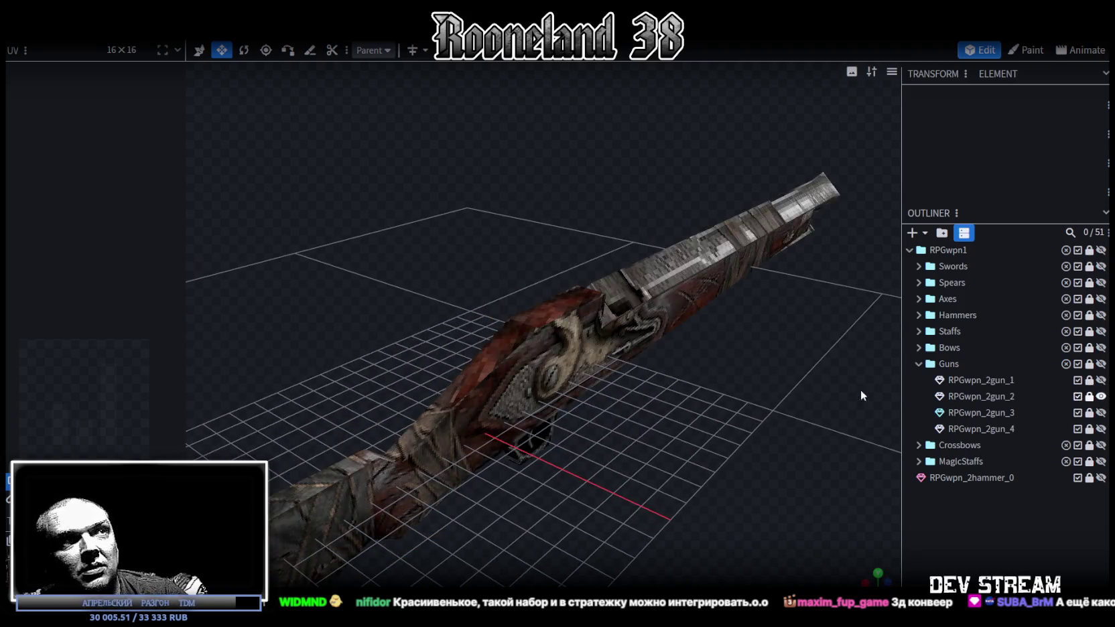
pyautogui.moveTo(860, 389)
pyautogui.mouseDown()
pyautogui.moveTo(479, 374)
pyautogui.moveTo(776, 385)
pyautogui.moveTo(489, 387)
pyautogui.moveTo(553, 351)
pyautogui.moveTo(735, 358)
pyautogui.moveTo(479, 309)
pyautogui.moveTo(846, 372)
pyautogui.mouseUp()
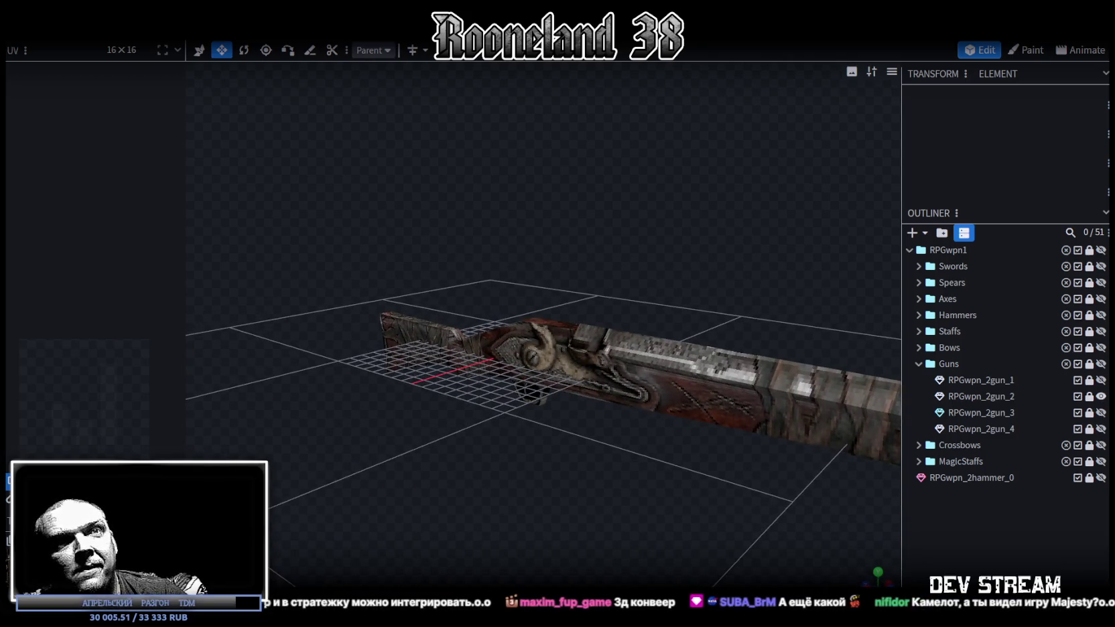
pyautogui.click(1101, 396)
# Preview the gatling gun and the RPGwpn_2gun_4 rifle, then hide both
pyautogui.click(1100, 412)
pyautogui.moveTo(633, 237)
pyautogui.mouseDown()
pyautogui.moveTo(547, 230)
pyautogui.moveTo(721, 247)
pyautogui.mouseUp()
pyautogui.moveTo(612, 400)
pyautogui.mouseDown()
pyautogui.moveTo(655, 361)
pyautogui.moveTo(647, 353)
pyautogui.moveTo(593, 341)
pyautogui.moveTo(551, 367)
pyautogui.moveTo(568, 399)
pyautogui.moveTo(641, 305)
pyautogui.moveTo(701, 420)
pyautogui.moveTo(691, 384)
pyautogui.moveTo(642, 375)
pyautogui.moveTo(777, 416)
pyautogui.mouseUp()
pyautogui.click(1101, 412)
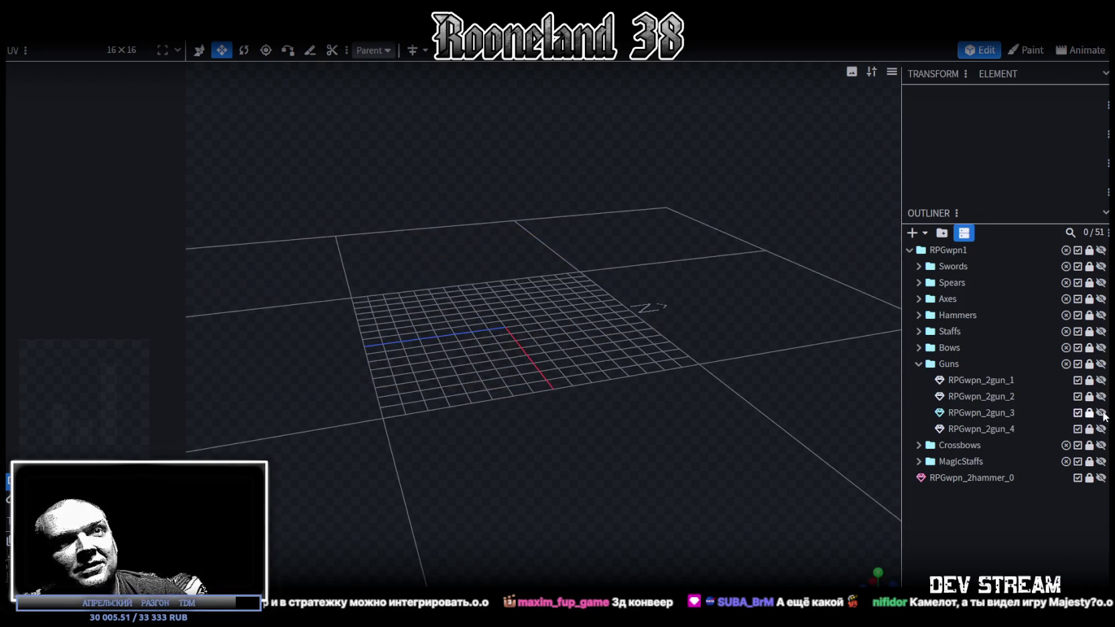
pyautogui.click(1100, 429)
pyautogui.moveTo(736, 343)
pyautogui.mouseDown()
pyautogui.moveTo(785, 334)
pyautogui.moveTo(526, 344)
pyautogui.moveTo(575, 351)
pyautogui.moveTo(631, 379)
pyautogui.moveTo(613, 340)
pyautogui.moveTo(590, 361)
pyautogui.moveTo(720, 363)
pyautogui.moveTo(817, 385)
pyautogui.mouseUp()
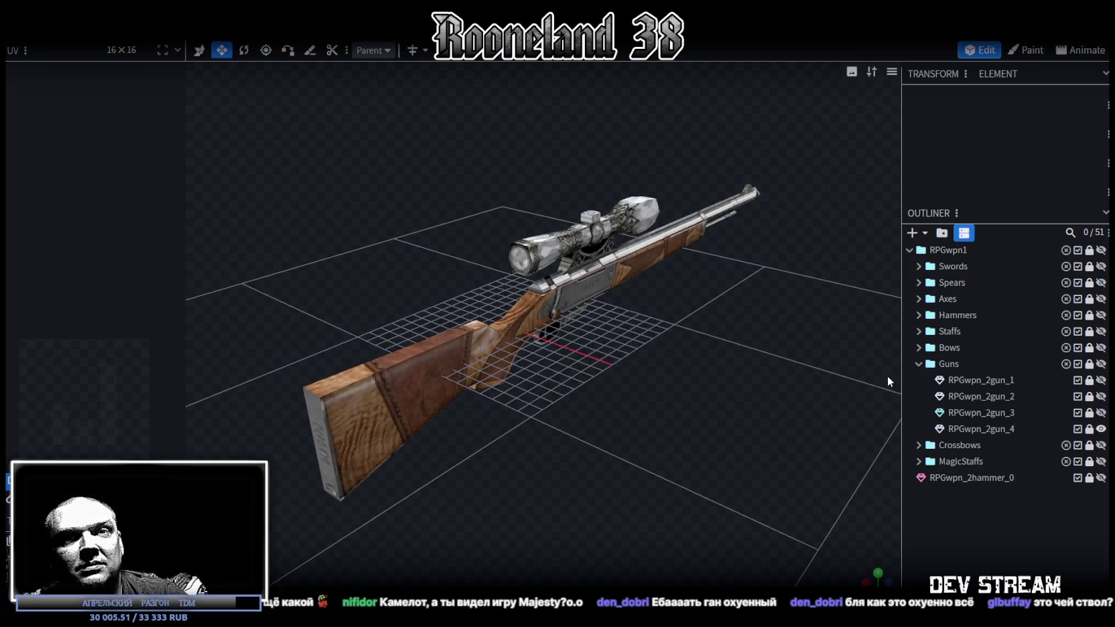
pyautogui.click(1101, 428)
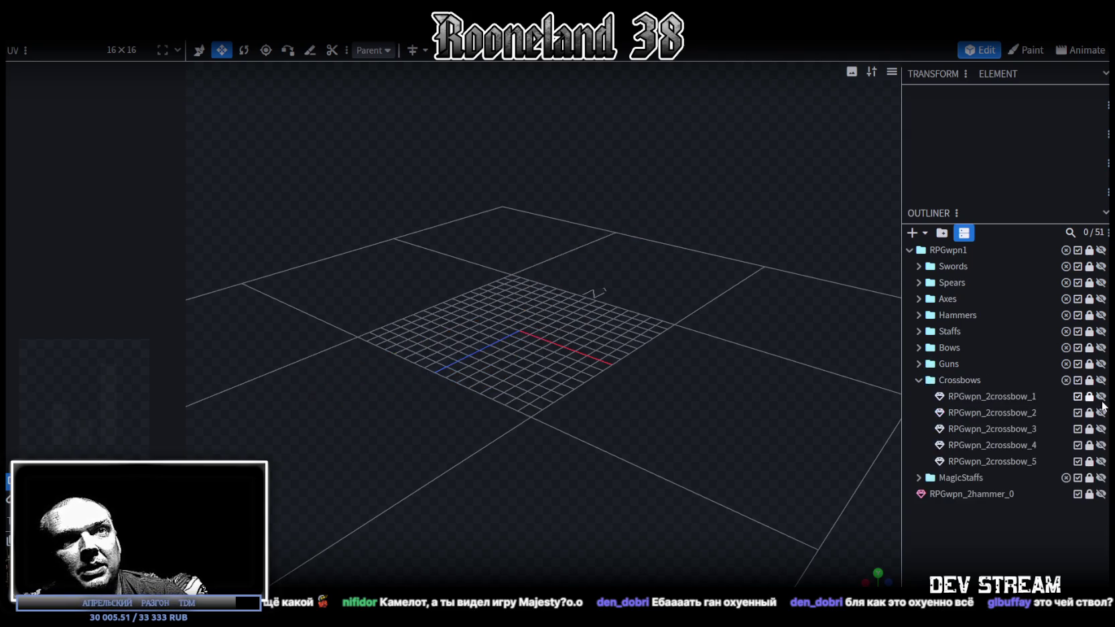
# Inspect crossbows RPGwpn_2crossbow_1 through _3 one at a time, hiding each
pyautogui.moveTo(693, 356)
pyautogui.mouseDown()
pyautogui.moveTo(411, 352)
pyautogui.moveTo(387, 380)
pyautogui.moveTo(394, 357)
pyautogui.moveTo(478, 350)
pyautogui.moveTo(728, 357)
pyautogui.moveTo(690, 385)
pyautogui.moveTo(705, 360)
pyautogui.moveTo(665, 377)
pyautogui.mouseUp()
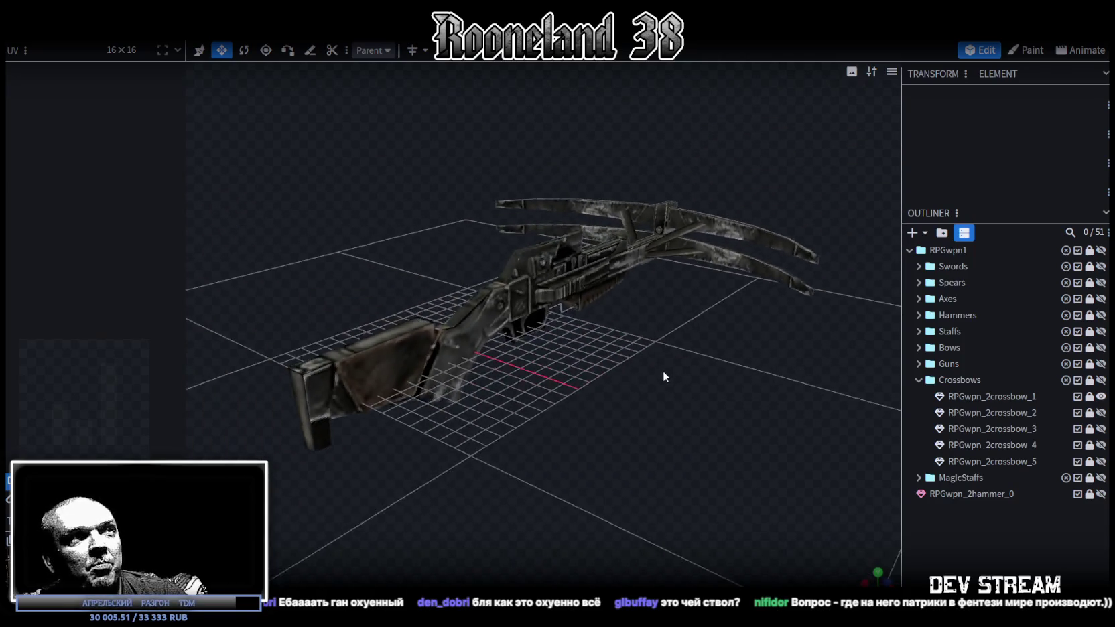
pyautogui.click(1101, 396)
pyautogui.click(1100, 413)
pyautogui.moveTo(683, 401)
pyautogui.mouseDown()
pyautogui.moveTo(498, 390)
pyautogui.moveTo(460, 370)
pyautogui.moveTo(416, 376)
pyautogui.moveTo(420, 413)
pyautogui.moveTo(698, 382)
pyautogui.moveTo(714, 367)
pyautogui.moveTo(705, 365)
pyautogui.moveTo(706, 383)
pyautogui.mouseUp()
pyautogui.click(1100, 413)
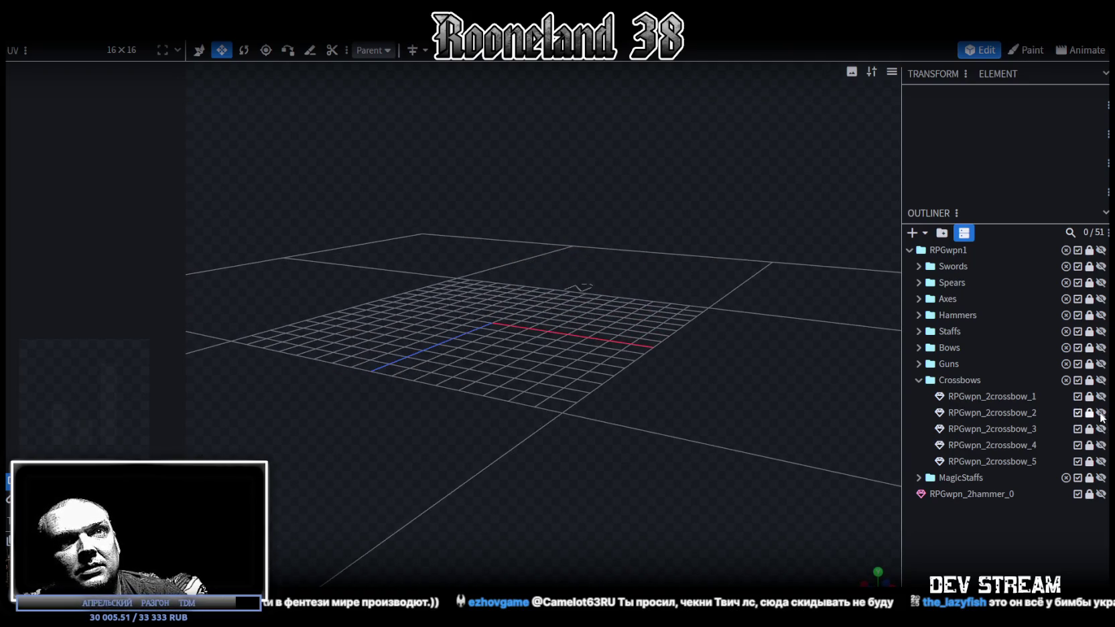
pyautogui.click(1100, 429)
pyautogui.moveTo(716, 357)
pyautogui.mouseDown()
pyautogui.moveTo(655, 376)
pyautogui.moveTo(497, 374)
pyautogui.moveTo(621, 359)
pyautogui.moveTo(914, 386)
pyautogui.mouseUp()
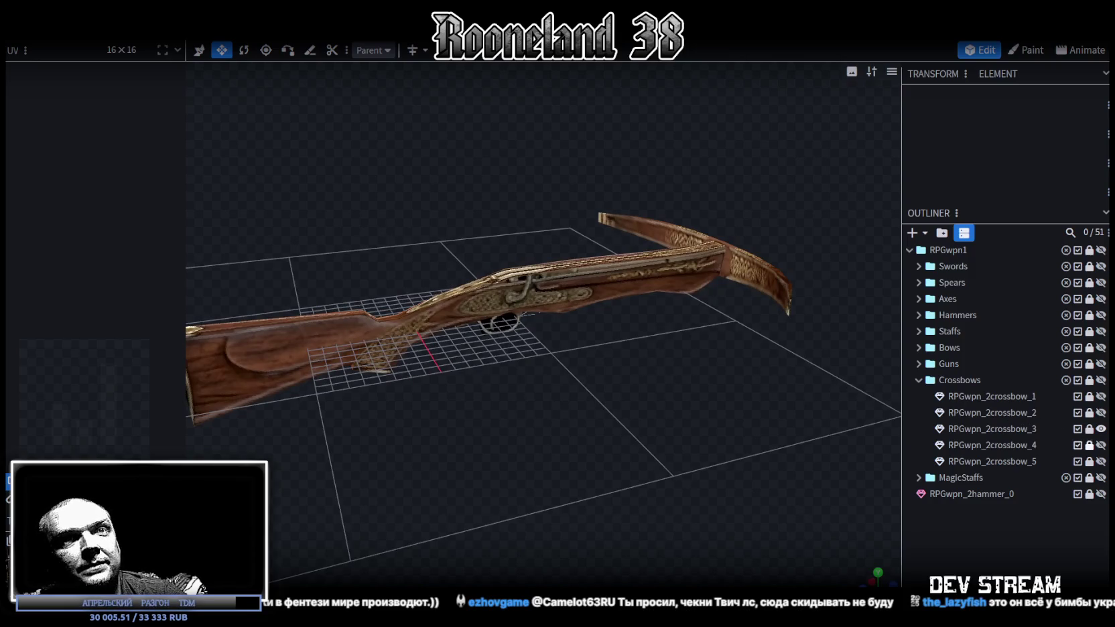
pyautogui.click(1102, 430)
# Inspect the fourth crossbow, then display and orbit RPGwpn_2crossbow_5
pyautogui.moveTo(733, 408)
pyautogui.mouseDown()
pyautogui.moveTo(421, 378)
pyautogui.moveTo(679, 424)
pyautogui.mouseUp()
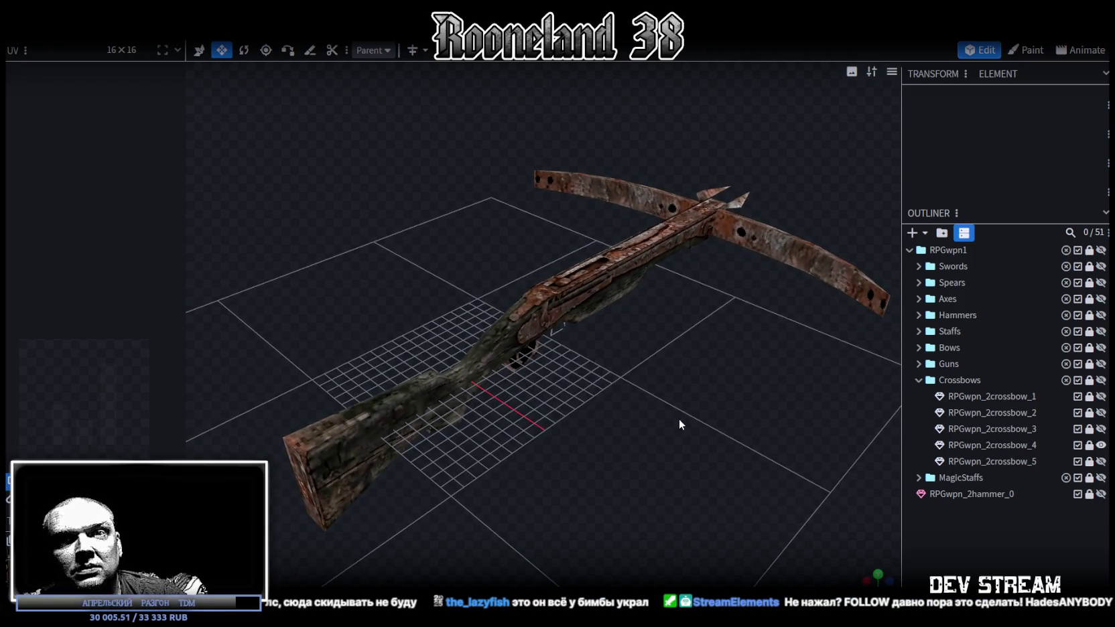
pyautogui.moveTo(679, 424)
pyautogui.mouseDown()
pyautogui.moveTo(709, 405)
pyautogui.moveTo(663, 371)
pyautogui.moveTo(692, 366)
pyautogui.moveTo(774, 390)
pyautogui.mouseUp()
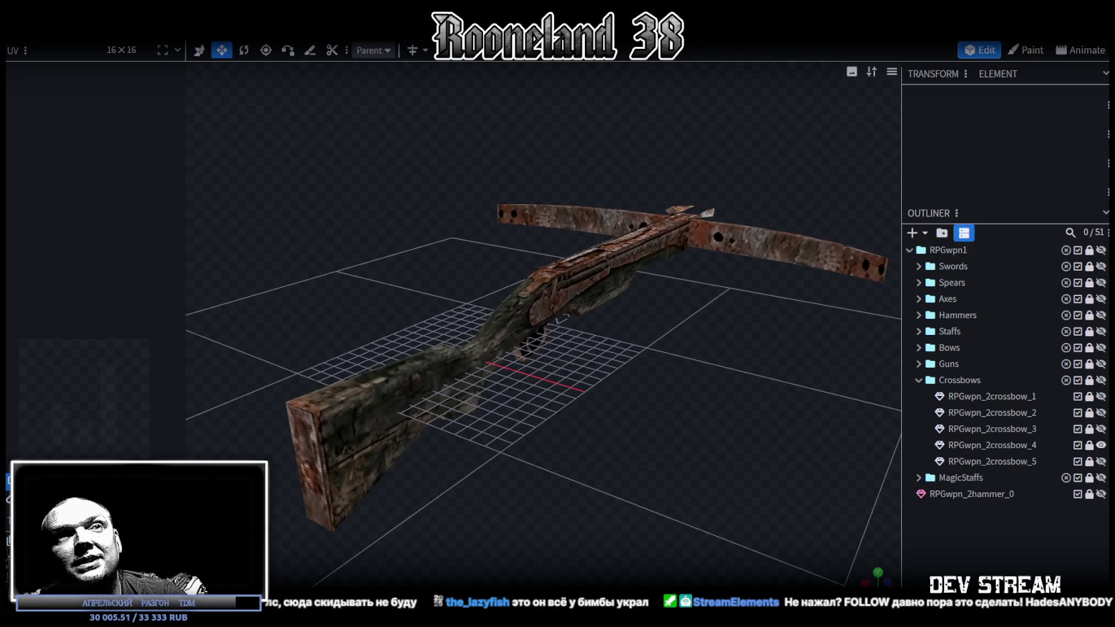
pyautogui.click(1100, 445)
pyautogui.click(1100, 461)
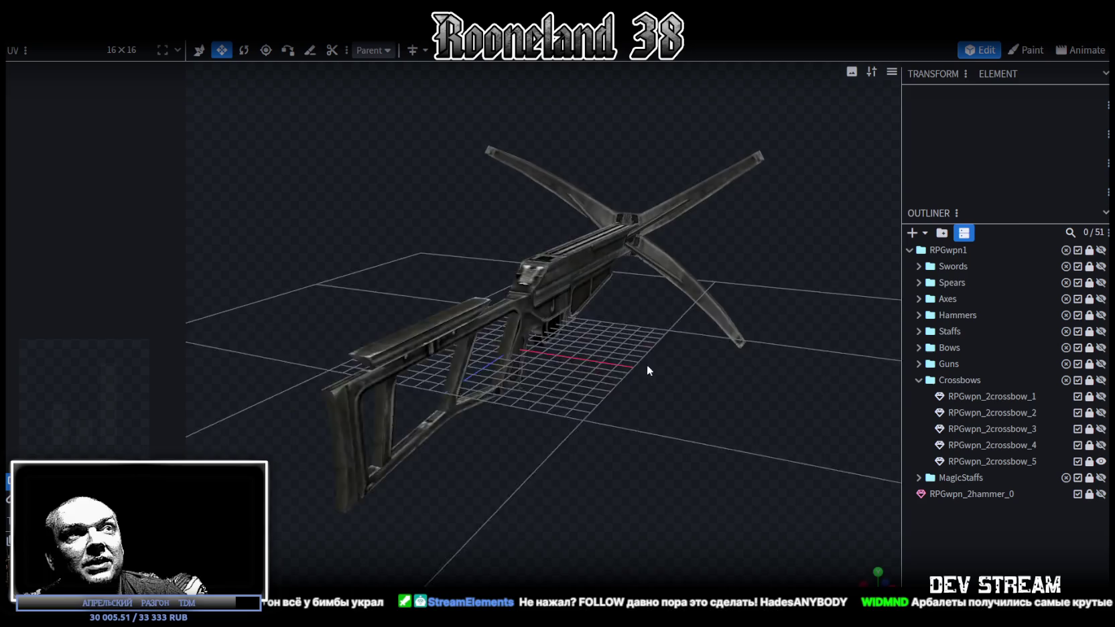
pyautogui.moveTo(646, 394)
pyautogui.mouseDown()
pyautogui.moveTo(631, 377)
pyautogui.moveTo(431, 380)
pyautogui.moveTo(366, 438)
pyautogui.moveTo(348, 356)
pyautogui.moveTo(338, 380)
pyautogui.moveTo(500, 411)
pyautogui.moveTo(644, 393)
pyautogui.moveTo(702, 368)
pyautogui.moveTo(616, 369)
pyautogui.moveTo(633, 375)
pyautogui.mouseUp()
pyautogui.scroll(3, 639, 388)
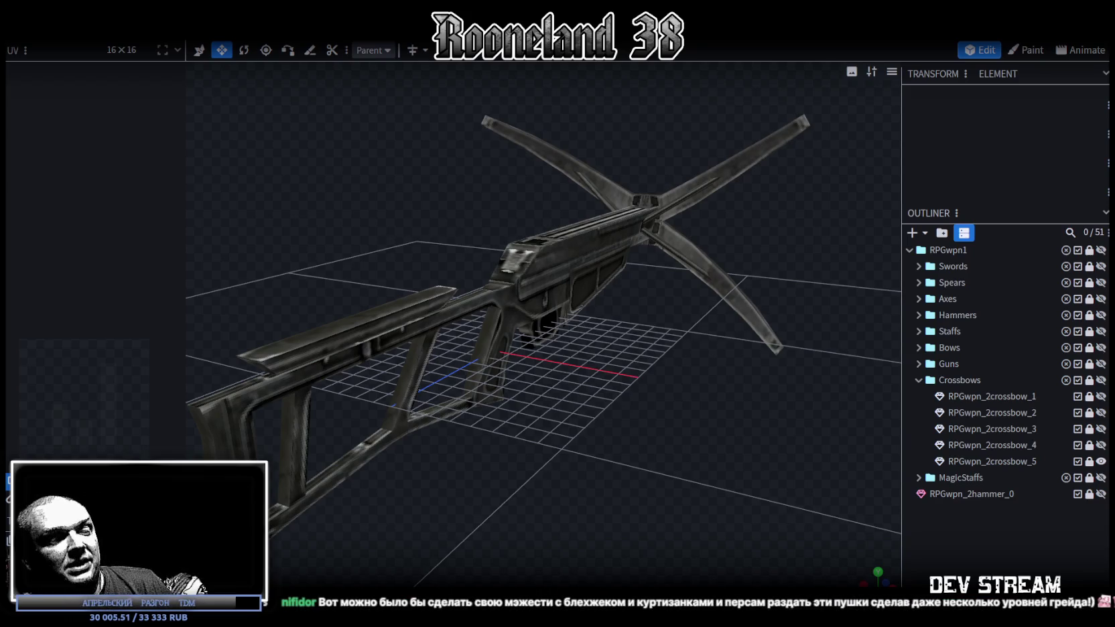
pyautogui.hotkey('alt', 'Tab')
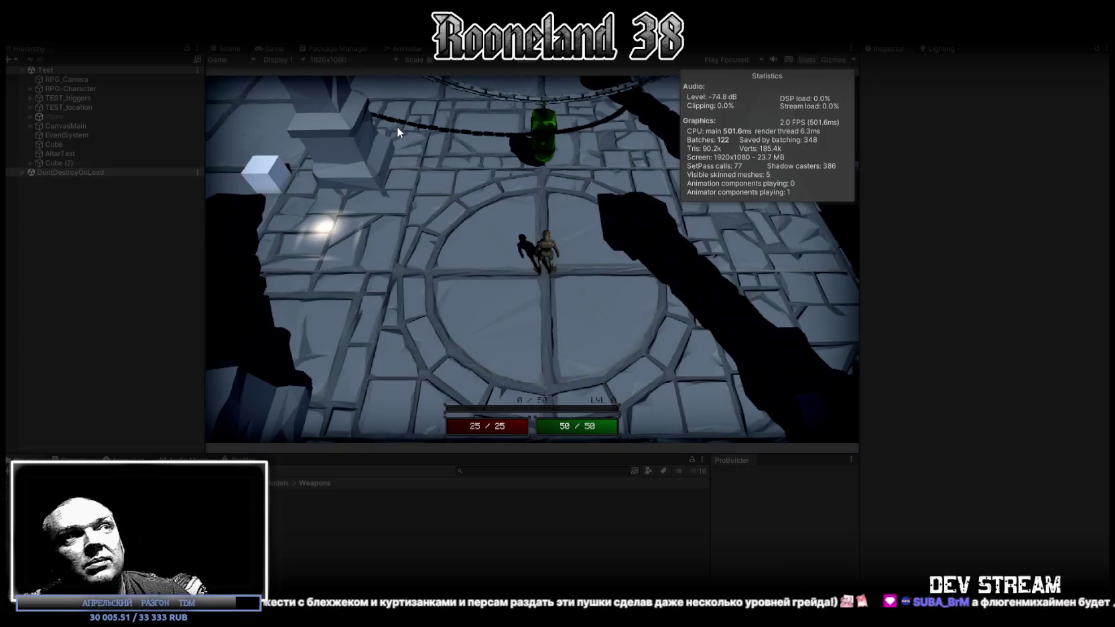
# Maximize the Game view, run the hero across the level, then restore the editor layout
pyautogui.doubleClick(269, 49)
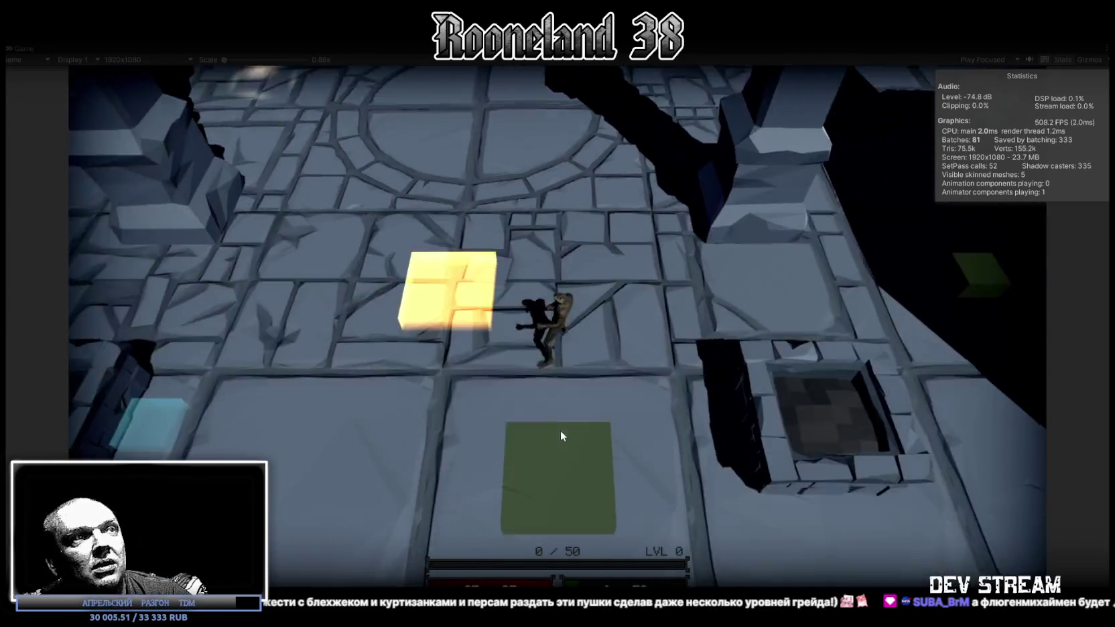
pyautogui.click(561, 436)
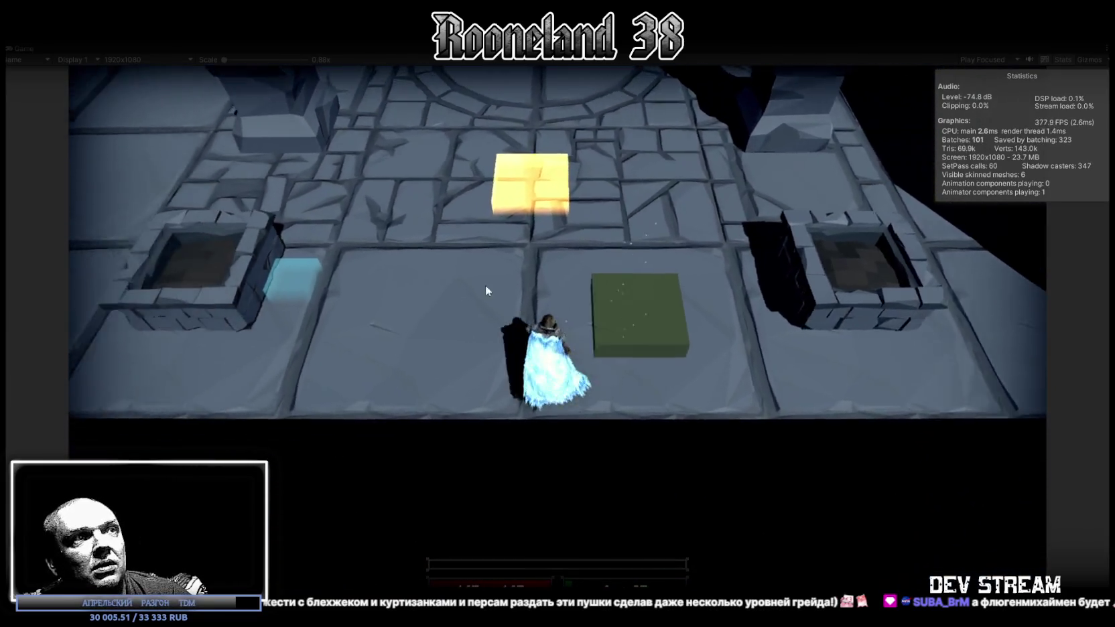
pyautogui.moveTo(356, 333)
pyautogui.mouseDown()
pyautogui.moveTo(329, 283)
pyautogui.moveTo(590, 282)
pyautogui.moveTo(958, 236)
pyautogui.moveTo(490, 288)
pyautogui.mouseUp()
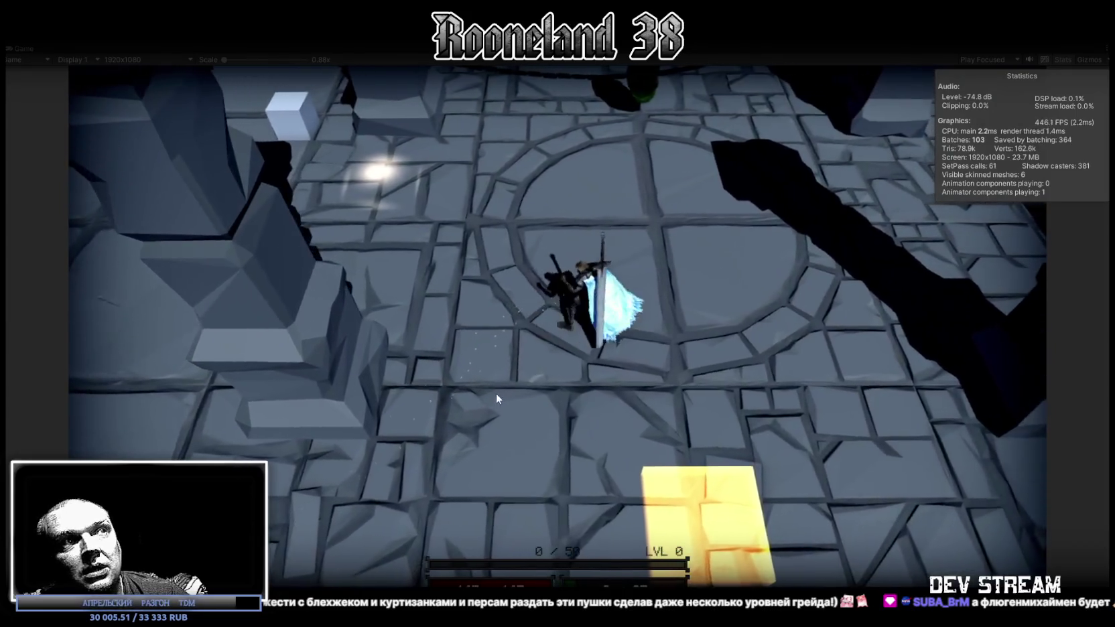
pyautogui.moveTo(490, 287); pyautogui.dragTo(496, 394)
pyautogui.doubleClick(24, 48)
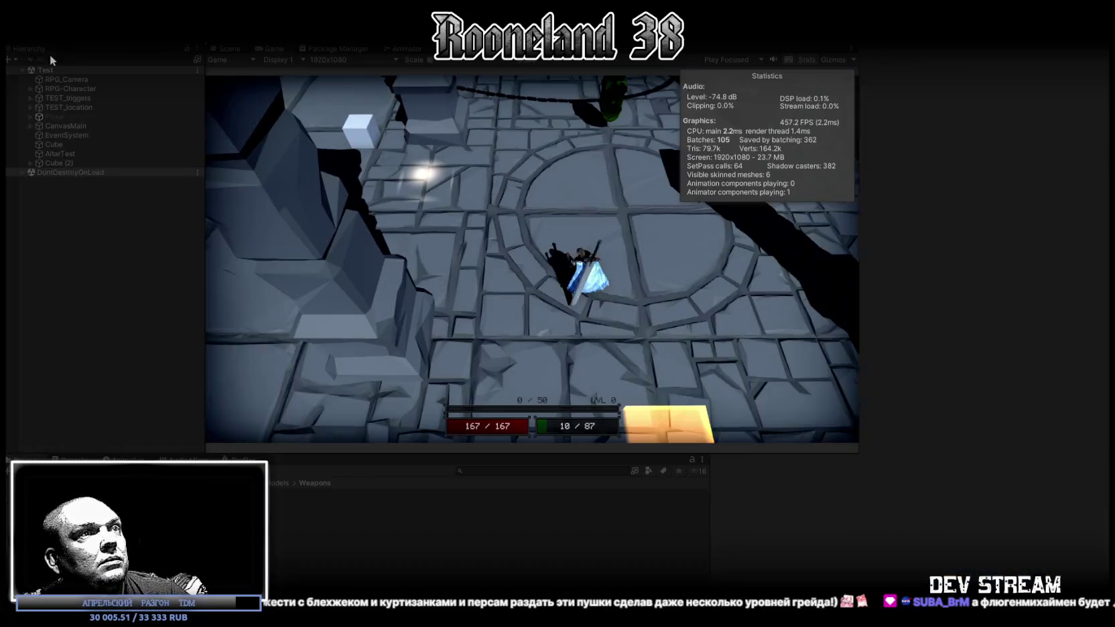
pyautogui.click(227, 48)
# Orbit the scene camera in close around the toad and its sword, then return to the Game view
pyautogui.moveTo(342, 136)
pyautogui.mouseDown(button='right')
pyautogui.moveTo(482, 221)
pyautogui.moveTo(837, 96)
pyautogui.mouseUp(button='right')
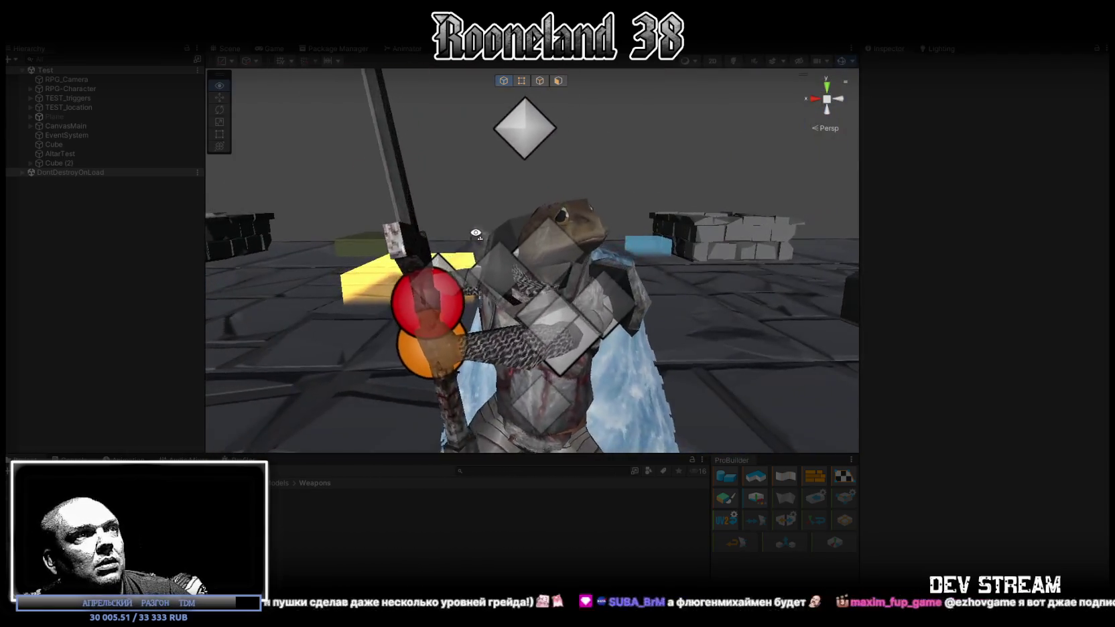
pyautogui.moveTo(838, 96)
pyautogui.mouseDown(button='right')
pyautogui.moveTo(440, 277)
pyautogui.moveTo(179, 284)
pyautogui.moveTo(623, 269)
pyautogui.moveTo(450, 213)
pyautogui.mouseUp(button='right')
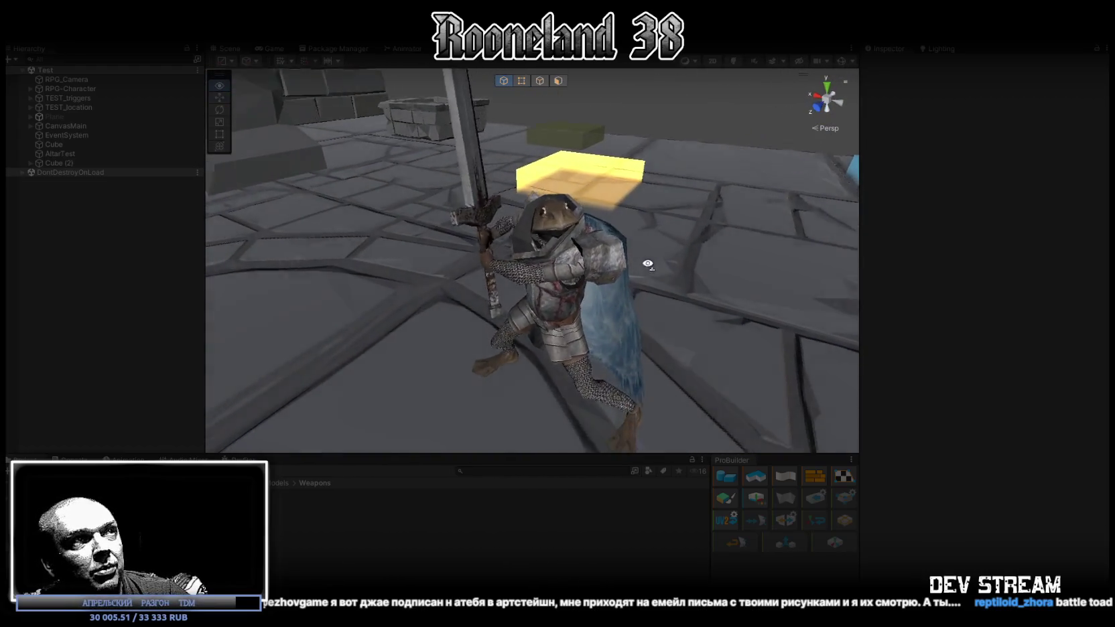
pyautogui.moveTo(451, 213); pyautogui.dragTo(593, 262, button='right')
pyautogui.click(275, 48)
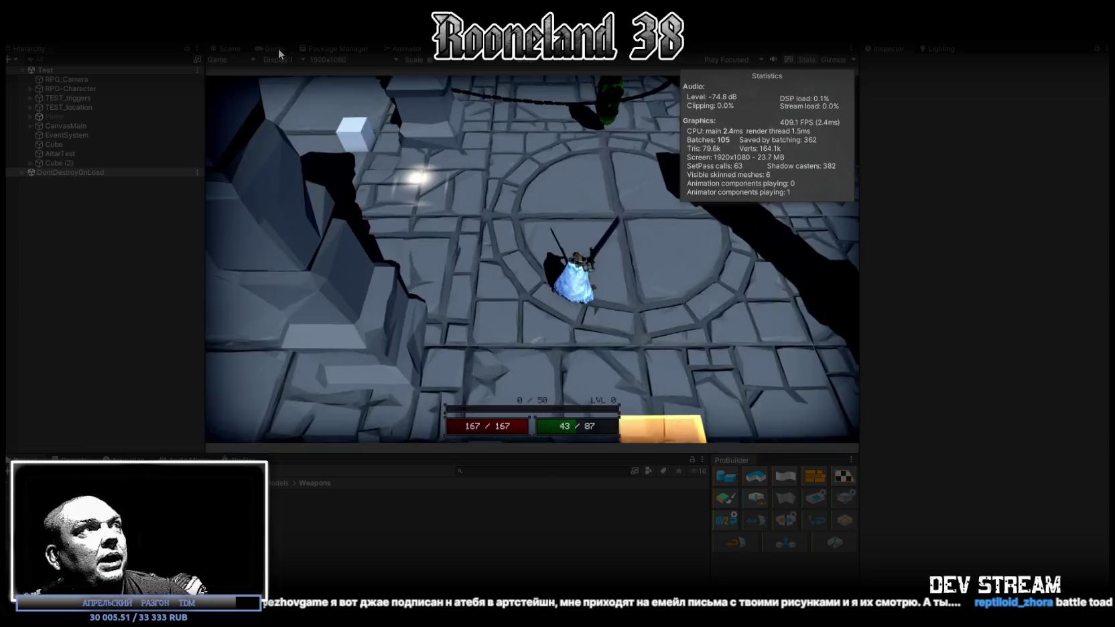
# Maximize the game view and swing the sword at the green enemy several times
pyautogui.doubleClick(279, 46)
pyautogui.click(645, 237)
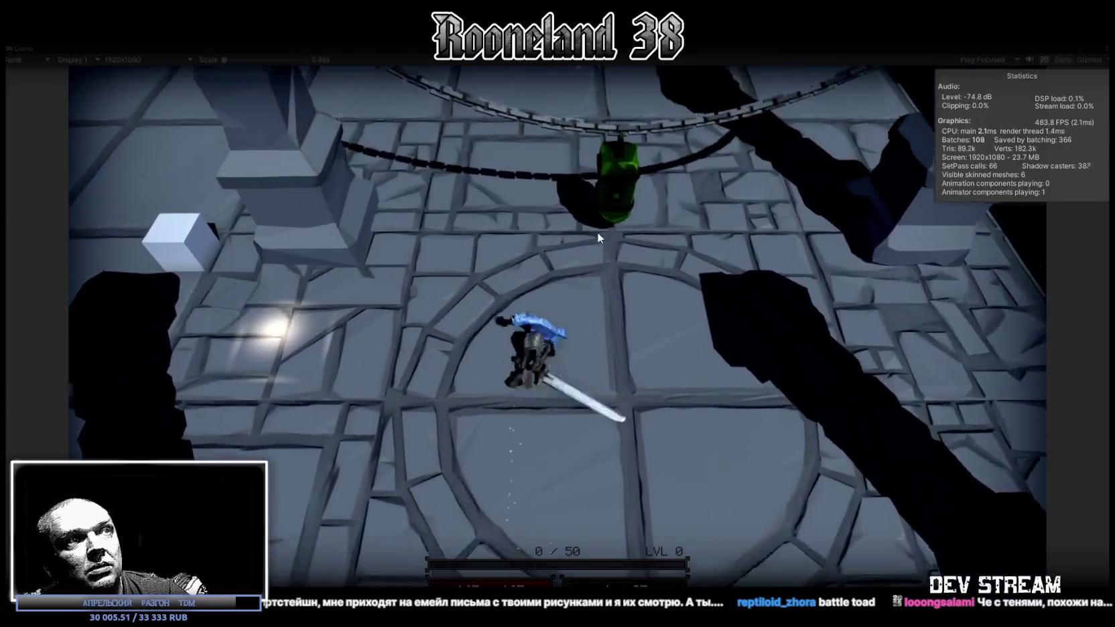
pyautogui.click(656, 276)
pyautogui.click(599, 298)
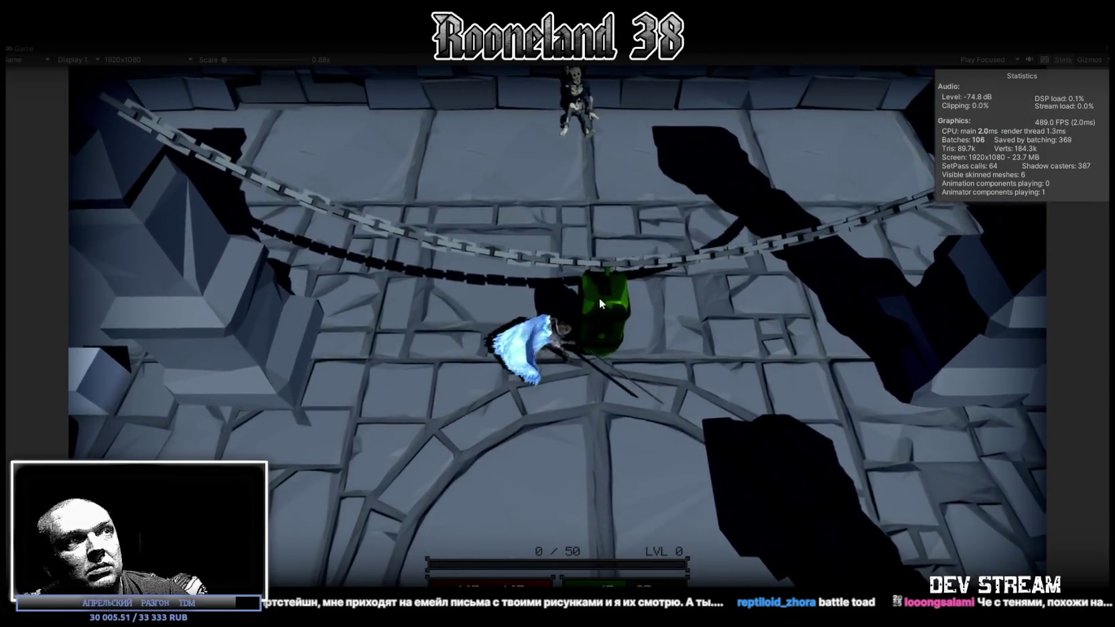
pyautogui.click(594, 294)
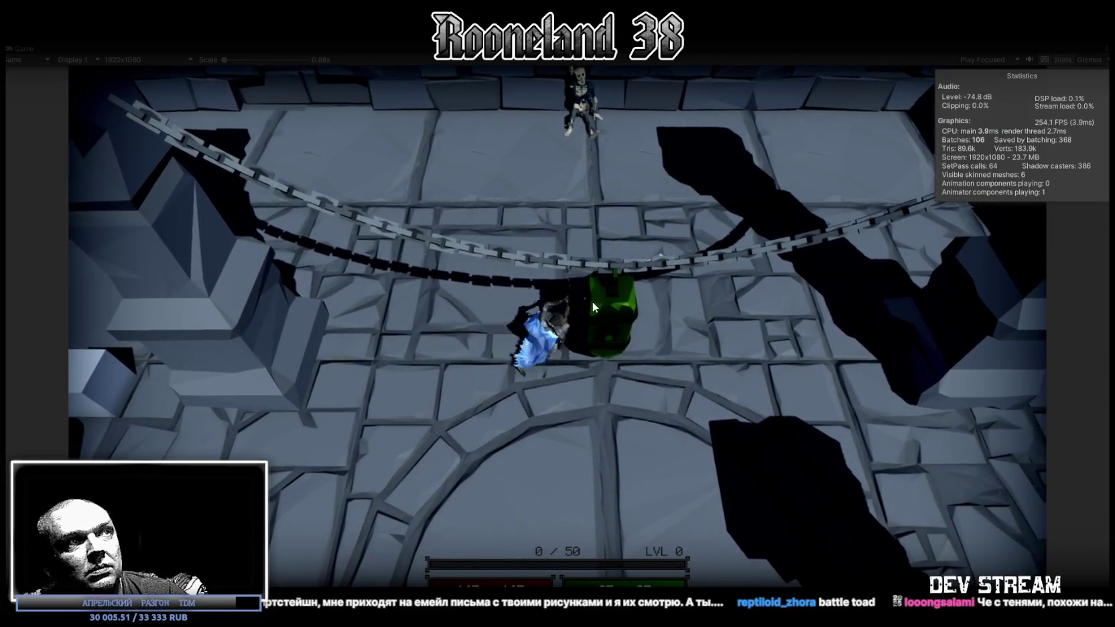
# Back away, slash the green enemy again, head into the door corridor, then exit Play mode
pyautogui.press('s')
pyautogui.click(567, 273)
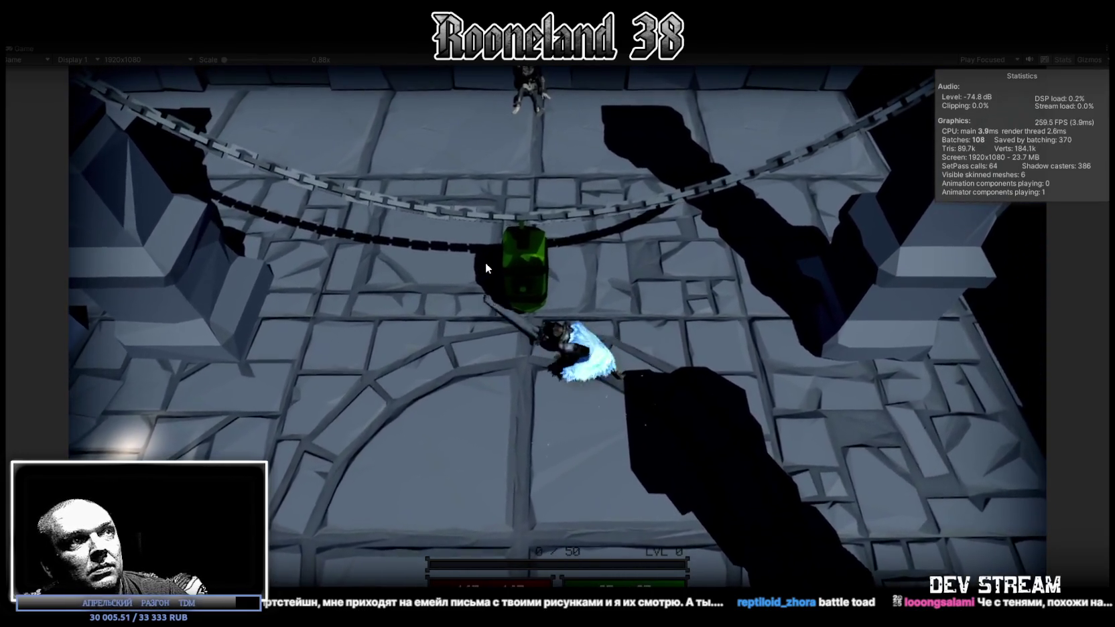
pyautogui.click(487, 266)
pyautogui.click(533, 284)
pyautogui.click(771, 325)
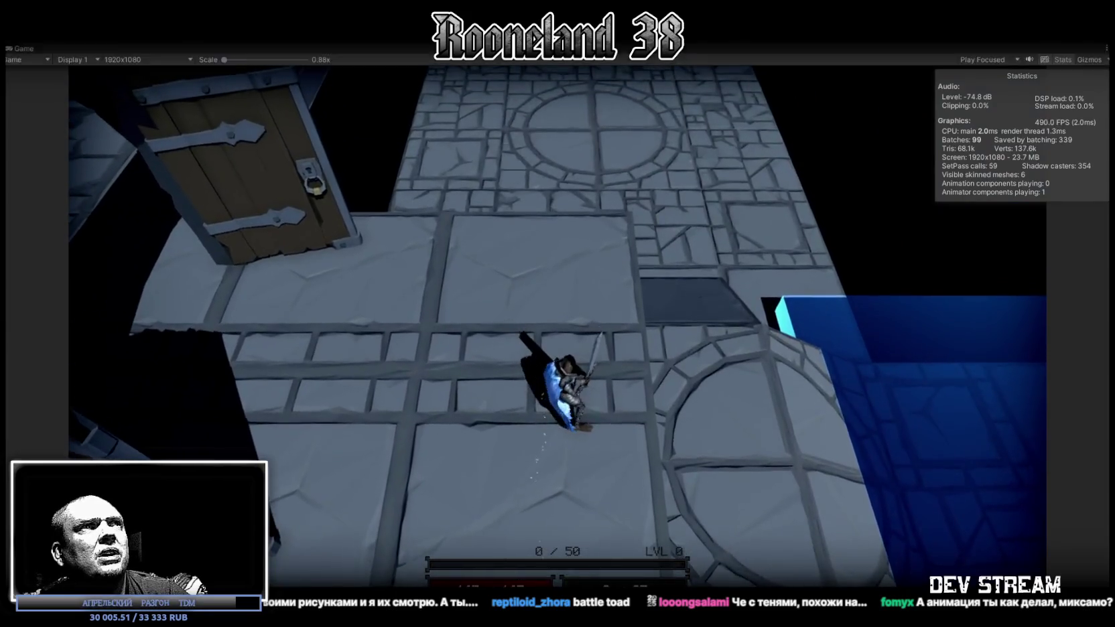
pyautogui.hotkey('ctrl', 'p')
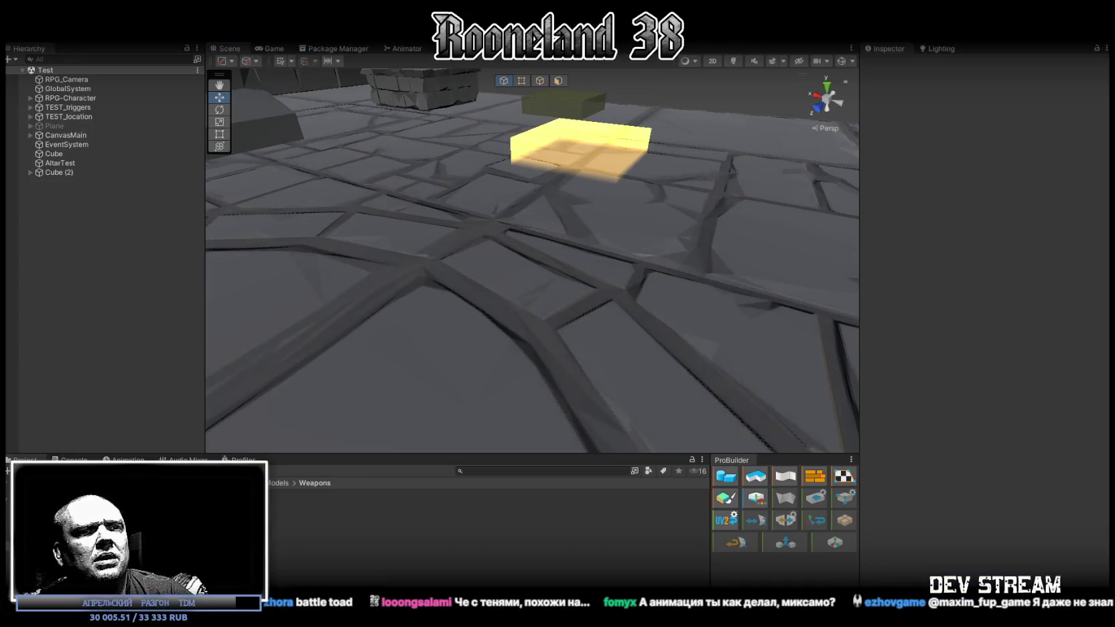
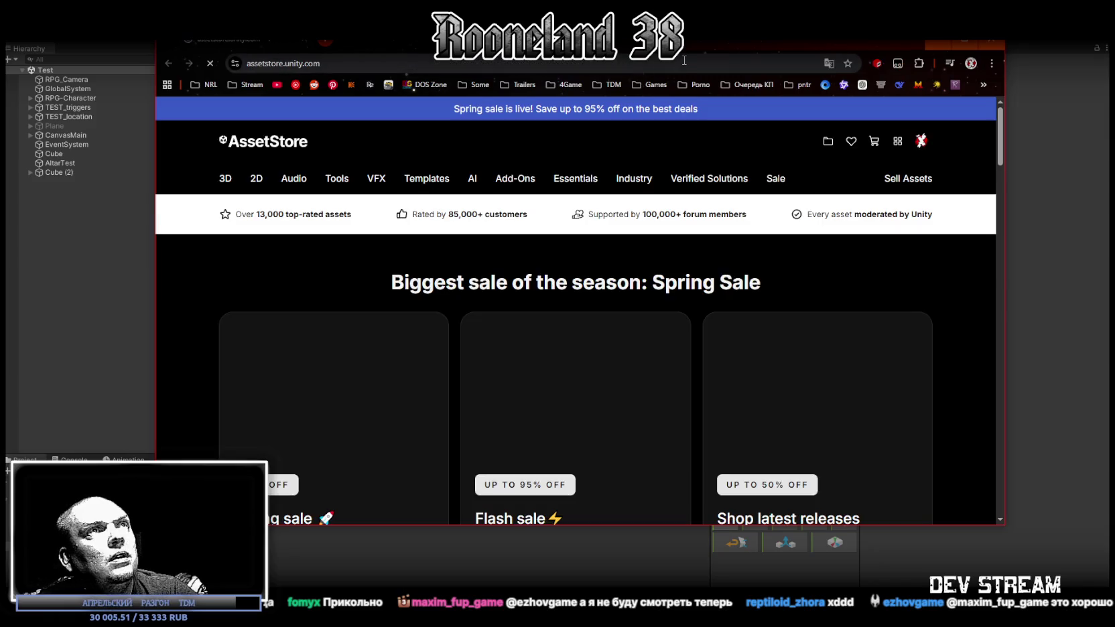
# Select the Asset Store web address and scroll through the store homepage
pyautogui.click(618, 61)
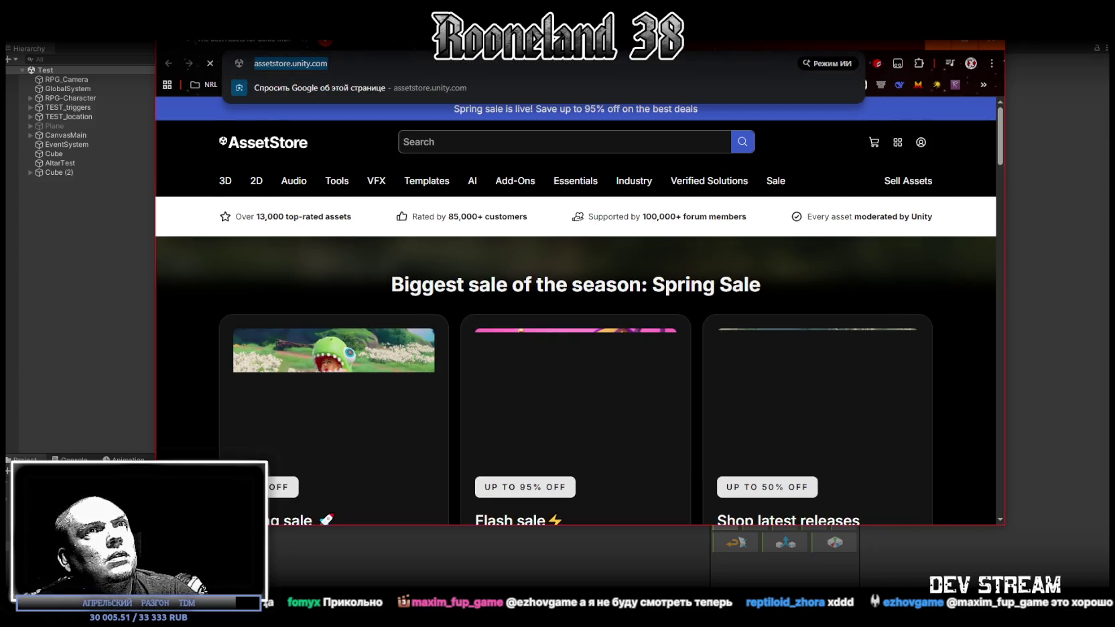
pyautogui.scroll(-4, 557, 245)
pyautogui.scroll(-4, 624, 332)
pyautogui.scroll(-2, 670, 327)
pyautogui.scroll(-3, 695, 322)
pyautogui.scroll(3, 670, 301)
pyautogui.scroll(5, 618, 257)
pyautogui.scroll(1, 618, 258)
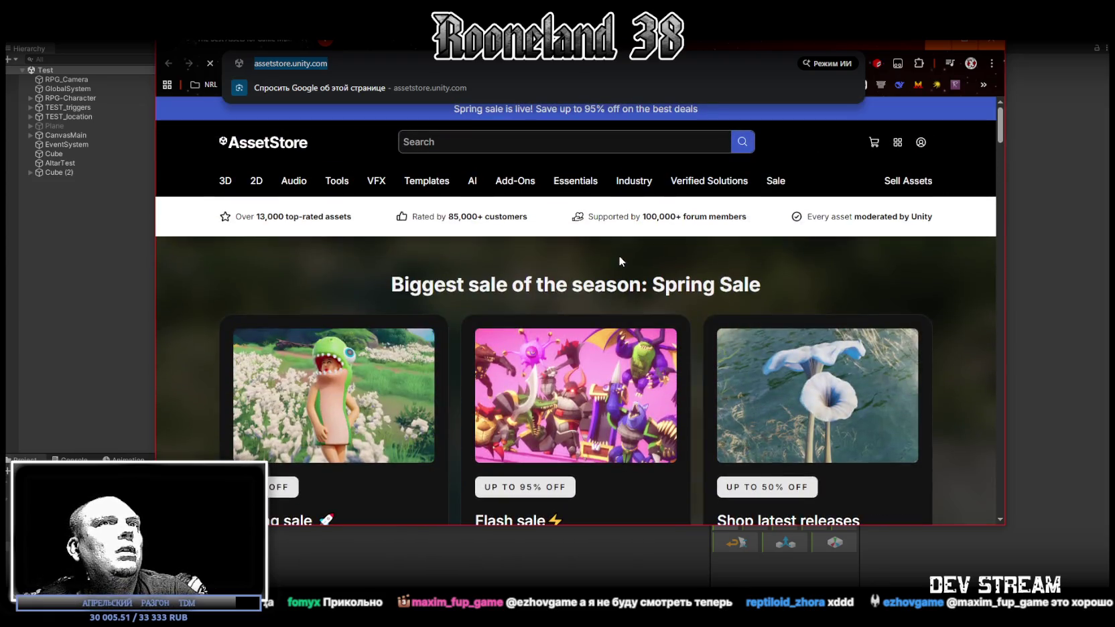
# Open the account sign-in options, visit the Unity editor, then return to the animation pack page
pyautogui.click(921, 143)
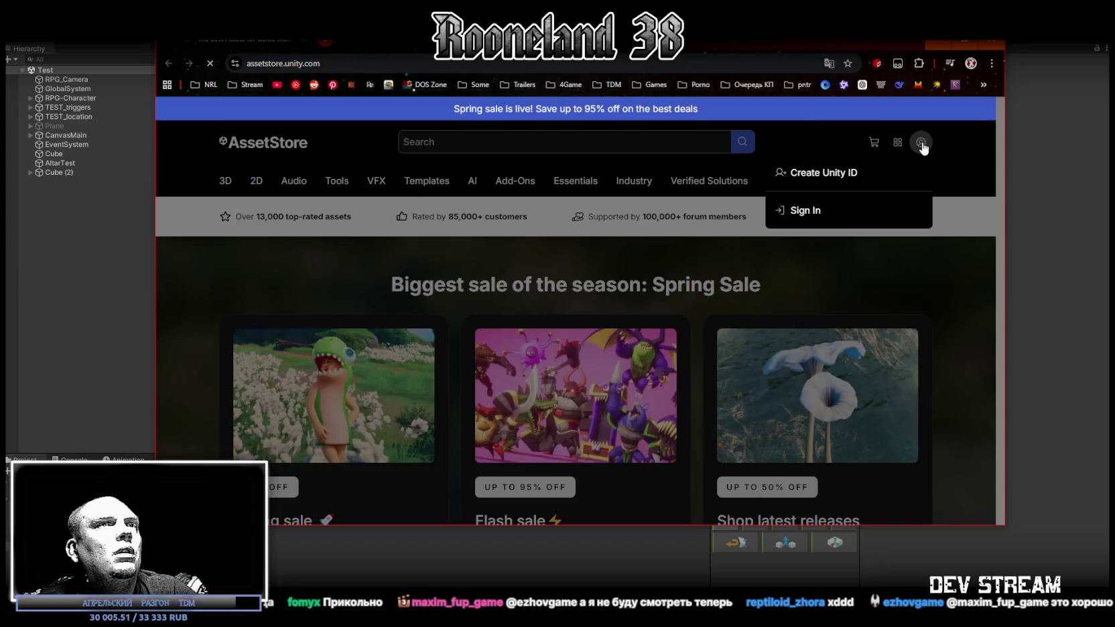
pyautogui.hotkey('alt', 'Tab')
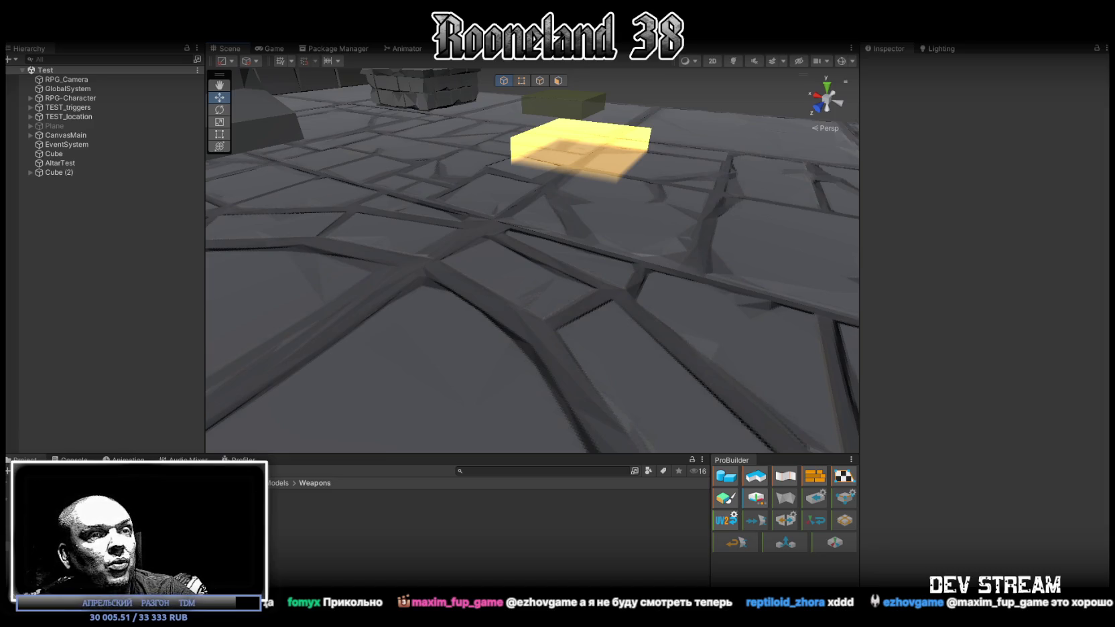
pyautogui.hotkey('alt', 'Tab')
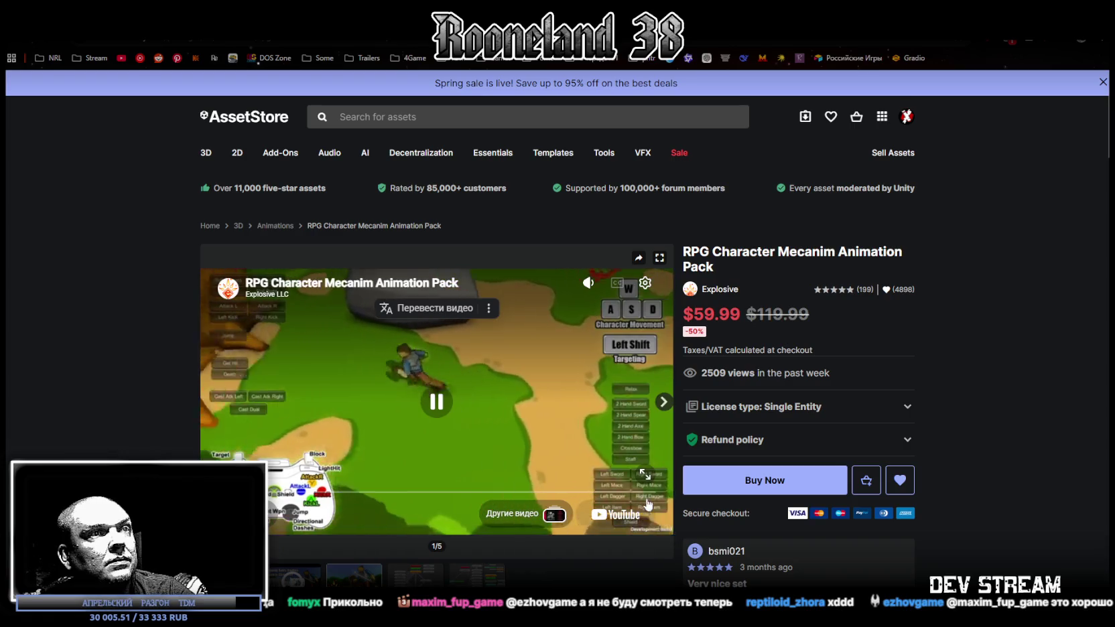
# Play the RPG Character Mecanim Animation Pack trailer full screen and bring up its playback controls
pyautogui.click(645, 477)
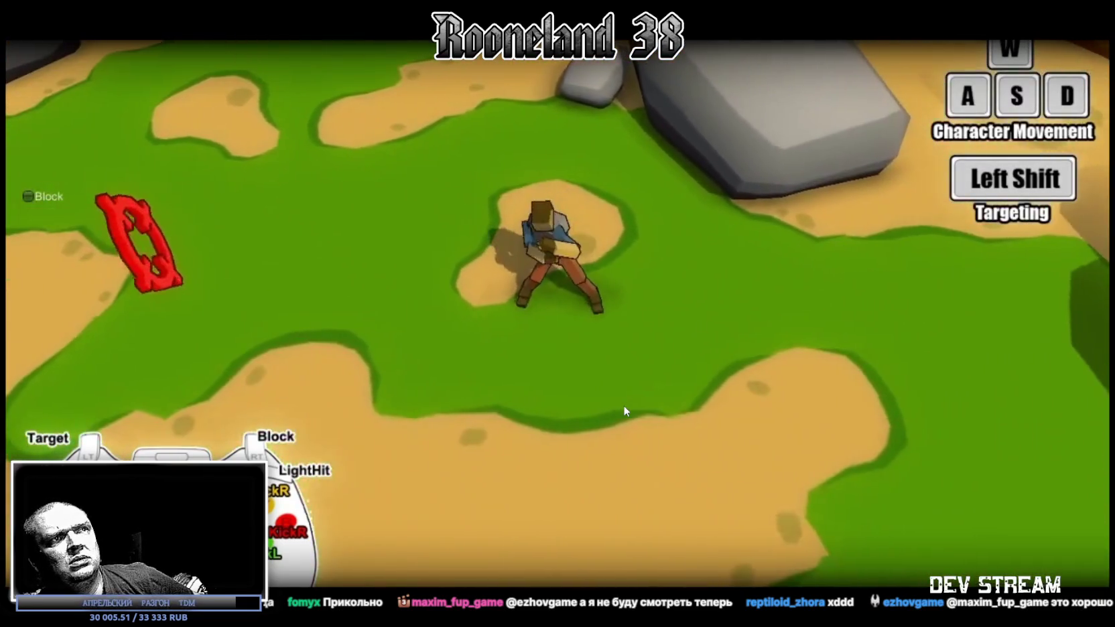
pyautogui.click(623, 405)
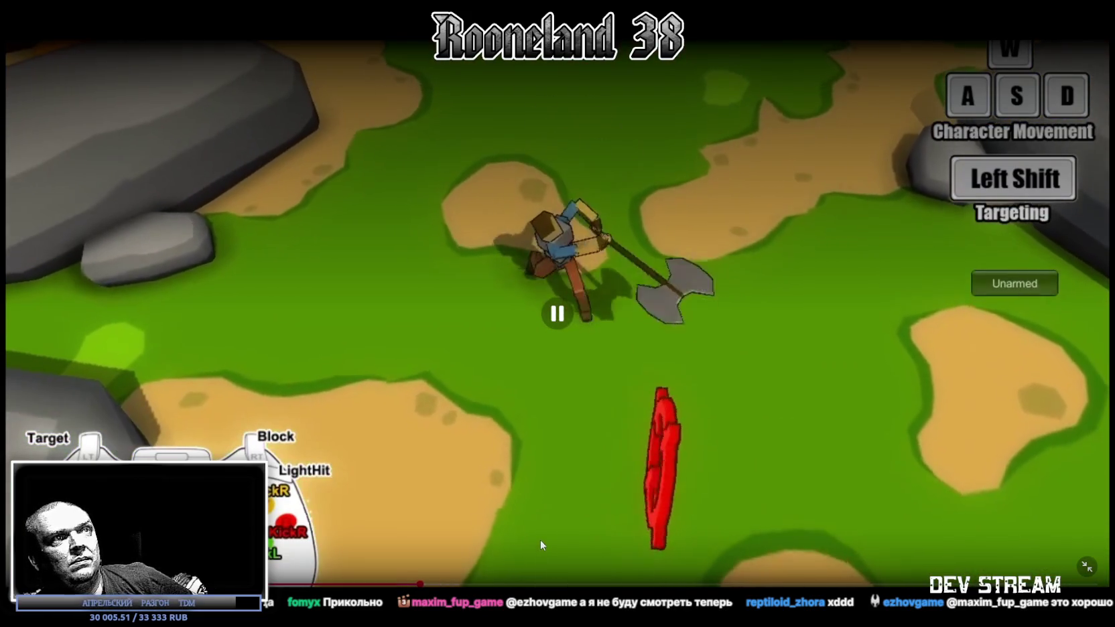
# Skip ahead in the trailer, exit full screen, and focus the page address
pyautogui.click(619, 583)
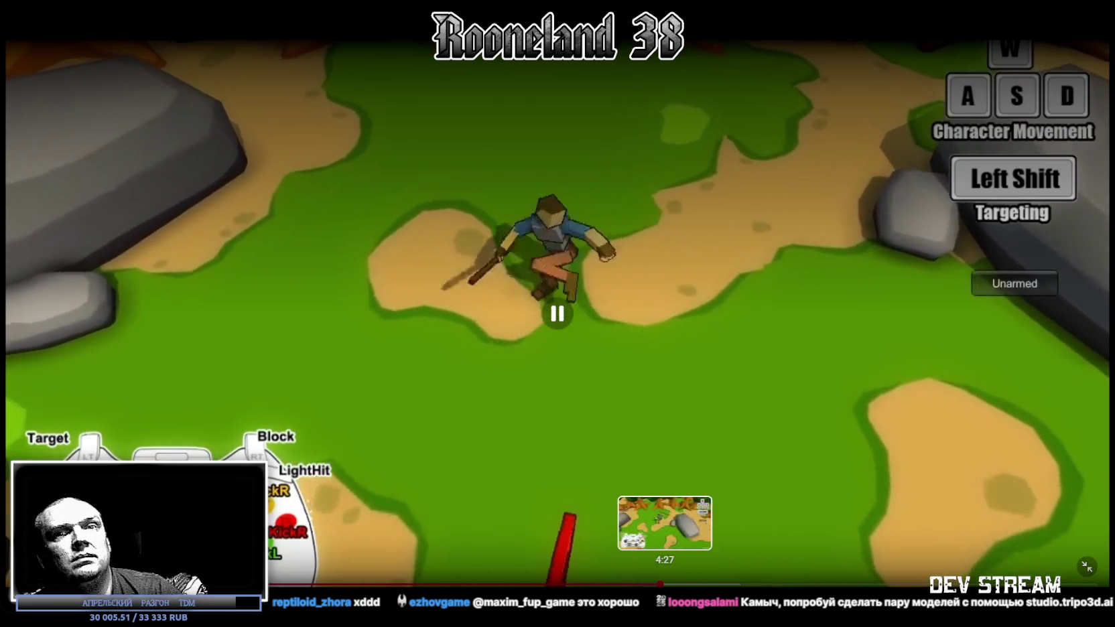
pyautogui.press('Escape')
pyautogui.hotkey('ctrl', 'l')
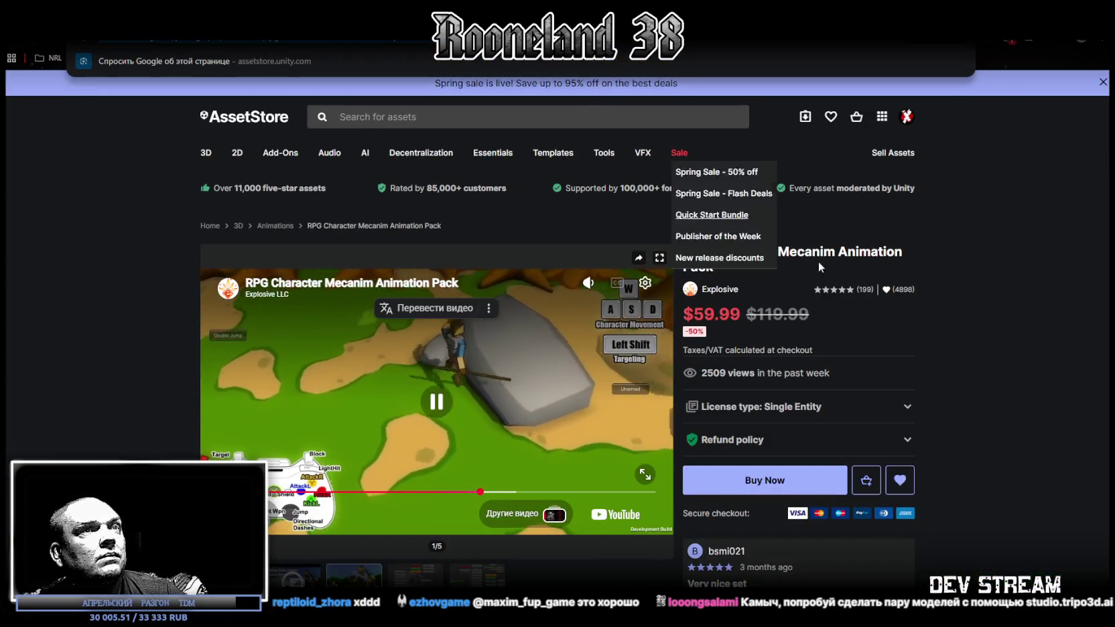
# Reload the animation pack's product page, then switch back to the Unity editor's Test scene
pyautogui.click(933, 238)
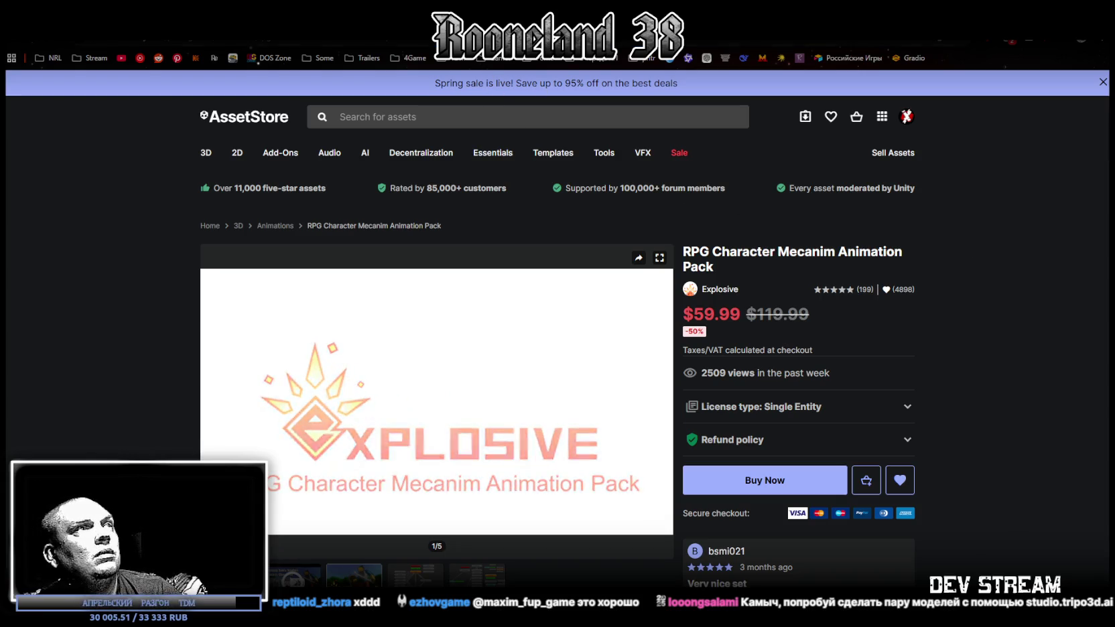
pyautogui.click(415, 37)
pyautogui.press('Return')
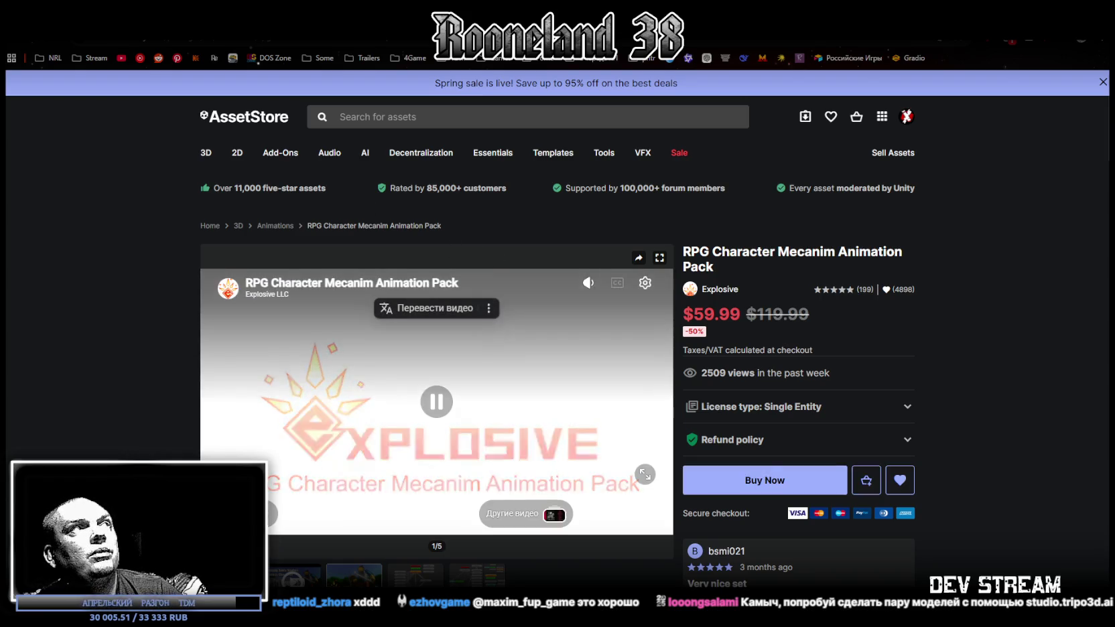
pyautogui.hotkey('alt', 'Tab')
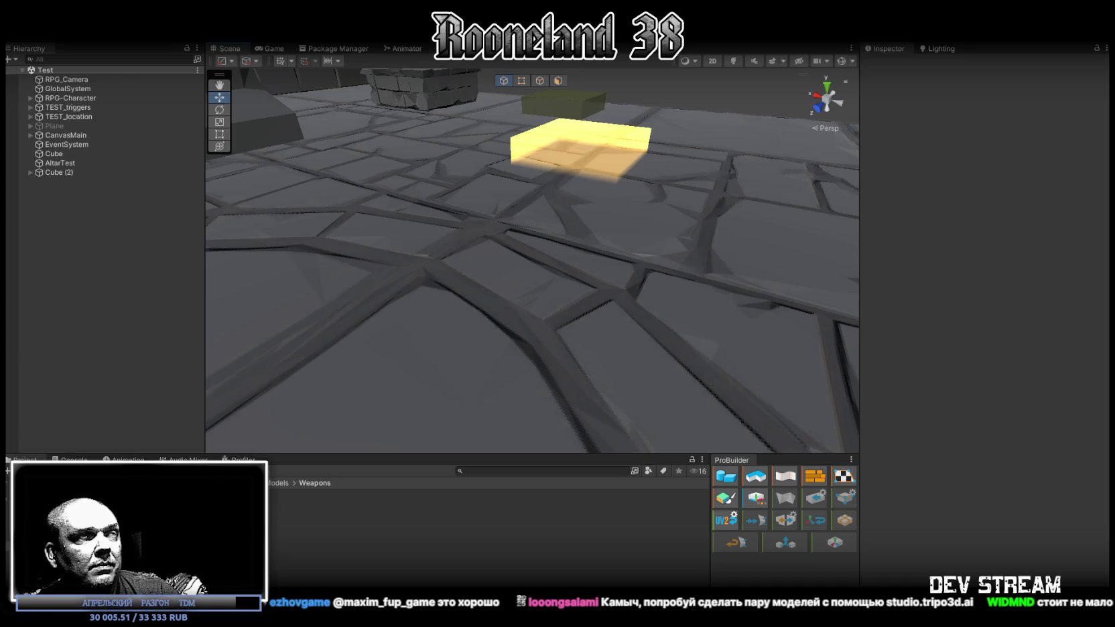
# Scroll the animation pack page, then go via Unity to Blockbench's RPGwpn1 crossbow model
pyautogui.hotkey('alt', 'Tab')
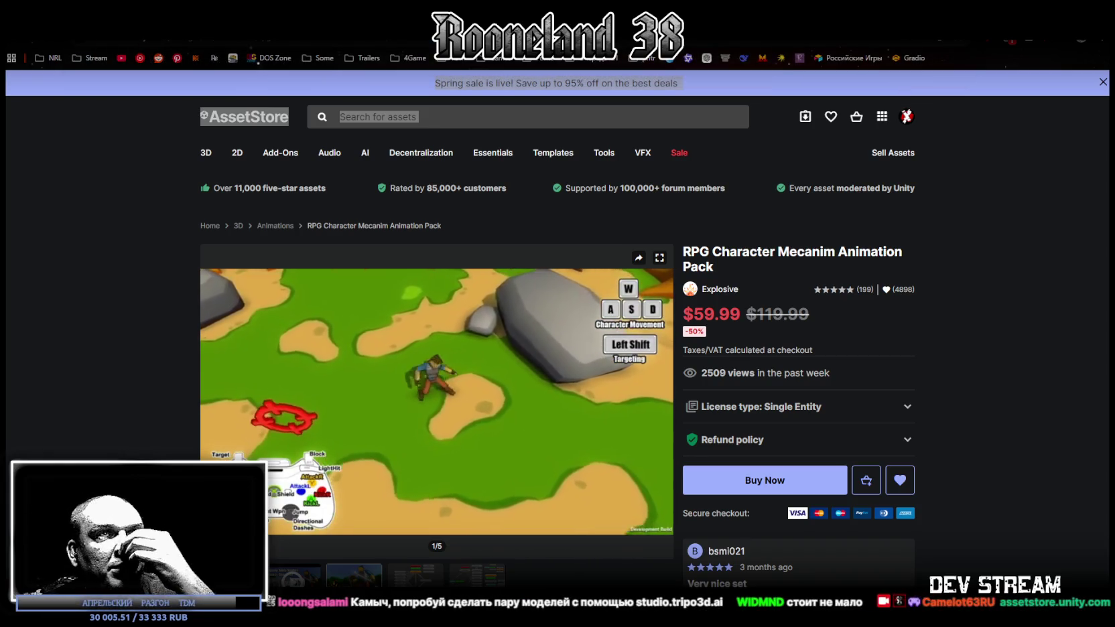
pyautogui.scroll(-2, 951, 345)
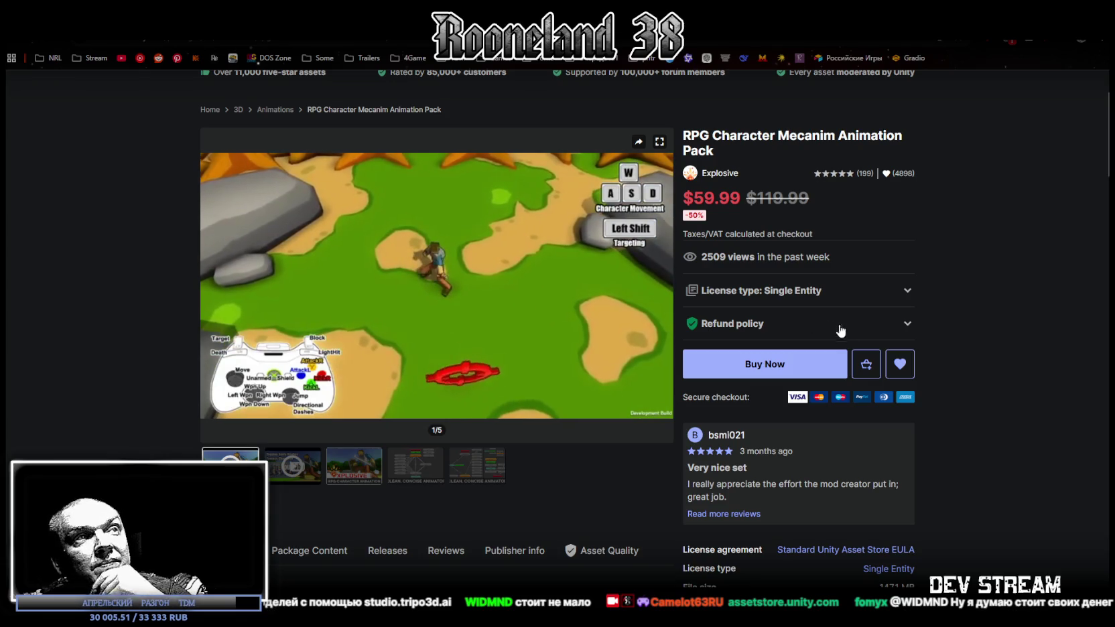
pyautogui.moveTo(436, 401)
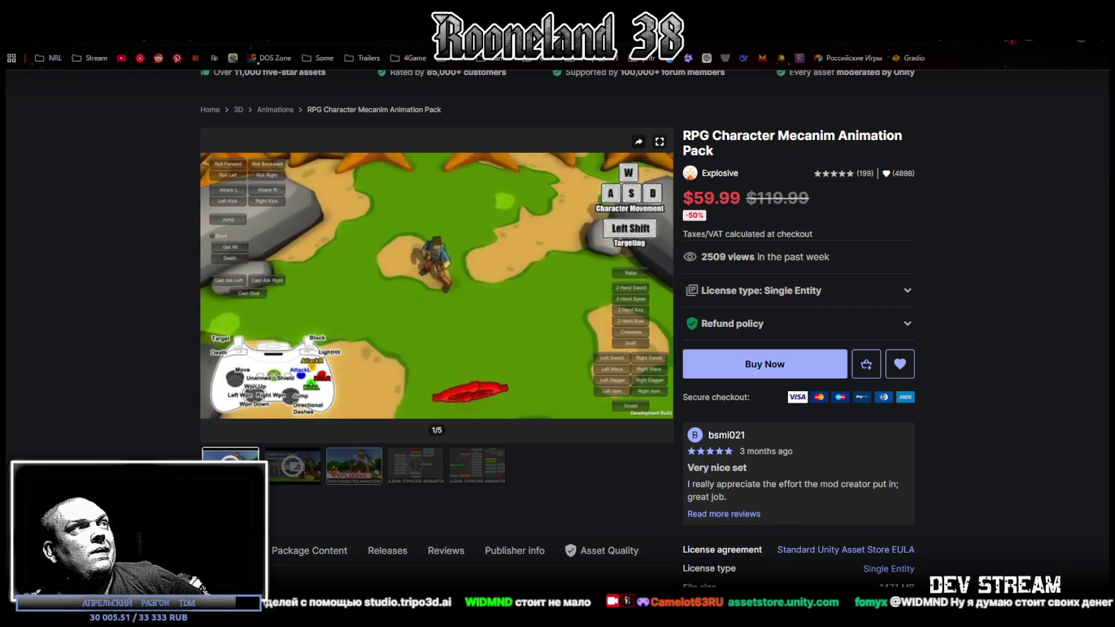
pyautogui.hotkey('alt', 'Tab')
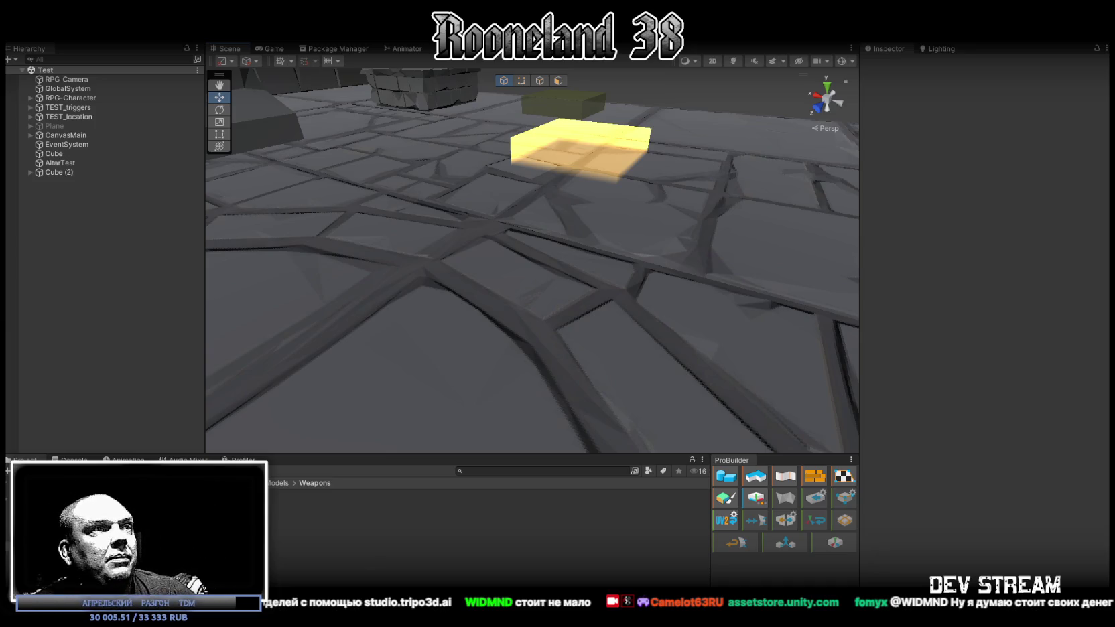
pyautogui.hotkey('alt', 'Tab')
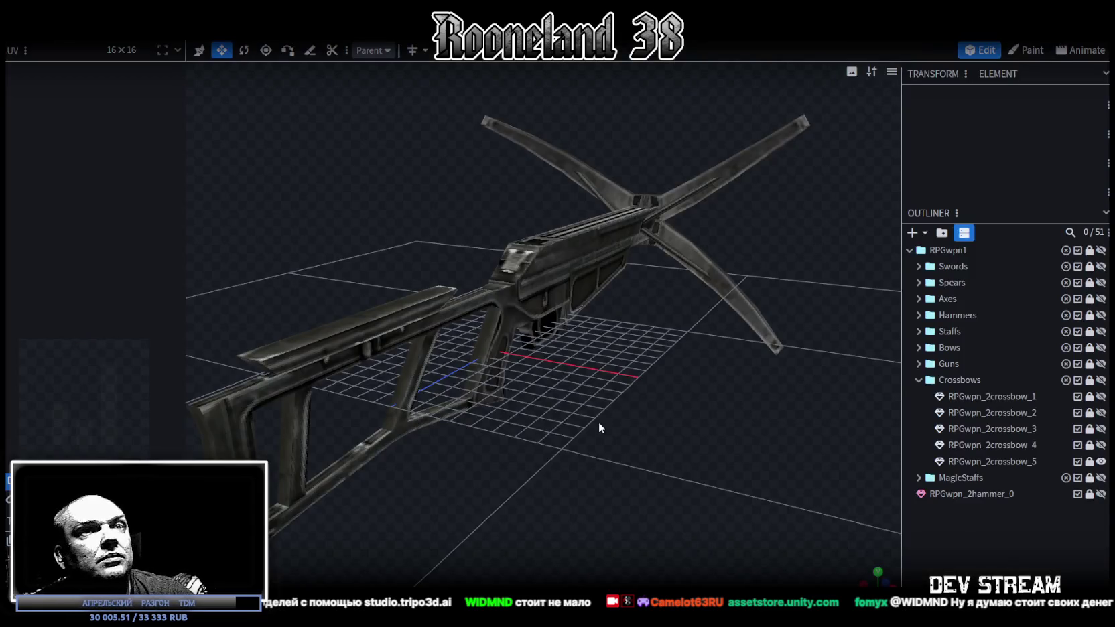
# Hide the crossbow models, collapse the Crossbows folder and expand MagicStaffs
pyautogui.click(1101, 379)
pyautogui.click(1101, 380)
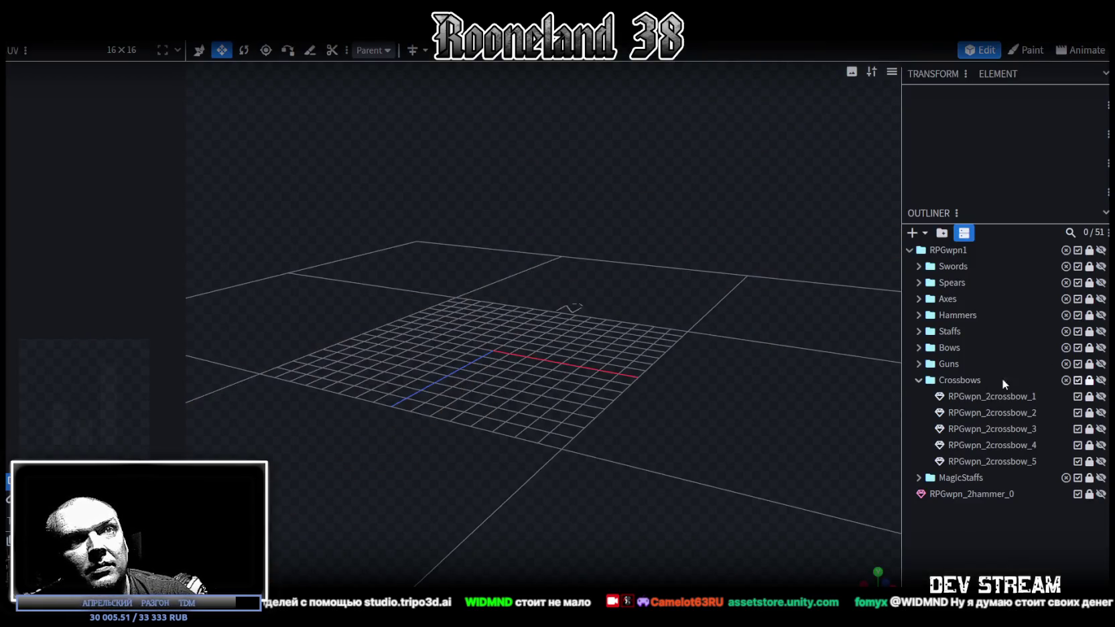
pyautogui.click(919, 379)
pyautogui.click(919, 397)
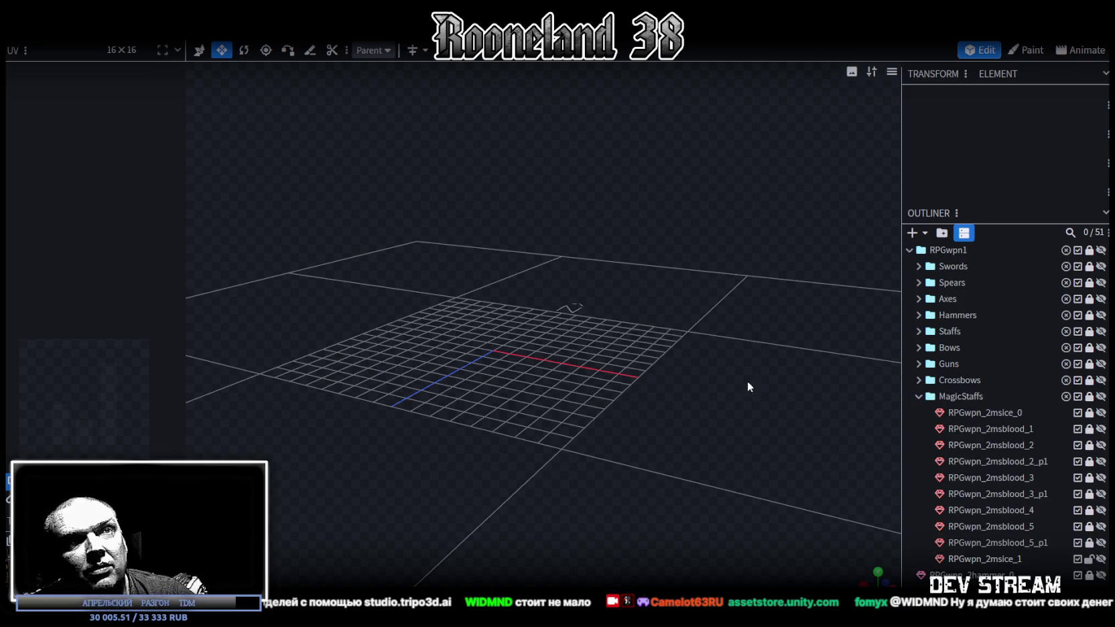
pyautogui.moveTo(749, 379); pyautogui.dragTo(662, 379, button='middle')
# Show the first blood staff and orbit around it for a look
pyautogui.click(1100, 429)
pyautogui.moveTo(768, 288)
pyautogui.mouseDown(button='middle')
pyautogui.moveTo(584, 262)
pyautogui.moveTo(729, 235)
pyautogui.moveTo(777, 268)
pyautogui.mouseUp(button='middle')
pyautogui.moveTo(770, 402)
pyautogui.mouseDown(button='middle')
pyautogui.moveTo(655, 413)
pyautogui.moveTo(623, 374)
pyautogui.moveTo(556, 420)
pyautogui.moveTo(595, 381)
pyautogui.moveTo(592, 366)
pyautogui.moveTo(587, 406)
pyautogui.moveTo(625, 404)
pyautogui.moveTo(553, 214)
pyautogui.moveTo(668, 374)
pyautogui.mouseUp(button='middle')
pyautogui.scroll(5, 557, 420)
pyautogui.moveTo(528, 289)
pyautogui.mouseDown(button='middle')
pyautogui.moveTo(572, 241)
pyautogui.moveTo(612, 299)
pyautogui.moveTo(580, 418)
pyautogui.moveTo(591, 410)
pyautogui.moveTo(604, 238)
pyautogui.moveTo(620, 335)
pyautogui.moveTo(601, 340)
pyautogui.moveTo(677, 346)
pyautogui.moveTo(670, 326)
pyautogui.mouseUp(button='middle')
# Swap to the skull staff RPGwpn_2msblood_2 with its RPGwpn_2msblood_2_p1 part
pyautogui.click(1101, 428)
pyautogui.click(1100, 445)
pyautogui.click(1100, 460)
pyautogui.moveTo(714, 375)
pyautogui.mouseDown(button='middle')
pyautogui.moveTo(738, 379)
pyautogui.moveTo(616, 356)
pyautogui.moveTo(634, 368)
pyautogui.moveTo(518, 369)
pyautogui.moveTo(450, 344)
pyautogui.moveTo(712, 342)
pyautogui.moveTo(673, 403)
pyautogui.moveTo(525, 232)
pyautogui.mouseUp(button='middle')
# Hide RPGwpn_2msblood_2 and its p1 part, then preview the red-gem staff RPGwpn_2msblood_3
pyautogui.click(1100, 444)
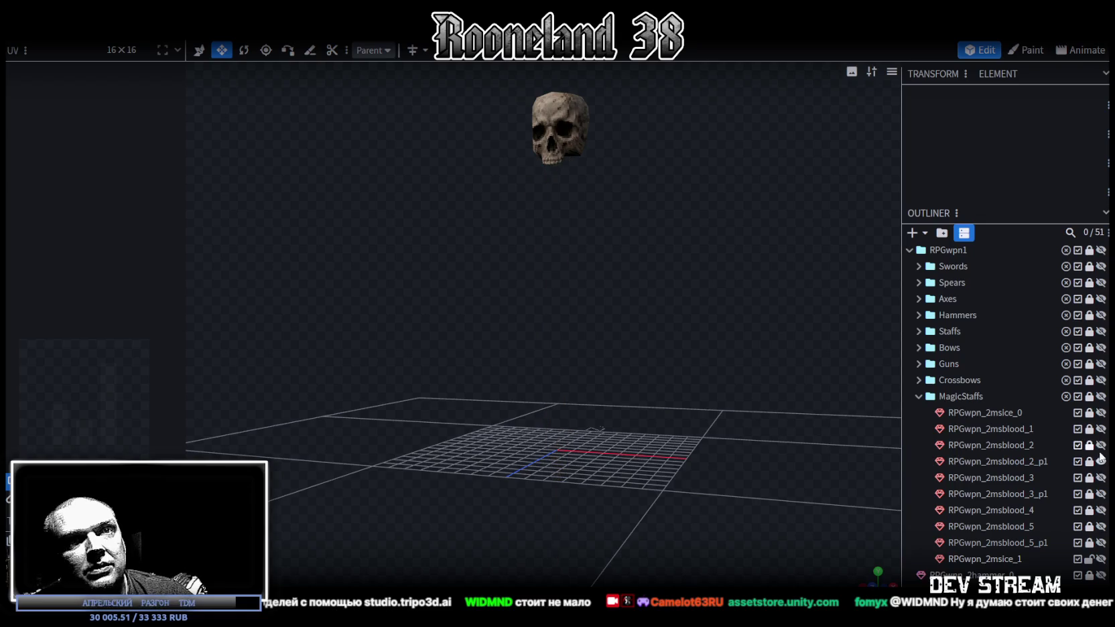
pyautogui.click(1101, 461)
pyautogui.click(1100, 476)
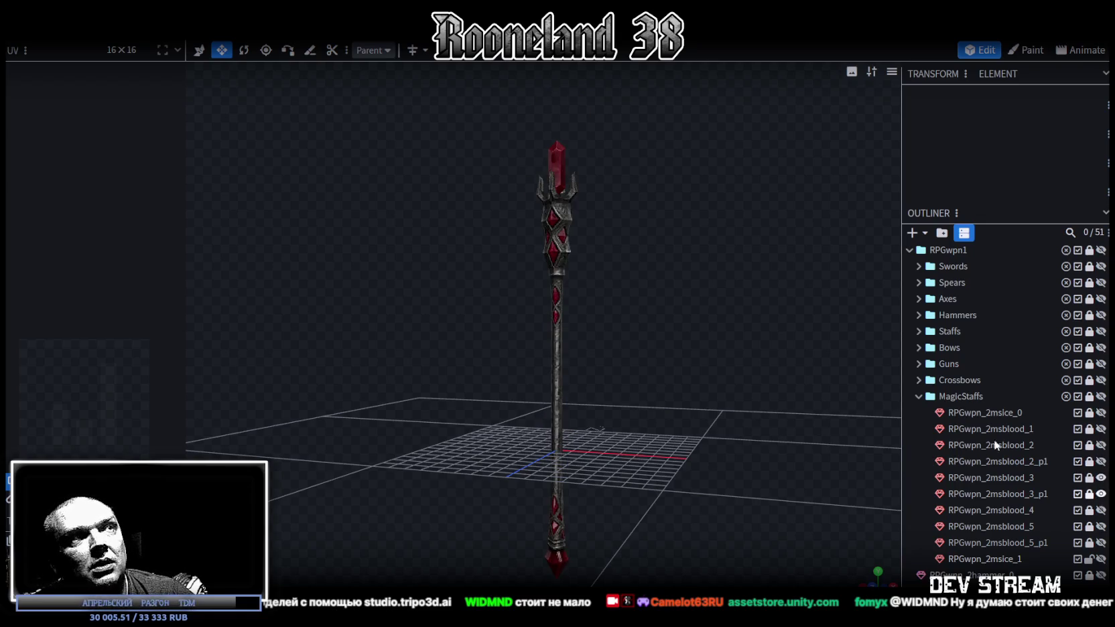
pyautogui.moveTo(751, 354)
pyautogui.mouseDown()
pyautogui.moveTo(737, 370)
pyautogui.moveTo(661, 343)
pyautogui.moveTo(666, 283)
pyautogui.moveTo(649, 365)
pyautogui.moveTo(575, 370)
pyautogui.moveTo(722, 360)
pyautogui.mouseUp()
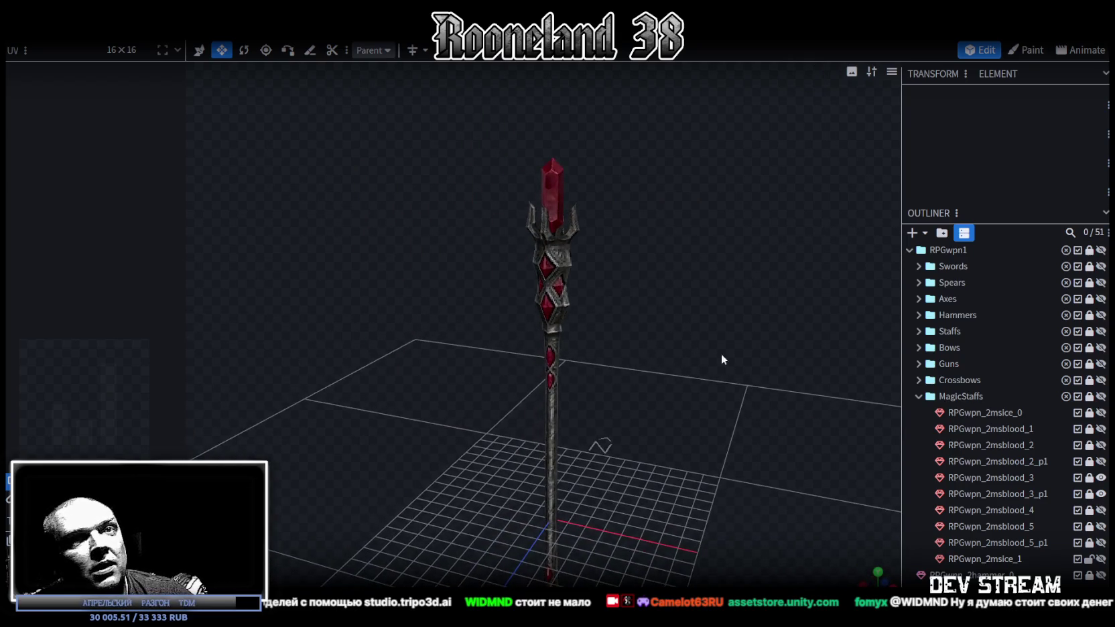
# Hide RPGwpn_2msblood_3 and preview the flesh staff RPGwpn_2msblood_4 and the next variant
pyautogui.click(1100, 477)
pyautogui.click(1100, 510)
pyautogui.moveTo(744, 364)
pyautogui.mouseDown()
pyautogui.moveTo(708, 348)
pyautogui.moveTo(753, 366)
pyautogui.moveTo(677, 259)
pyautogui.moveTo(666, 298)
pyautogui.moveTo(664, 268)
pyautogui.moveTo(640, 269)
pyautogui.moveTo(708, 299)
pyautogui.moveTo(647, 336)
pyautogui.moveTo(767, 362)
pyautogui.moveTo(679, 397)
pyautogui.moveTo(706, 436)
pyautogui.moveTo(713, 319)
pyautogui.moveTo(605, 314)
pyautogui.moveTo(465, 361)
pyautogui.moveTo(439, 343)
pyautogui.moveTo(472, 356)
pyautogui.moveTo(712, 345)
pyautogui.moveTo(707, 355)
pyautogui.moveTo(750, 375)
pyautogui.mouseUp()
pyautogui.click(1098, 527)
# Preview RPGwpn_2msblood_5 with its p1 part, then leave only RPGwpn_2msice_1 shown and selected
pyautogui.click(1100, 510)
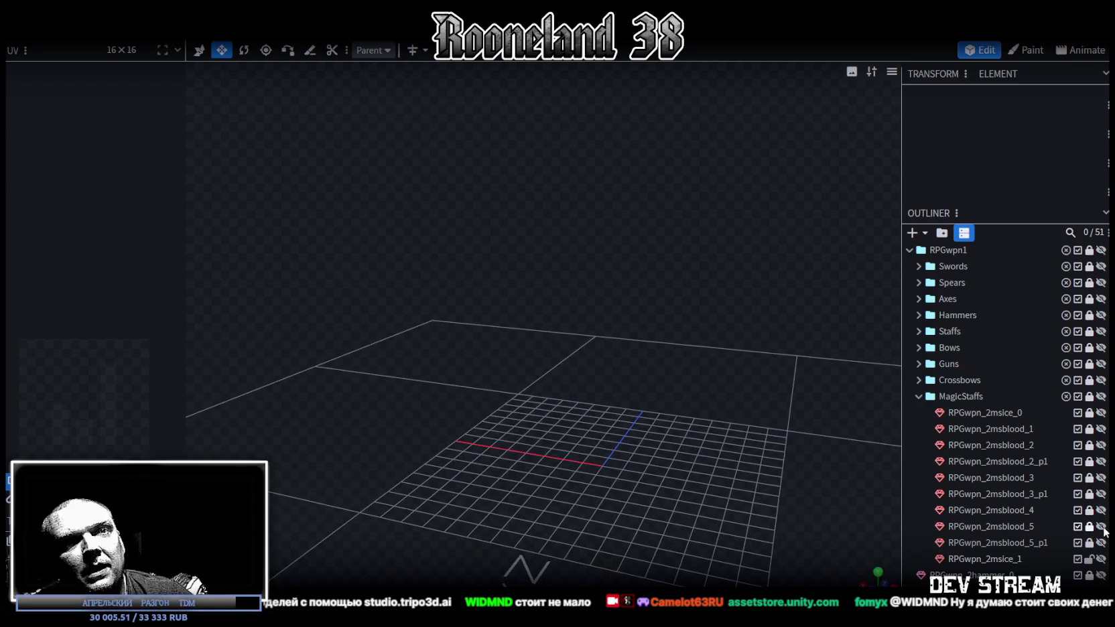
pyautogui.click(1101, 526)
pyautogui.click(1100, 542)
pyautogui.moveTo(643, 388)
pyautogui.mouseDown()
pyautogui.moveTo(416, 386)
pyautogui.moveTo(464, 348)
pyautogui.moveTo(730, 352)
pyautogui.moveTo(762, 365)
pyautogui.mouseUp()
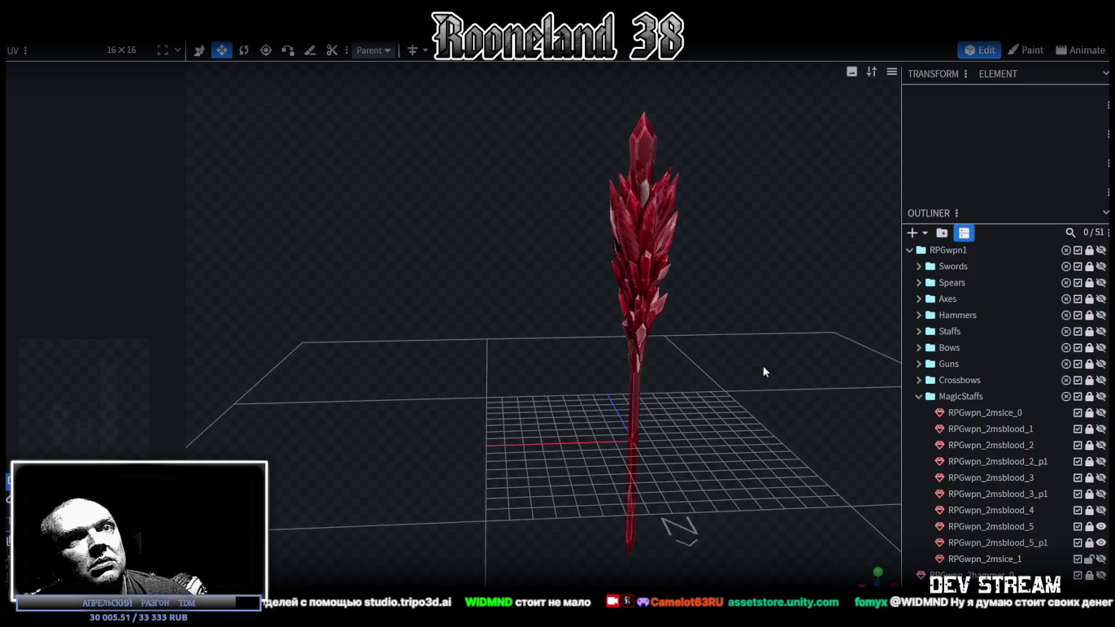
pyautogui.click(1101, 526)
pyautogui.click(1101, 543)
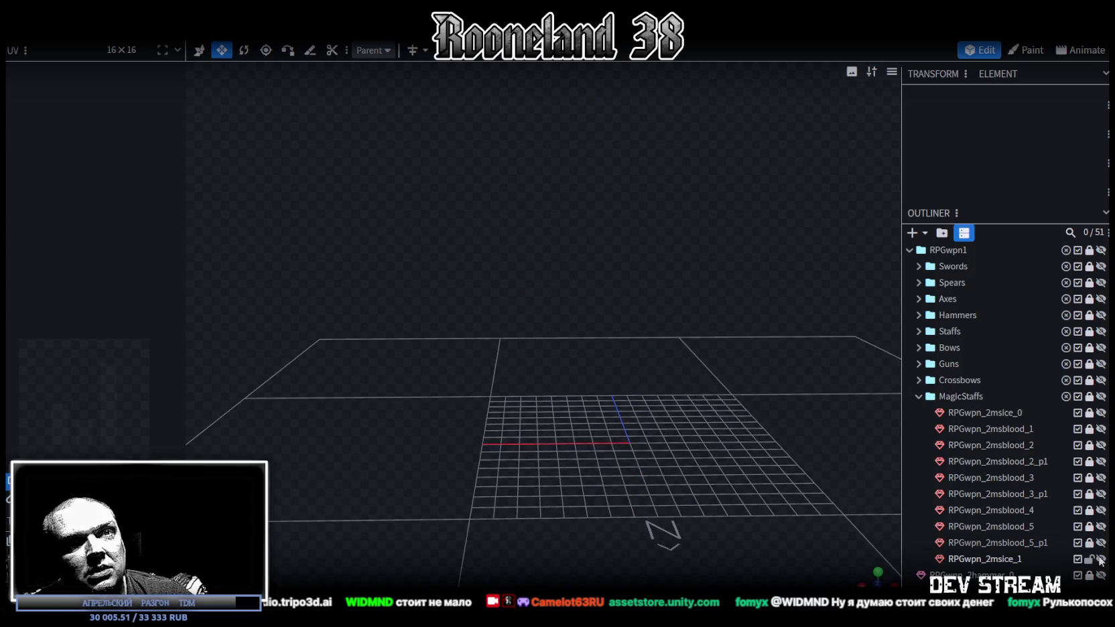
pyautogui.click(982, 560)
pyautogui.moveTo(779, 460)
pyautogui.mouseDown()
pyautogui.moveTo(691, 375)
pyautogui.moveTo(224, 310)
pyautogui.mouseUp()
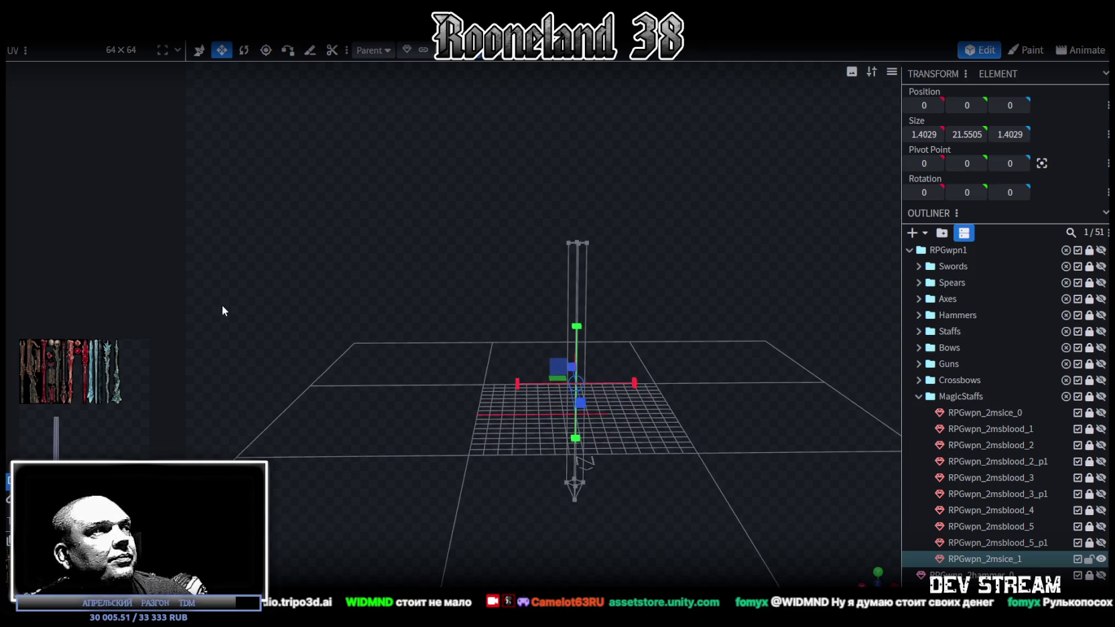
# Widen the UV editor and shrink the staff element's width and depth to 0.7816
pyautogui.moveTo(190, 234); pyautogui.dragTo(385, 241)
pyautogui.scroll(2, 198, 256)
pyautogui.scroll(2, 214, 294)
pyautogui.scroll(2, 237, 254)
pyautogui.scroll(-3, 237, 254)
pyautogui.scroll(-2, 205, 310)
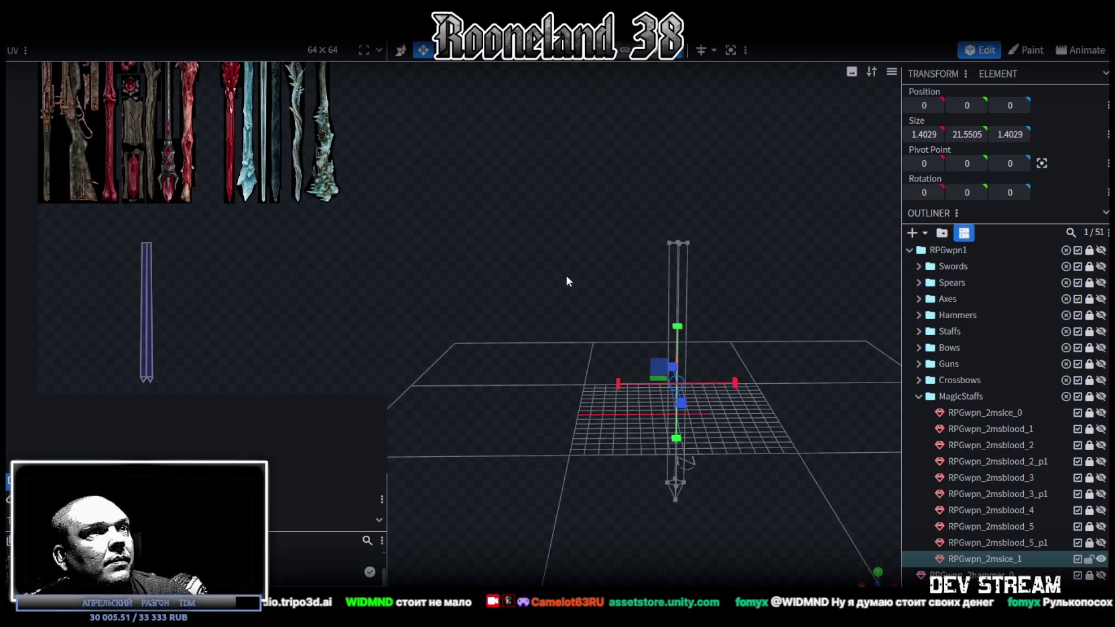
pyautogui.moveTo(586, 310)
pyautogui.mouseDown()
pyautogui.moveTo(589, 323)
pyautogui.moveTo(754, 362)
pyautogui.moveTo(701, 451)
pyautogui.moveTo(699, 350)
pyautogui.mouseUp()
pyautogui.click(722, 434)
pyautogui.moveTo(724, 437)
pyautogui.mouseDown()
pyautogui.moveTo(748, 456)
pyautogui.moveTo(713, 463)
pyautogui.moveTo(514, 422)
pyautogui.moveTo(408, 386)
pyautogui.moveTo(429, 375)
pyautogui.mouseUp()
pyautogui.moveTo(676, 328); pyautogui.dragTo(661, 350)
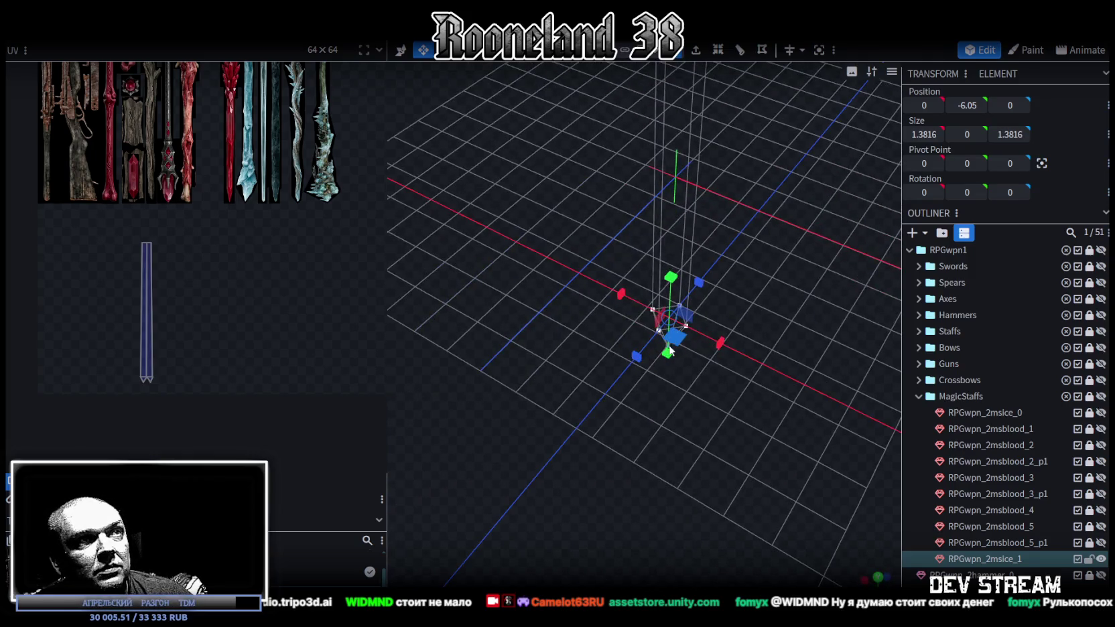
pyautogui.moveTo(653, 420)
pyautogui.mouseDown()
pyautogui.moveTo(679, 458)
pyautogui.moveTo(718, 328)
pyautogui.moveTo(712, 453)
pyautogui.mouseUp()
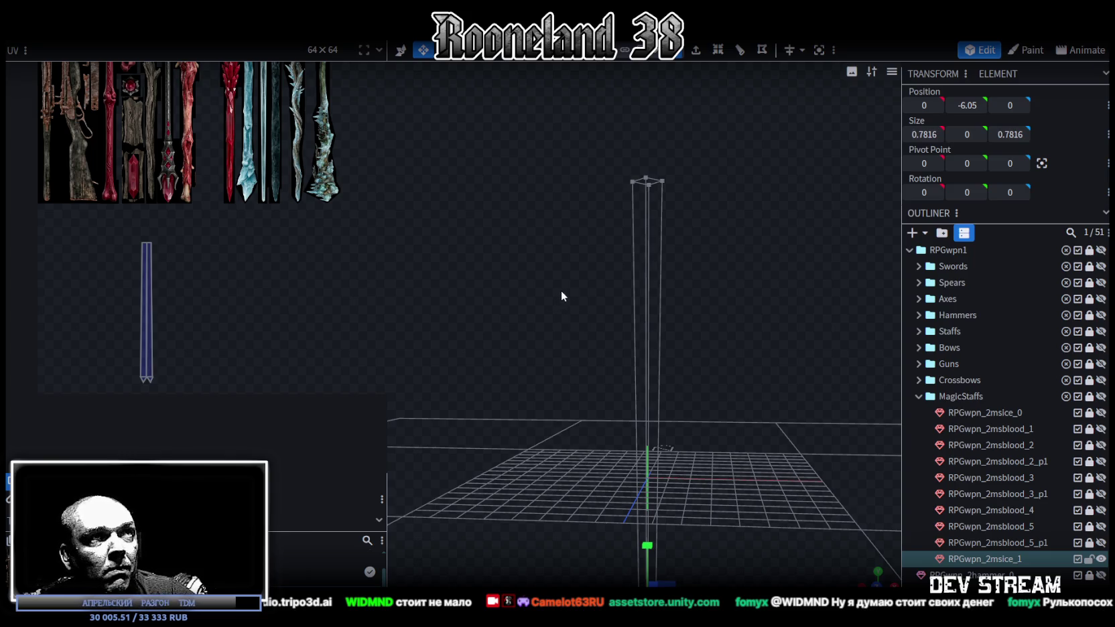
pyautogui.moveTo(549, 260)
pyautogui.mouseDown()
pyautogui.moveTo(509, 316)
pyautogui.moveTo(532, 415)
pyautogui.moveTo(517, 348)
pyautogui.mouseUp()
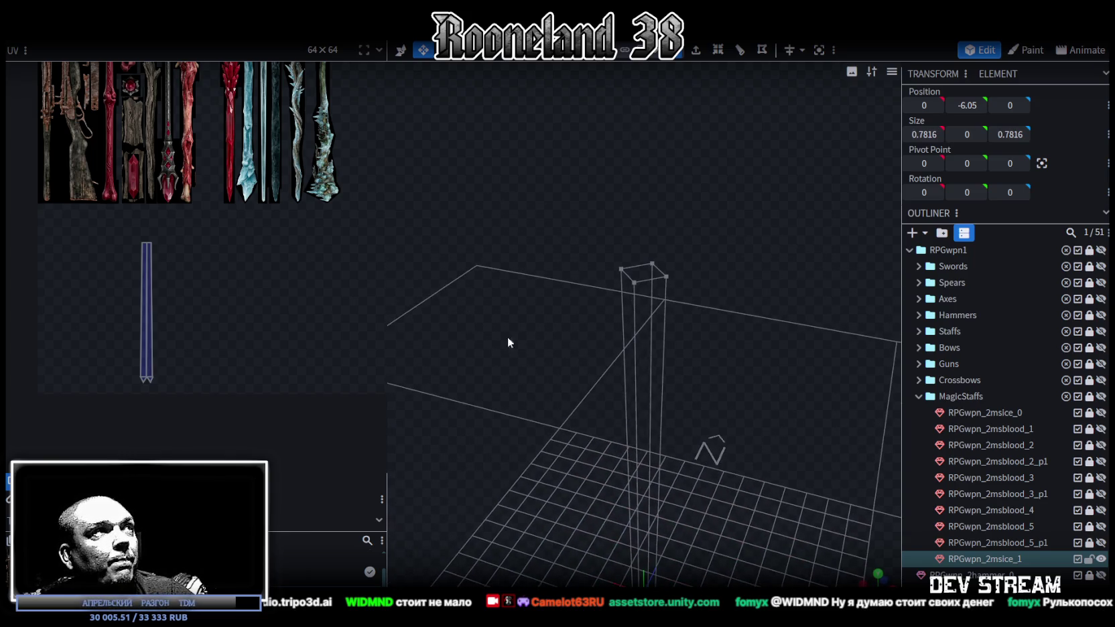
# Frame the whole texture atlas in the UV editor and level the view with the staff
pyautogui.moveTo(386, 204); pyautogui.dragTo(398, 209)
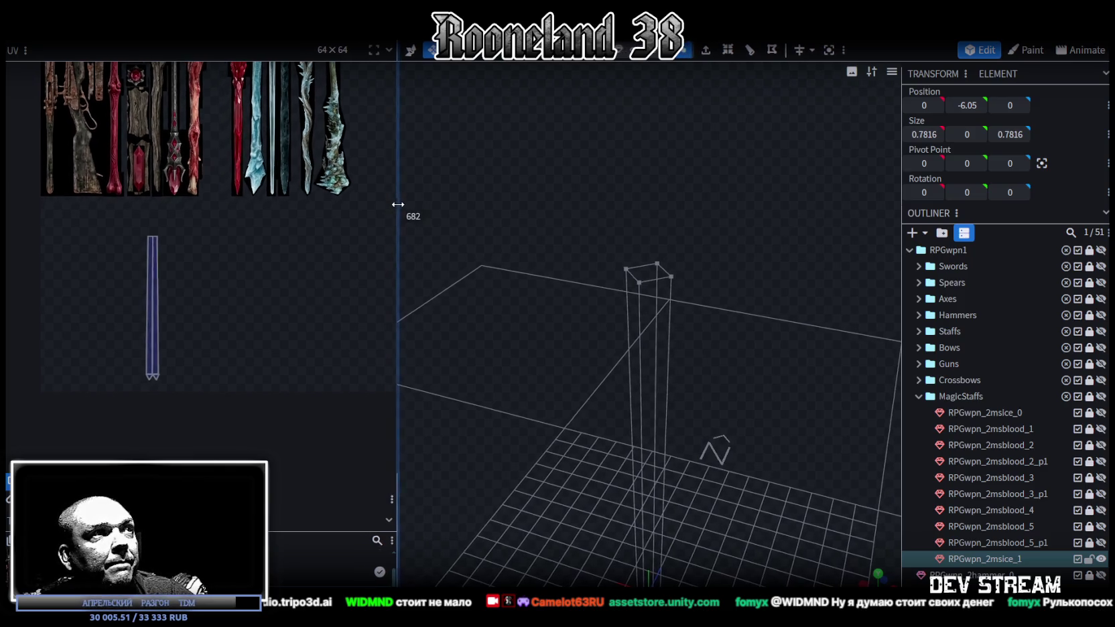
pyautogui.scroll(-2, 316, 288)
pyautogui.moveTo(305, 335); pyautogui.dragTo(287, 354, button='middle')
pyautogui.scroll(1, 244, 355)
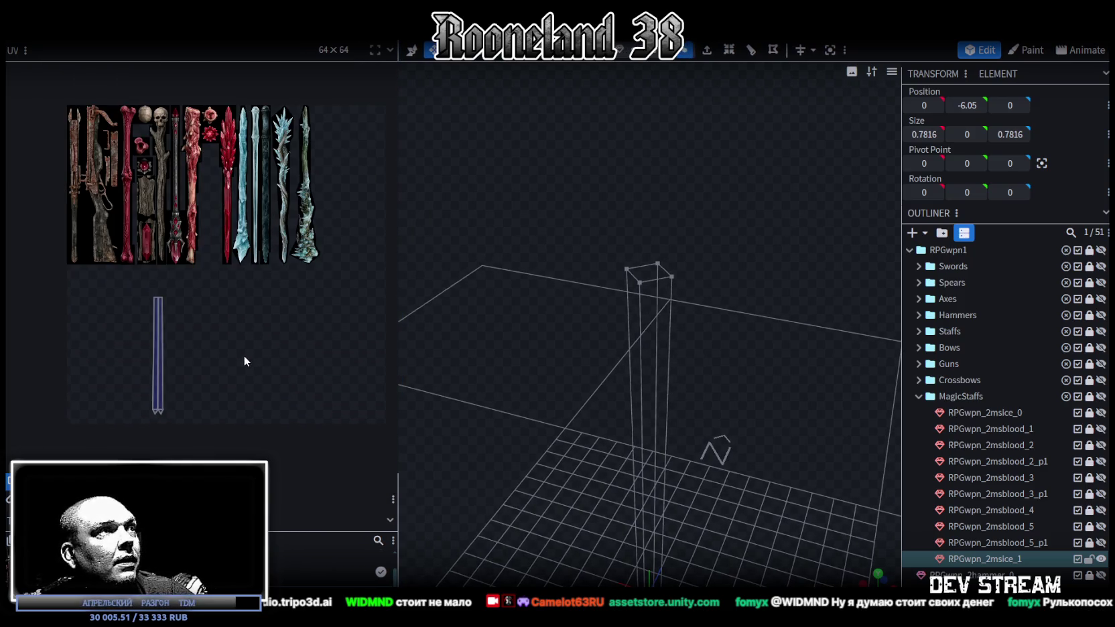
pyautogui.scroll(2, 194, 344)
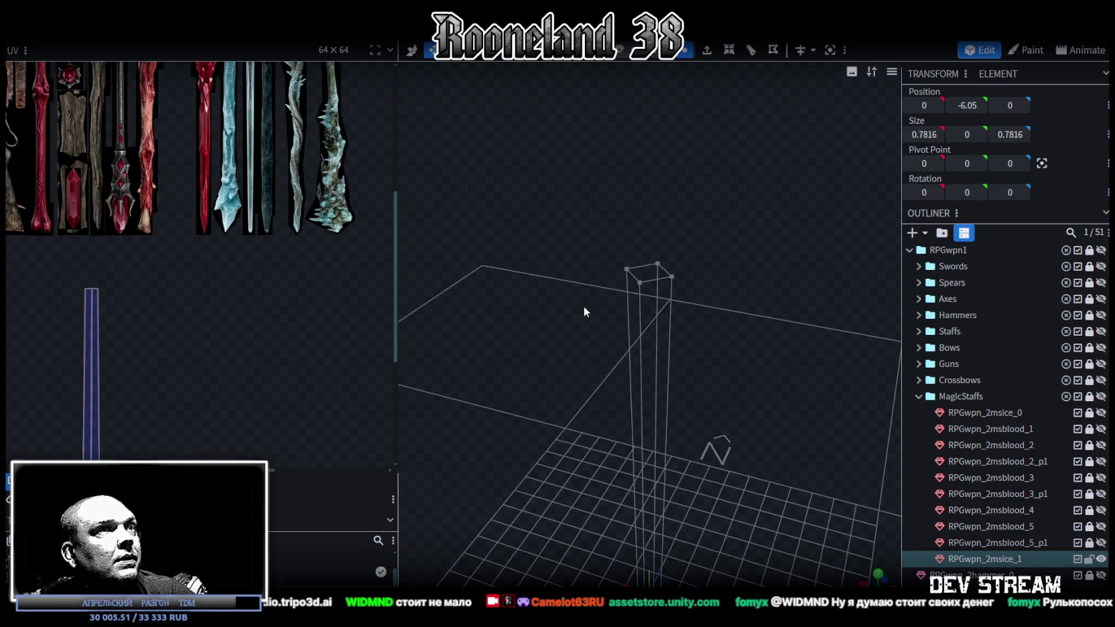
pyautogui.moveTo(584, 311); pyautogui.dragTo(594, 315)
pyautogui.moveTo(288, 266); pyautogui.dragTo(273, 390, button='middle')
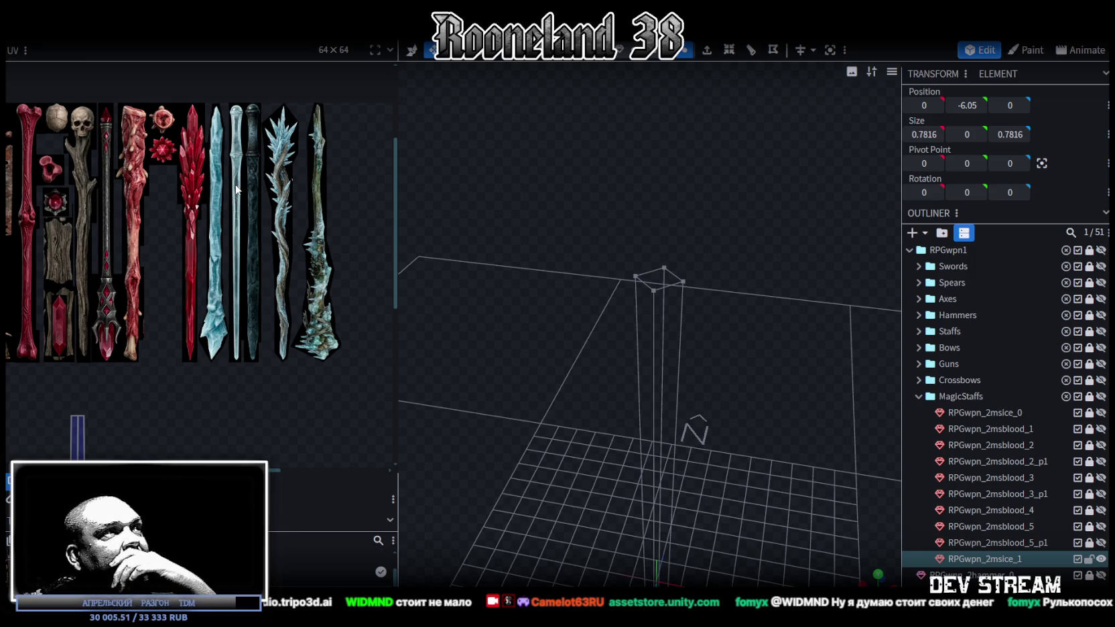
pyautogui.moveTo(448, 274)
pyautogui.mouseDown()
pyautogui.moveTo(581, 384)
pyautogui.moveTo(612, 385)
pyautogui.moveTo(609, 272)
pyautogui.moveTo(641, 363)
pyautogui.moveTo(690, 302)
pyautogui.moveTo(663, 134)
pyautogui.mouseUp()
pyautogui.moveTo(671, 60)
pyautogui.mouseDown()
pyautogui.moveTo(656, 187)
pyautogui.moveTo(663, 245)
pyautogui.moveTo(623, 231)
pyautogui.mouseUp()
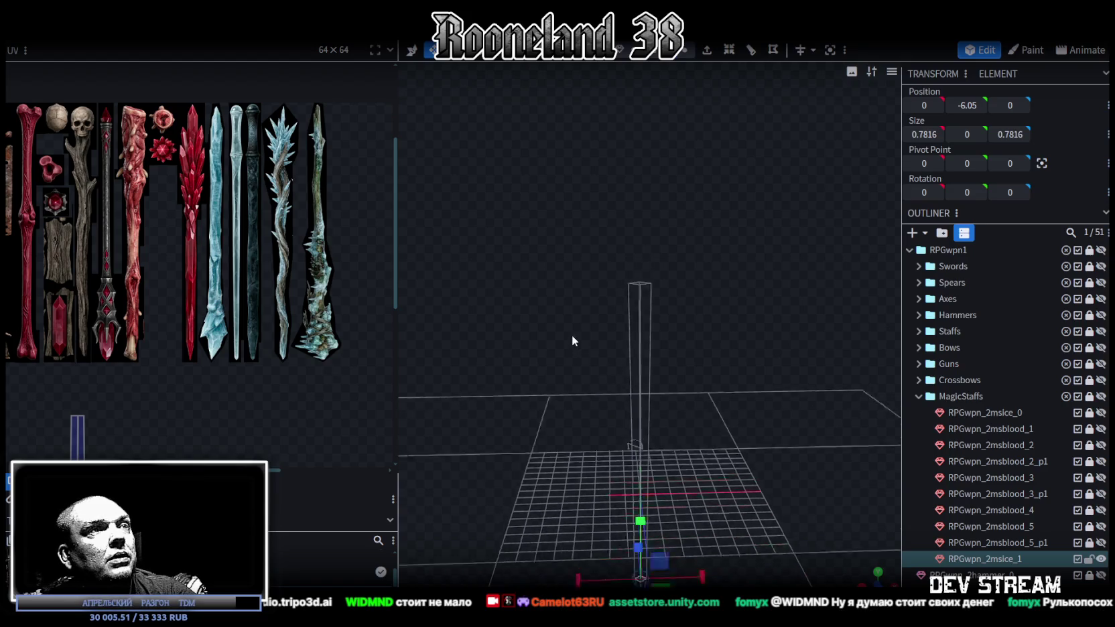
pyautogui.moveTo(571, 335); pyautogui.dragTo(596, 224)
# Select the whole shaft mesh in front view and move its UVs onto the ice blade texture
pyautogui.doubleClick(620, 267)
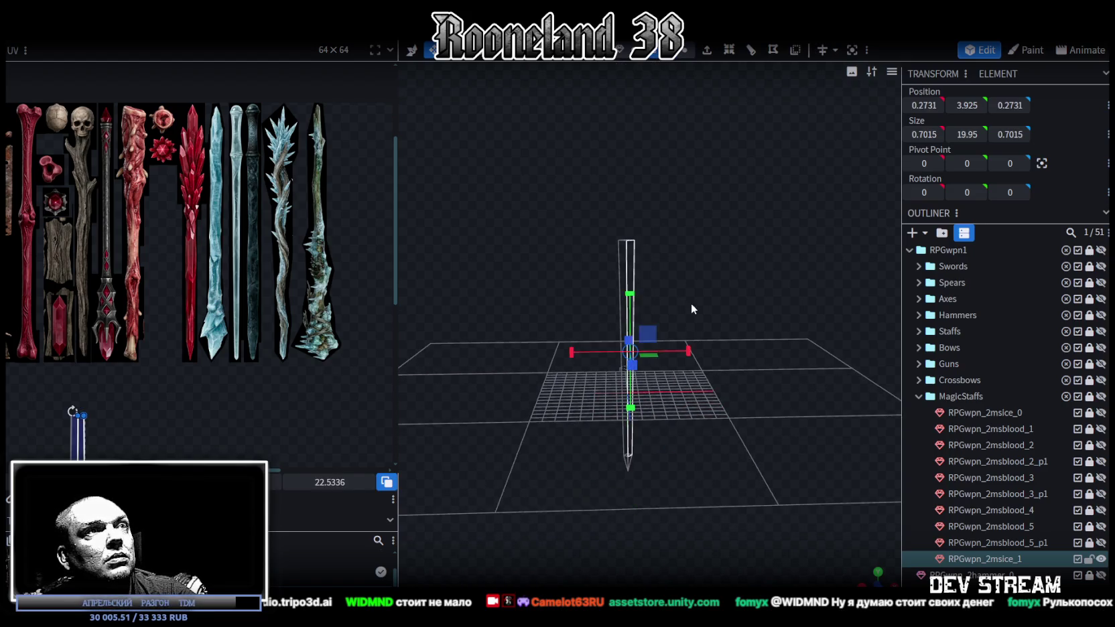
pyautogui.press('KP_1')
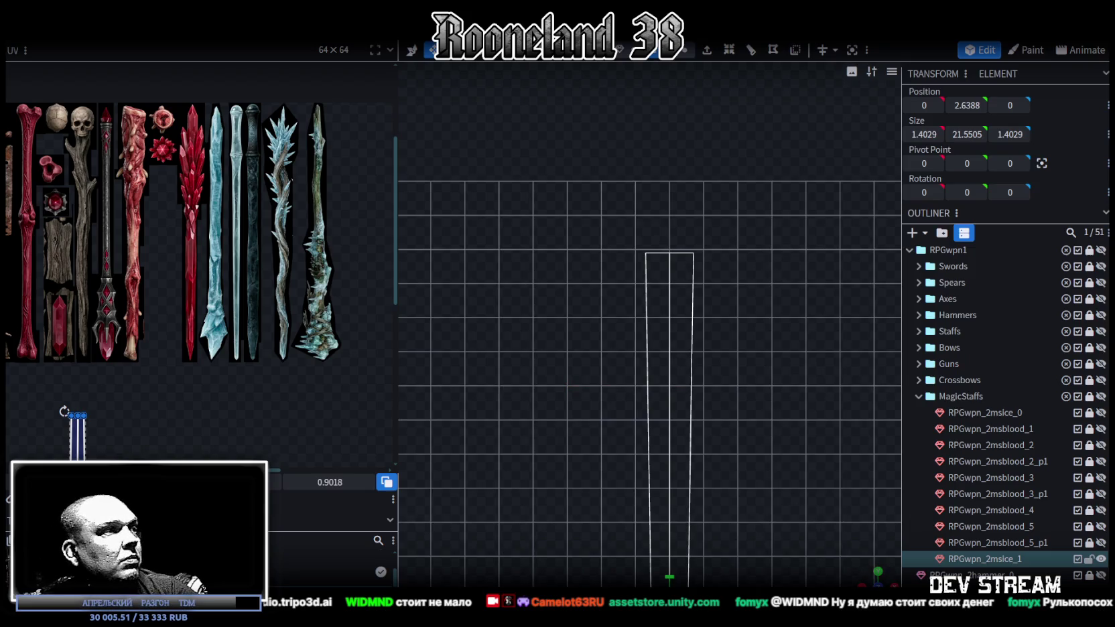
pyautogui.moveTo(92, 393); pyautogui.dragTo(225, 244)
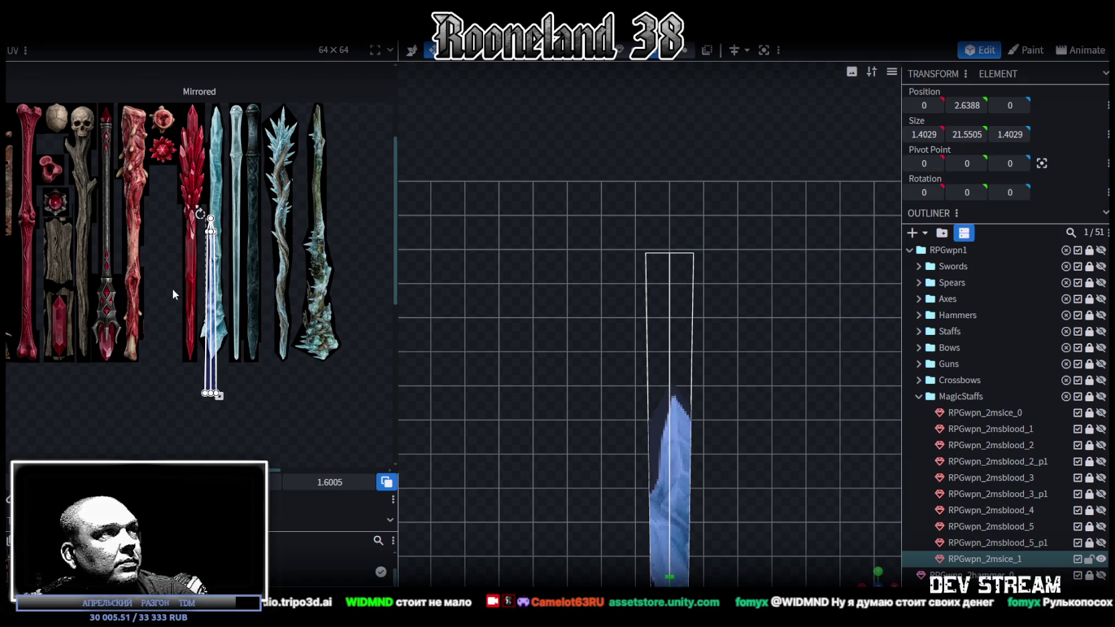
pyautogui.moveTo(211, 308); pyautogui.dragTo(211, 222)
# Align the UVs with the blade tip, stretch them down its length, and nudge the lower-left corner
pyautogui.scroll(3, 235, 333)
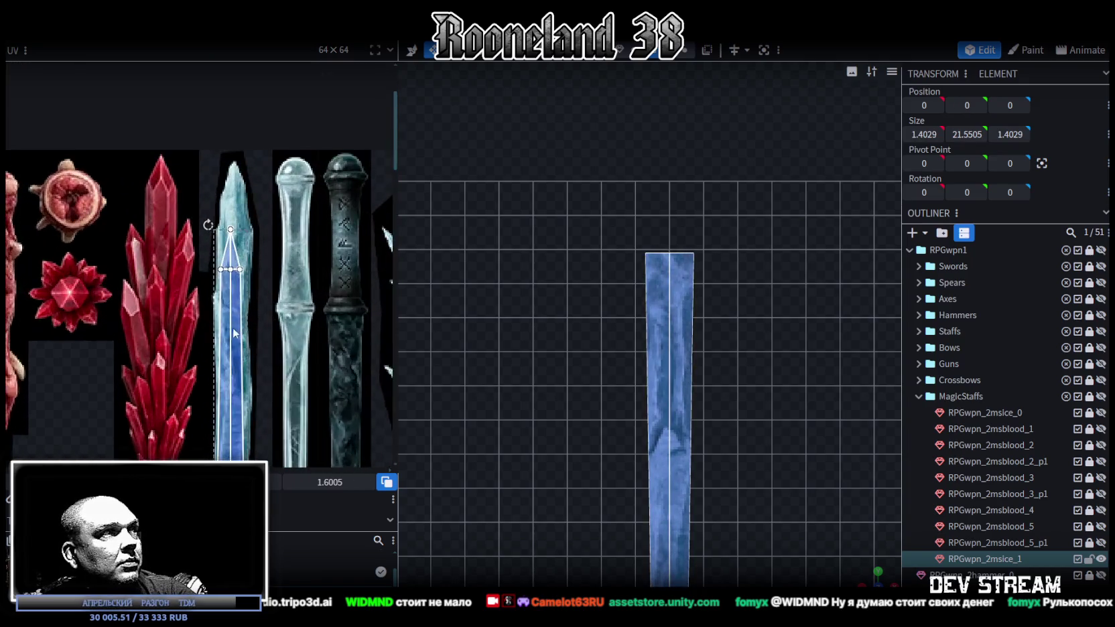
pyautogui.scroll(1, 234, 332)
pyautogui.moveTo(234, 332); pyautogui.dragTo(216, 248)
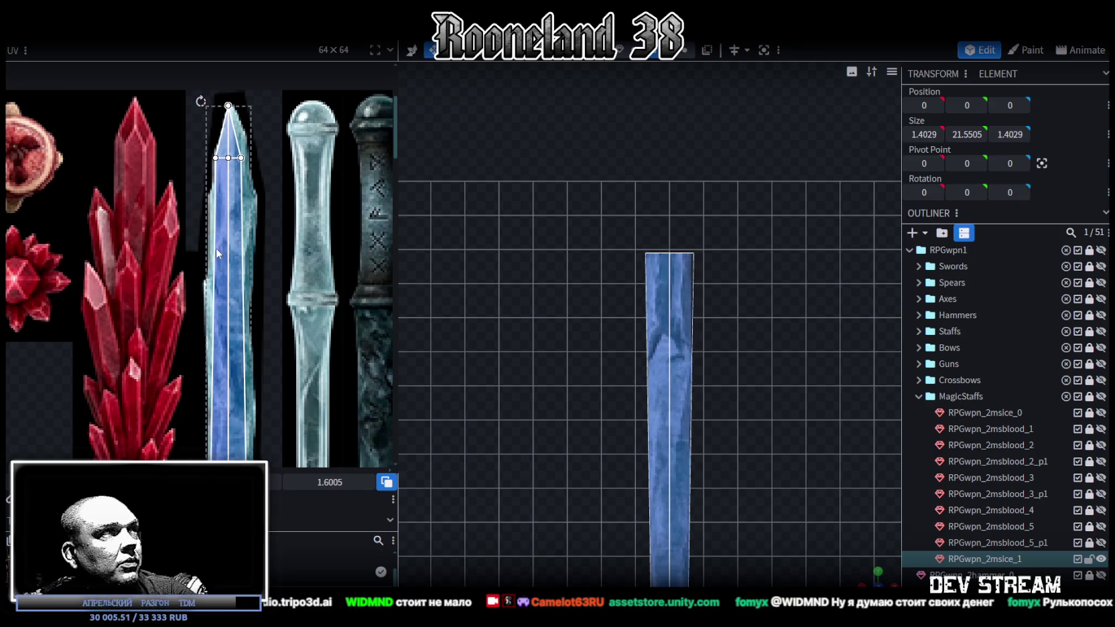
pyautogui.scroll(-2, 215, 248)
pyautogui.scroll(1, 198, 249)
pyautogui.scroll(1, 198, 249)
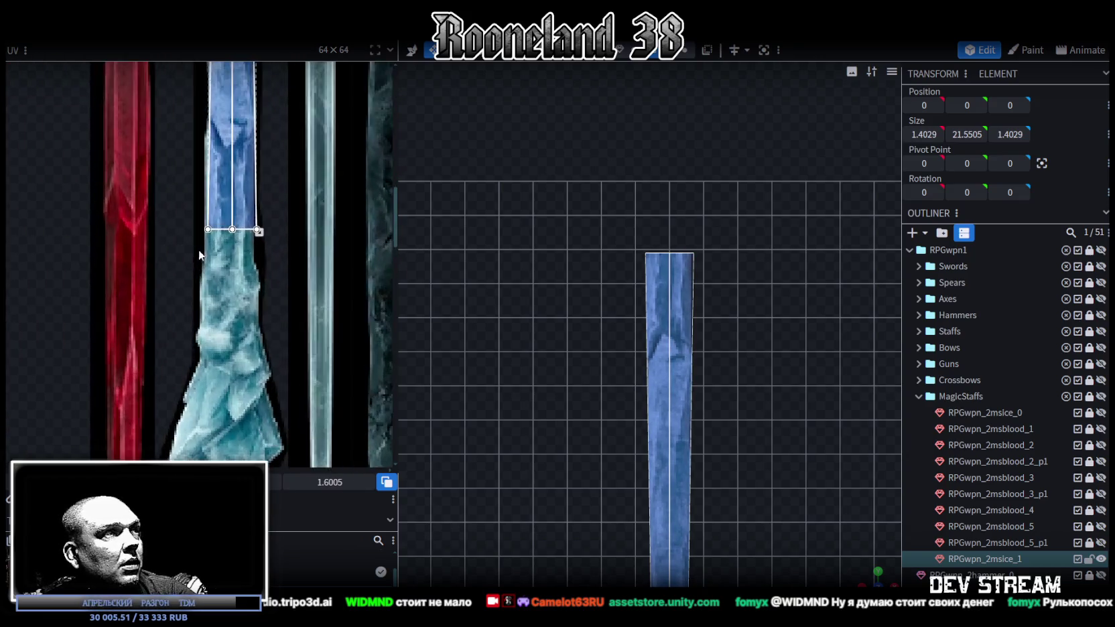
pyautogui.scroll(1, 239, 248)
pyautogui.moveTo(267, 221); pyautogui.dragTo(265, 373)
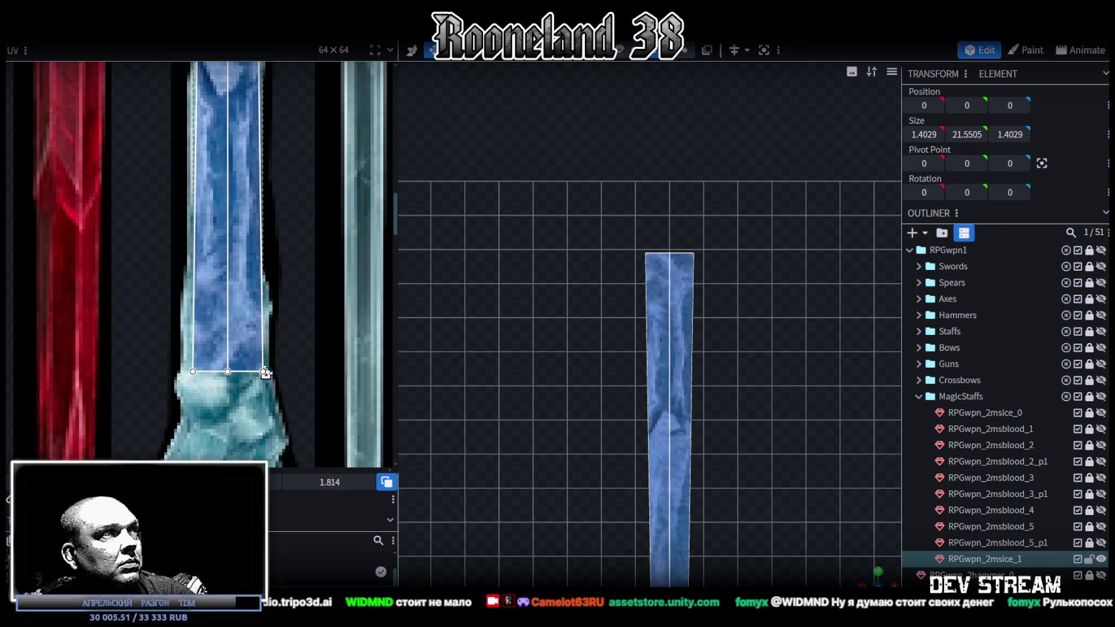
pyautogui.scroll(1, 191, 366)
pyautogui.click(210, 375)
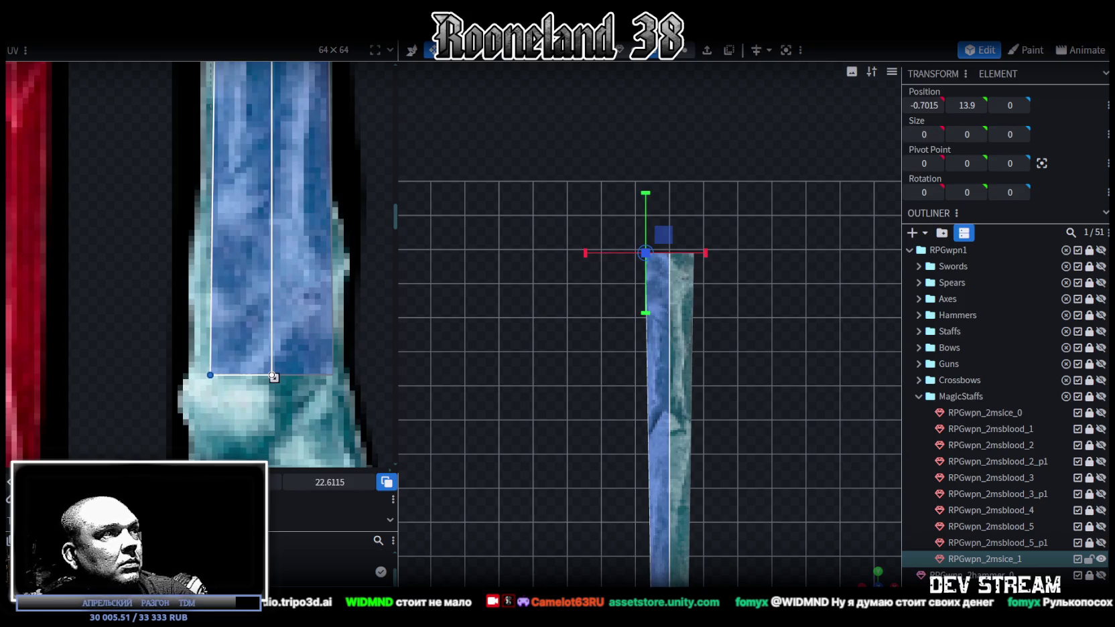
pyautogui.moveTo(274, 377); pyautogui.dragTo(252, 377)
# Select the blade-tip and middle UV points to refine the pointed tip
pyautogui.scroll(-1, 177, 360)
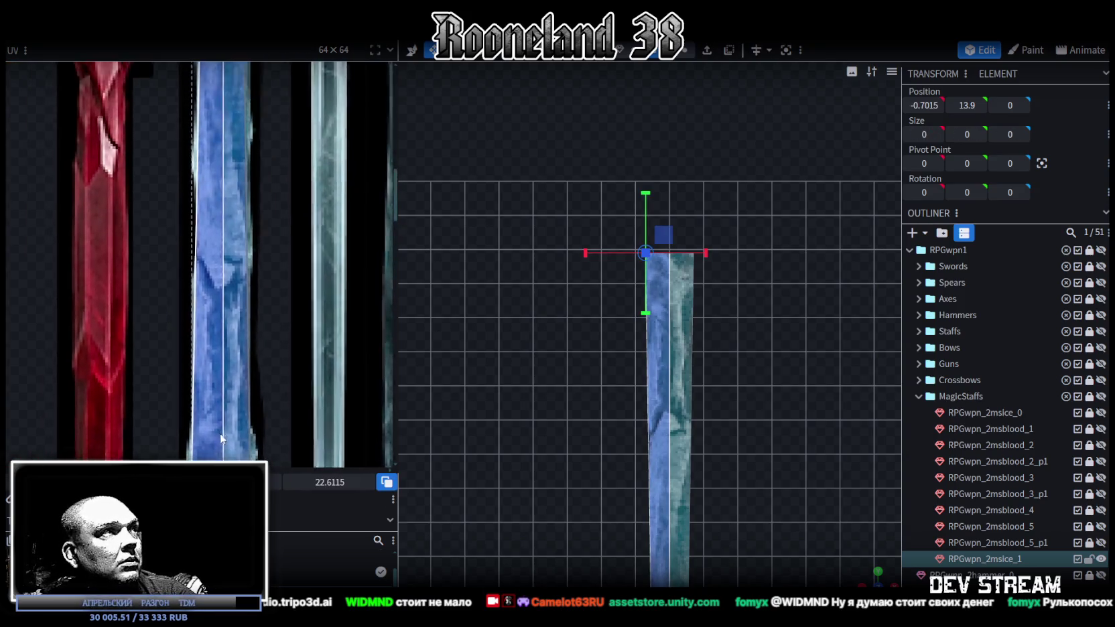
pyautogui.scroll(-1, 253, 286)
pyautogui.scroll(-2, 261, 321)
pyautogui.scroll(-2, 281, 295)
pyautogui.scroll(2, 281, 201)
pyautogui.scroll(2, 248, 177)
pyautogui.click(196, 106)
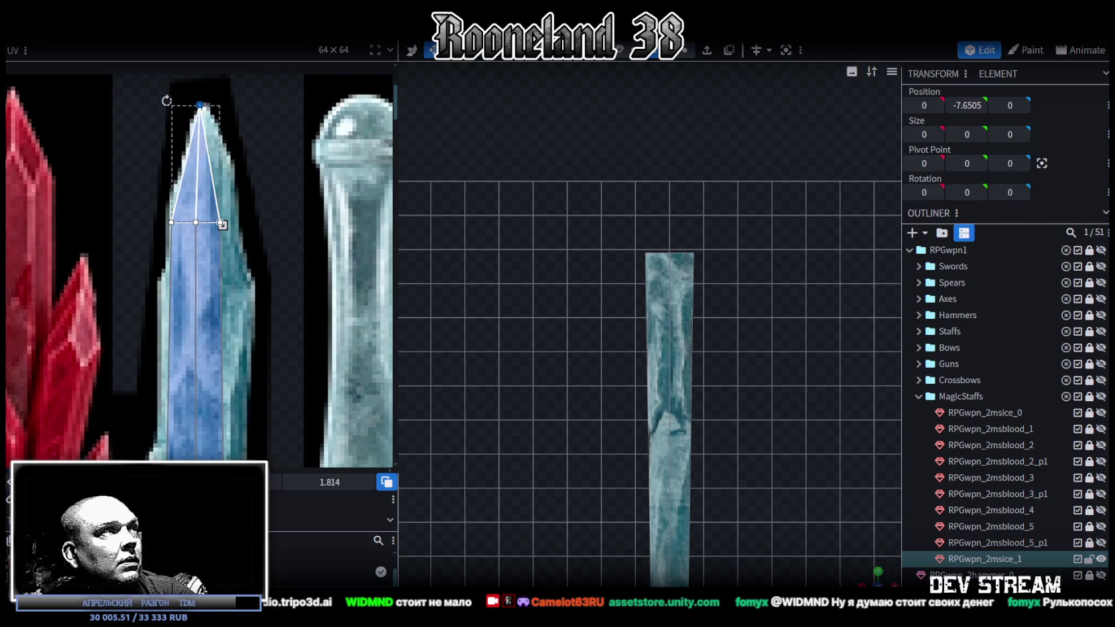
pyautogui.moveTo(131, 192); pyautogui.dragTo(278, 250)
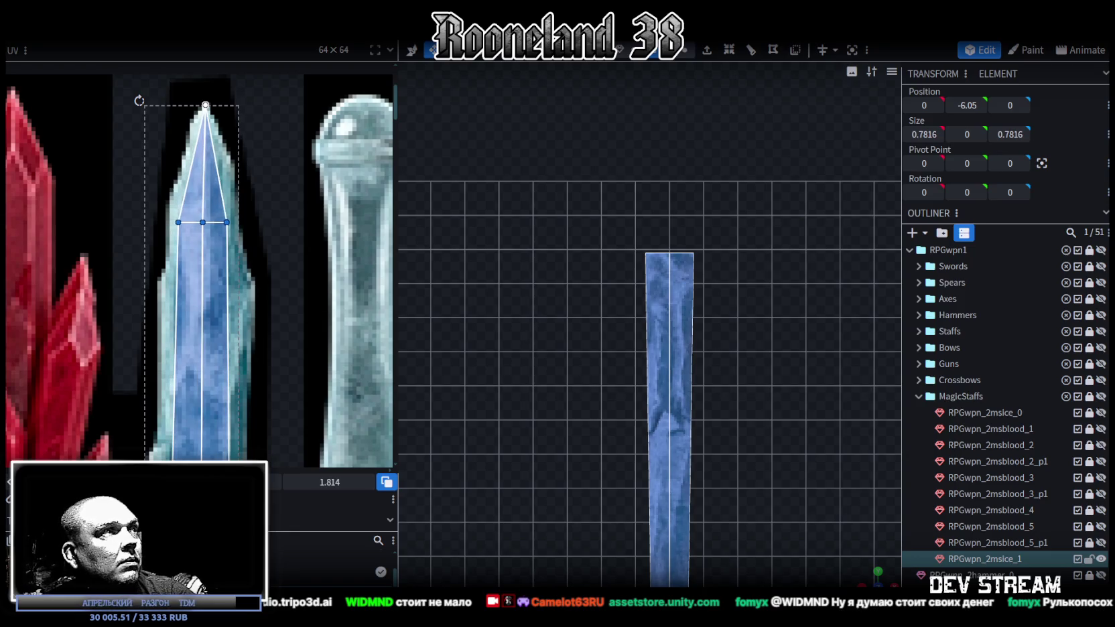
pyautogui.moveTo(158, 200); pyautogui.dragTo(184, 233)
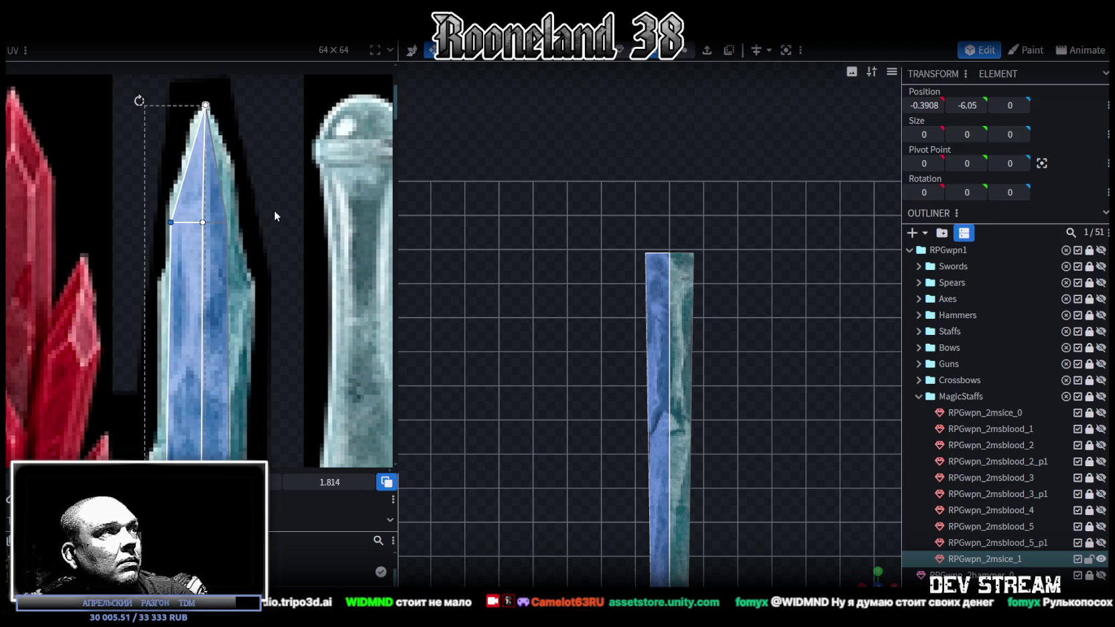
pyautogui.moveTo(263, 194)
pyautogui.mouseDown()
pyautogui.moveTo(212, 228)
pyautogui.moveTo(234, 222)
pyautogui.mouseUp()
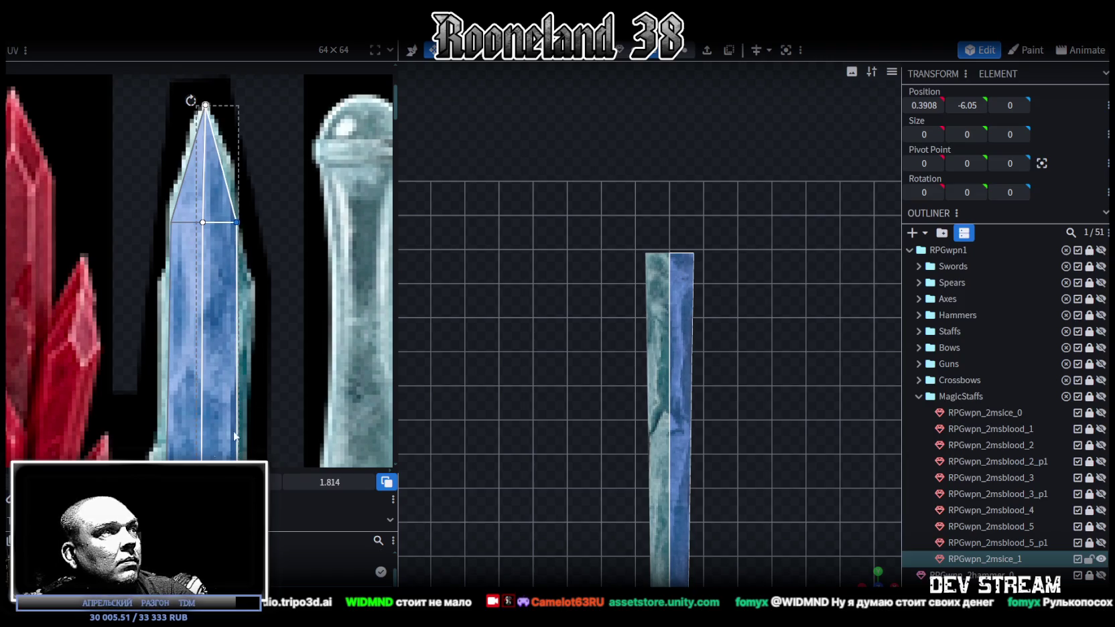
# Zoom around the UV layout to check the fit, then select the ice blade mesh
pyautogui.scroll(-3, 209, 455)
pyautogui.scroll(1, 261, 351)
pyautogui.scroll(2, 262, 351)
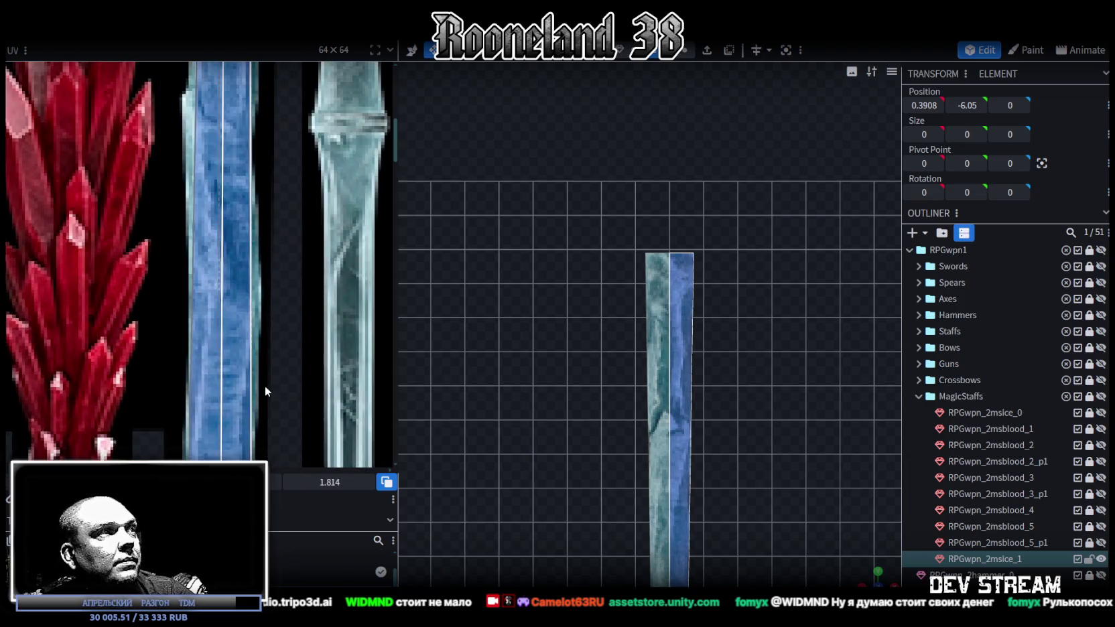
pyautogui.scroll(-1, 264, 384)
pyautogui.scroll(-2, 300, 185)
pyautogui.scroll(3, 310, 168)
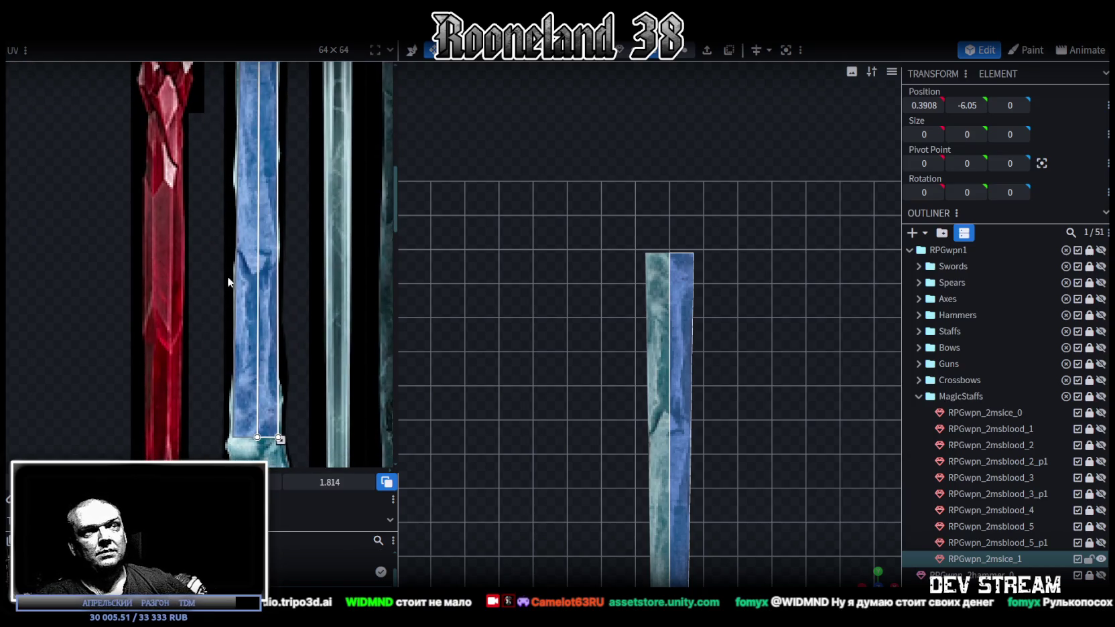
pyautogui.scroll(1, 252, 286)
pyautogui.scroll(5, 252, 286)
pyautogui.scroll(3, 269, 359)
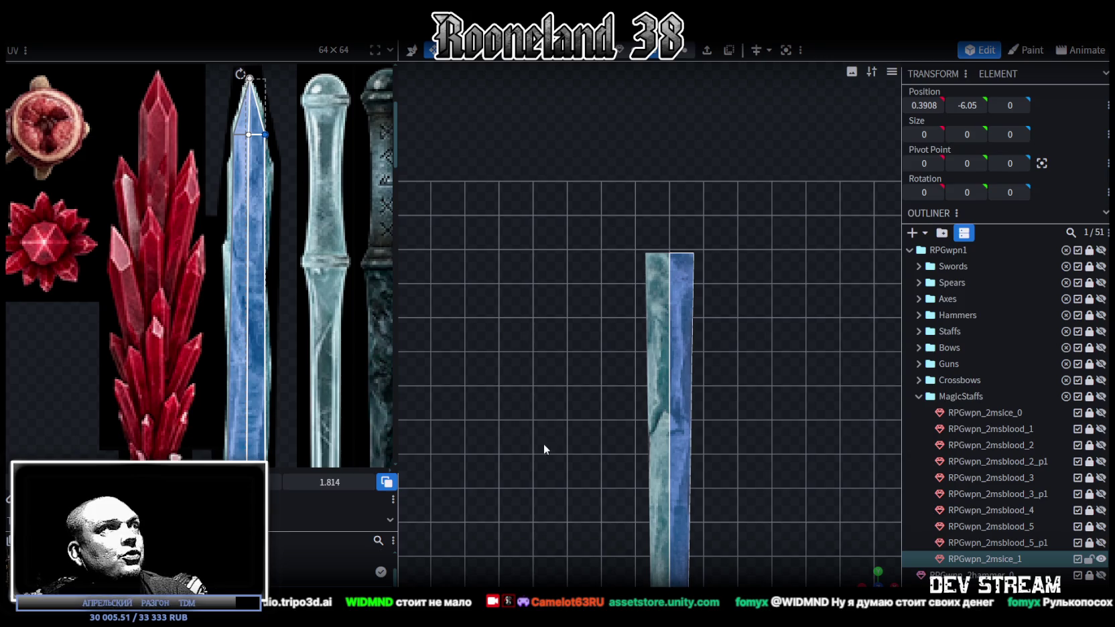
pyautogui.scroll(-3, 595, 331)
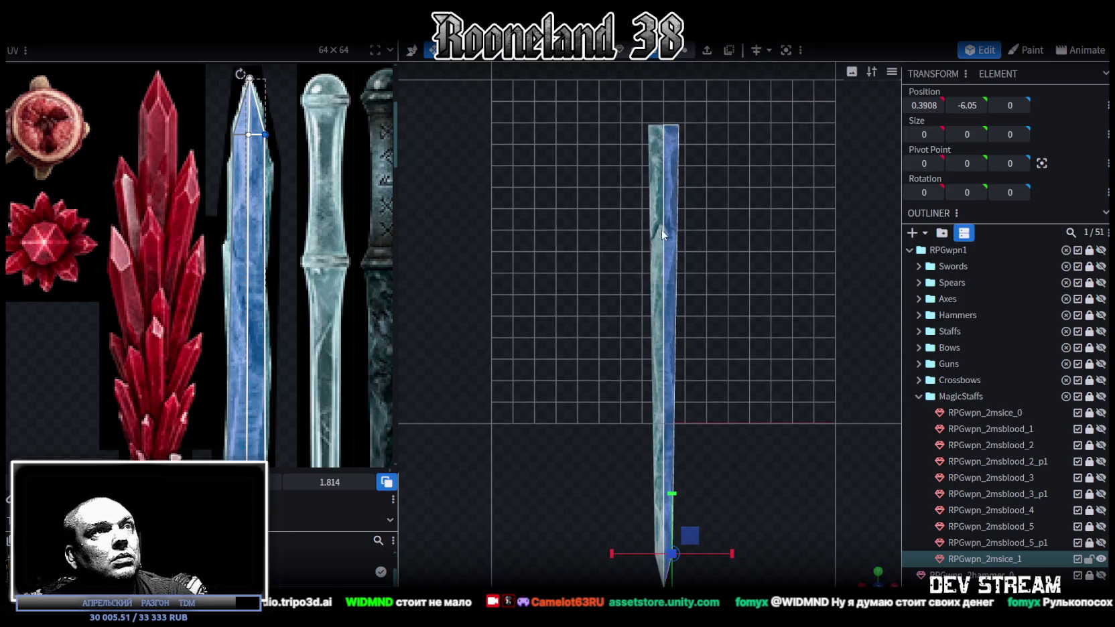
pyautogui.click(667, 236)
# Add a loop cut across the blade and slide it lower down the shaft
pyautogui.click(750, 52)
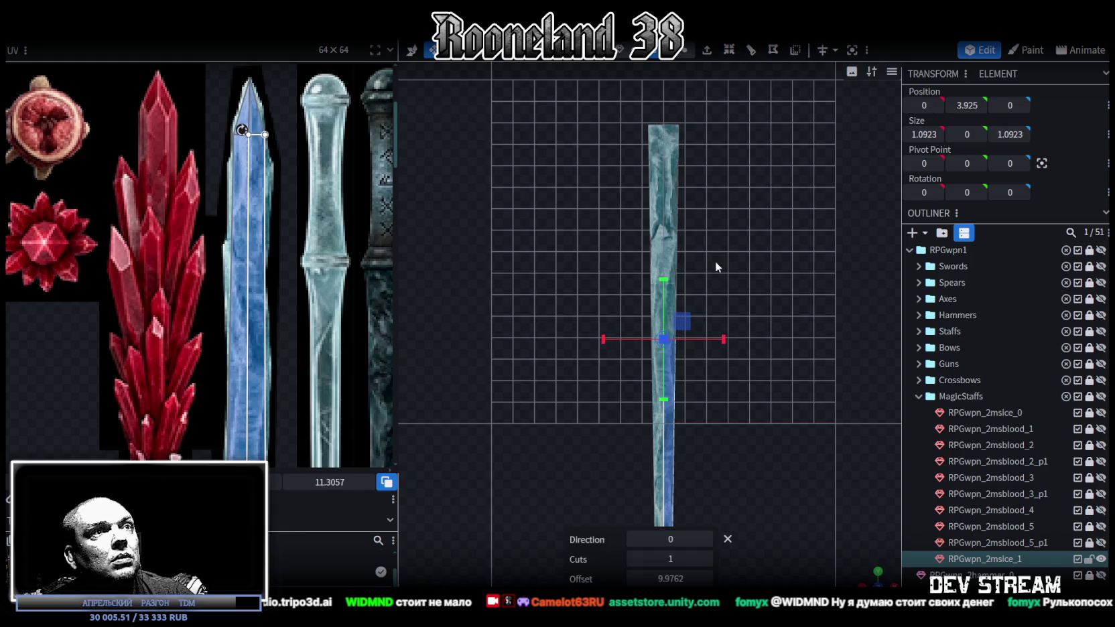
pyautogui.scroll(2, 760, 288)
pyautogui.moveTo(757, 266); pyautogui.dragTo(760, 232, button='right')
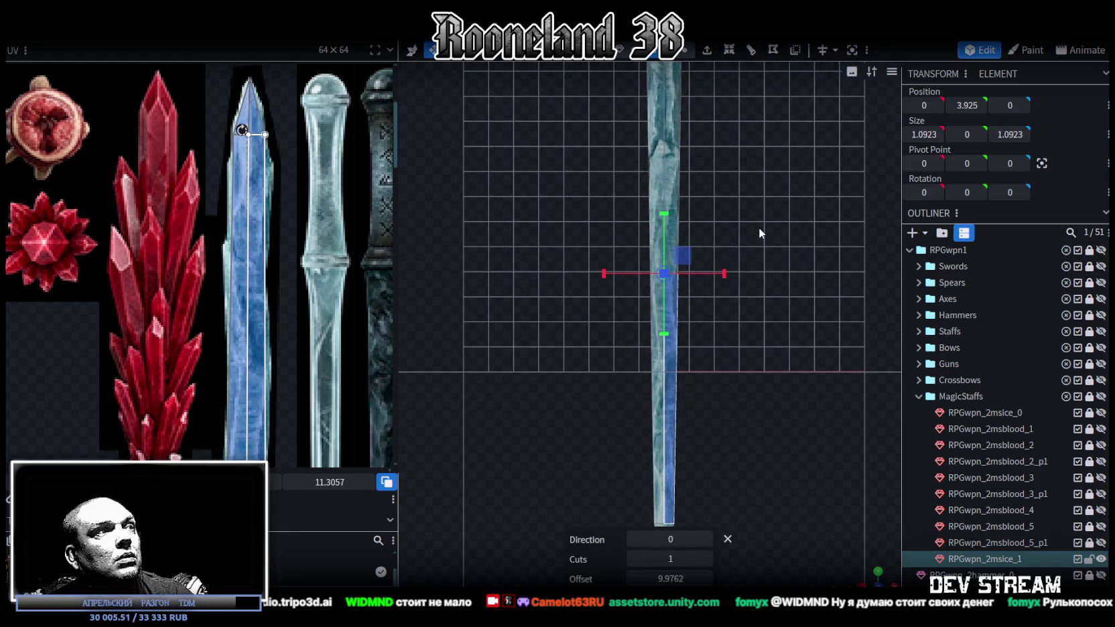
pyautogui.moveTo(670, 578); pyautogui.dragTo(643, 578)
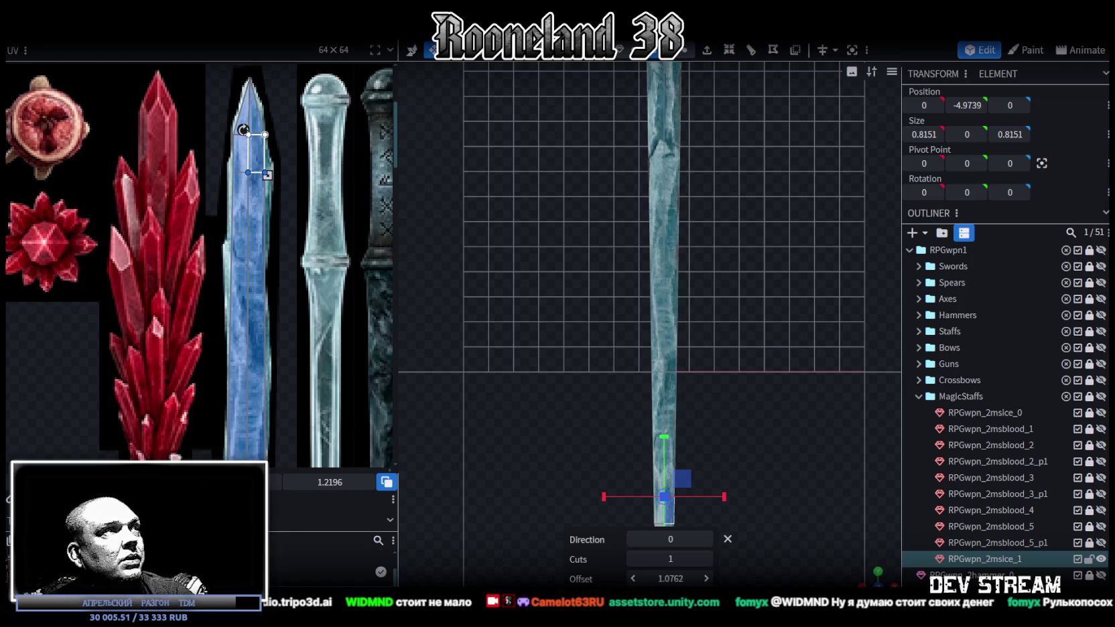
pyautogui.moveTo(670, 578)
pyautogui.mouseDown()
pyautogui.moveTo(724, 578)
pyautogui.moveTo(650, 578)
pyautogui.moveTo(660, 578)
pyautogui.mouseUp()
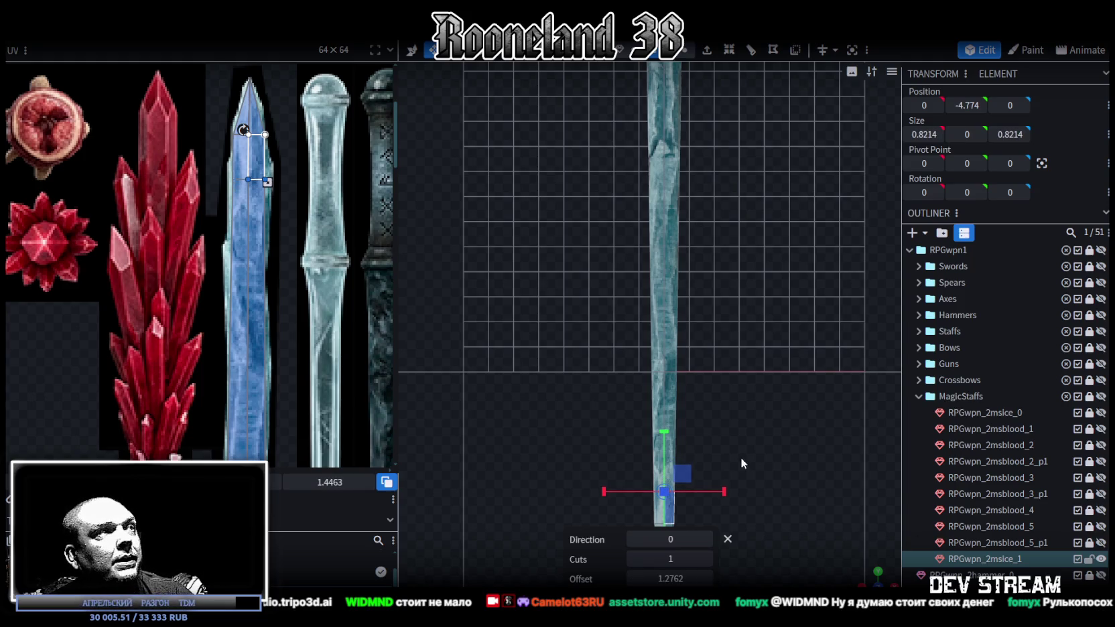
# Add a second loop cut on the long upper face, sliding it higher up the shaft
pyautogui.click(670, 280)
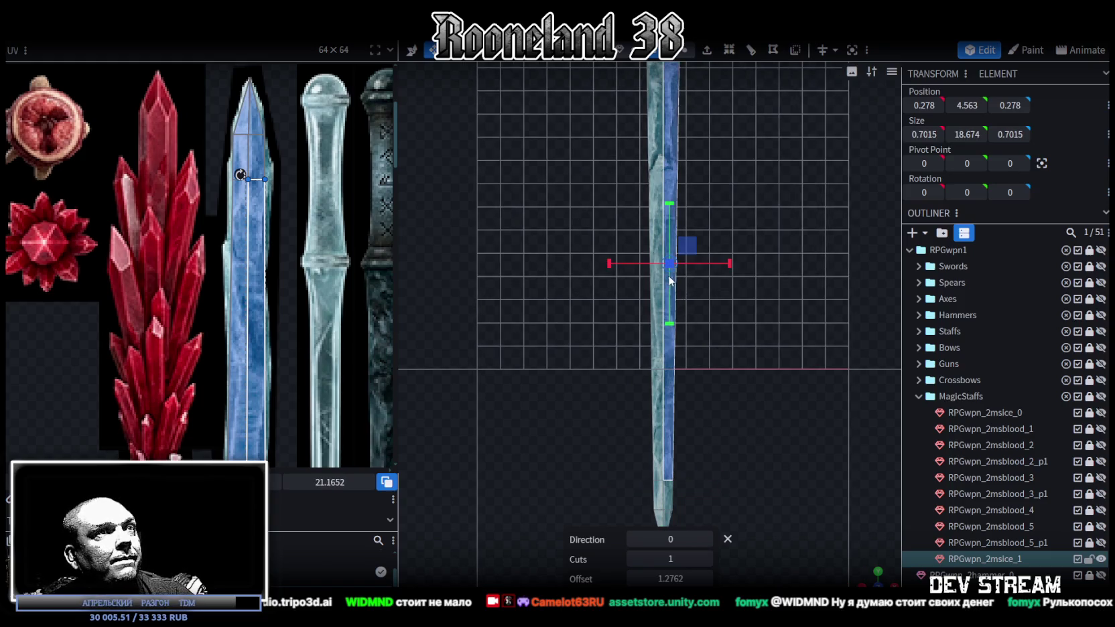
pyautogui.click(750, 52)
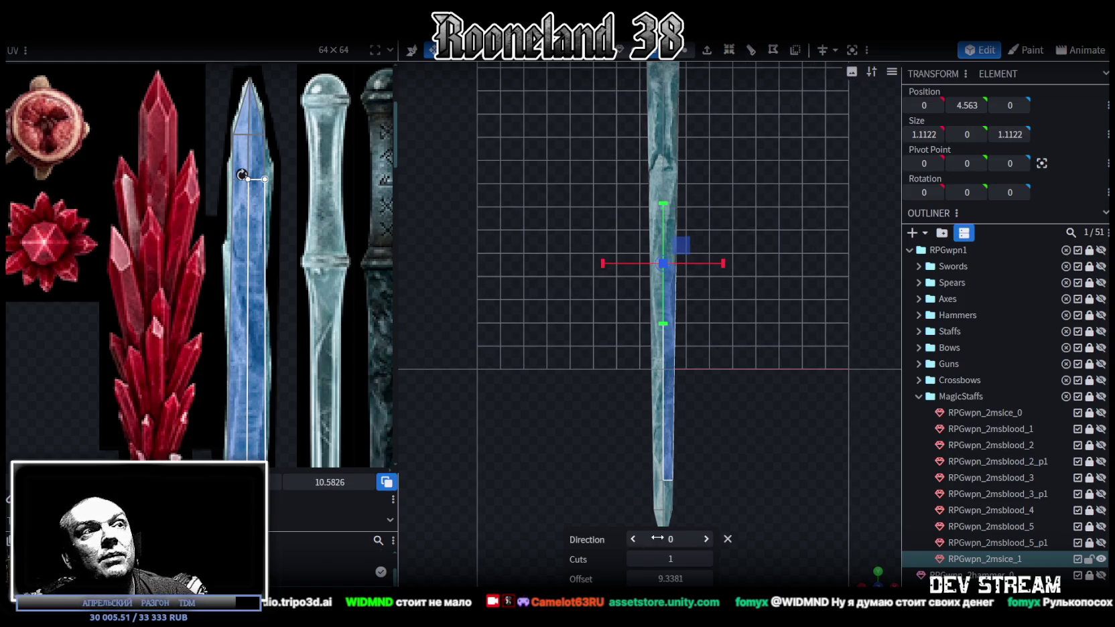
pyautogui.moveTo(671, 581)
pyautogui.mouseDown()
pyautogui.moveTo(685, 581)
pyautogui.moveTo(645, 582)
pyautogui.mouseUp()
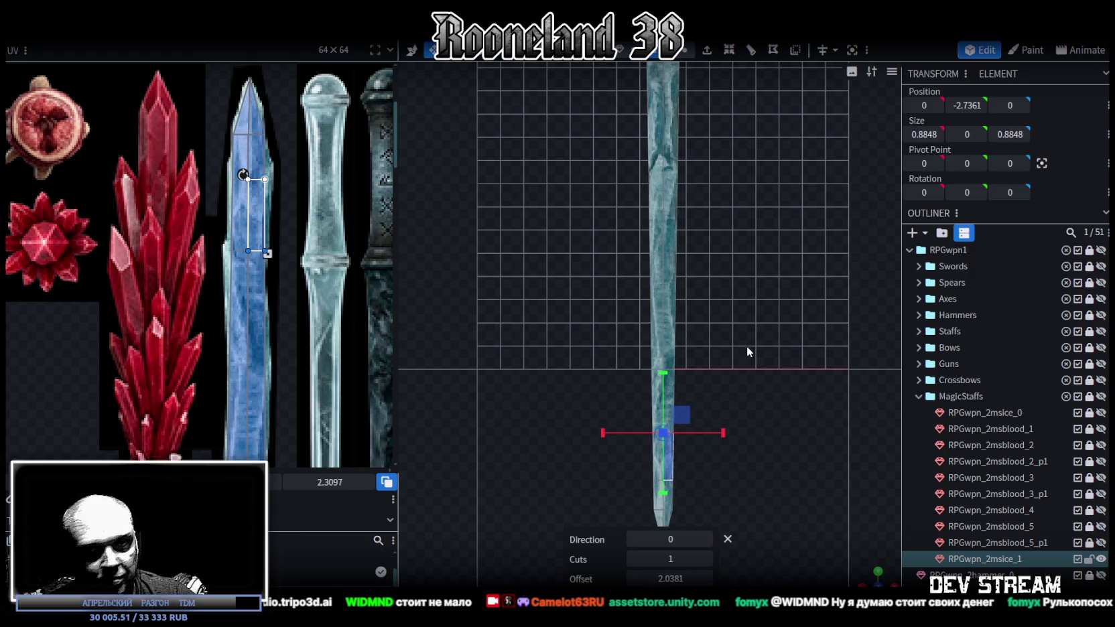
pyautogui.scroll(-2, 744, 349)
pyautogui.scroll(-2, 717, 329)
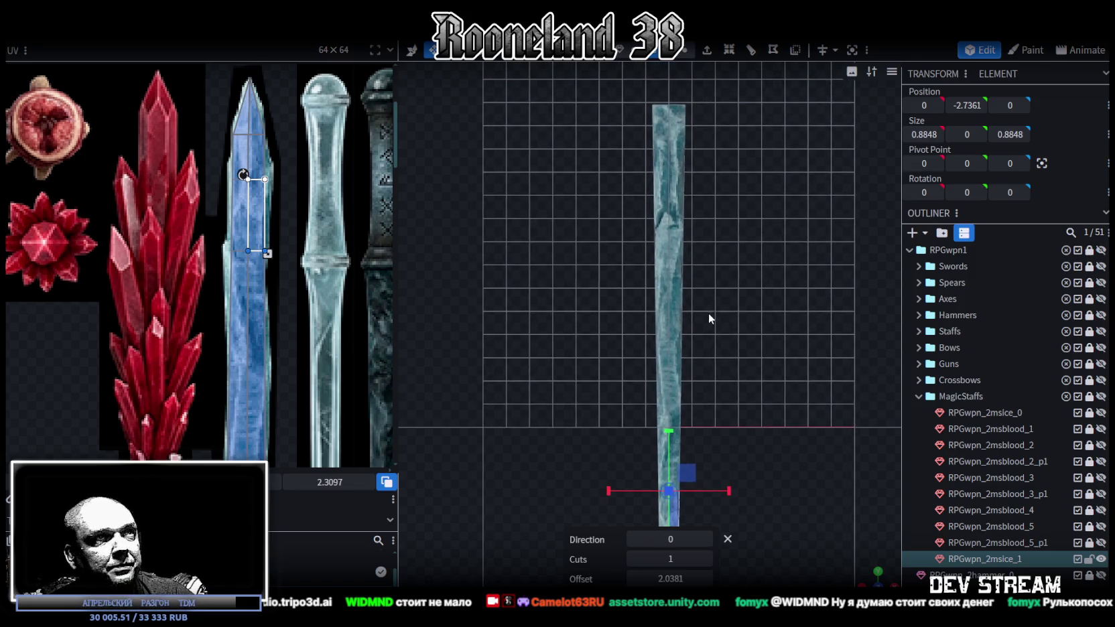
# Add a third loop cut on the upper shaft at offset 2.8191, near the lower tip
pyautogui.click(678, 286)
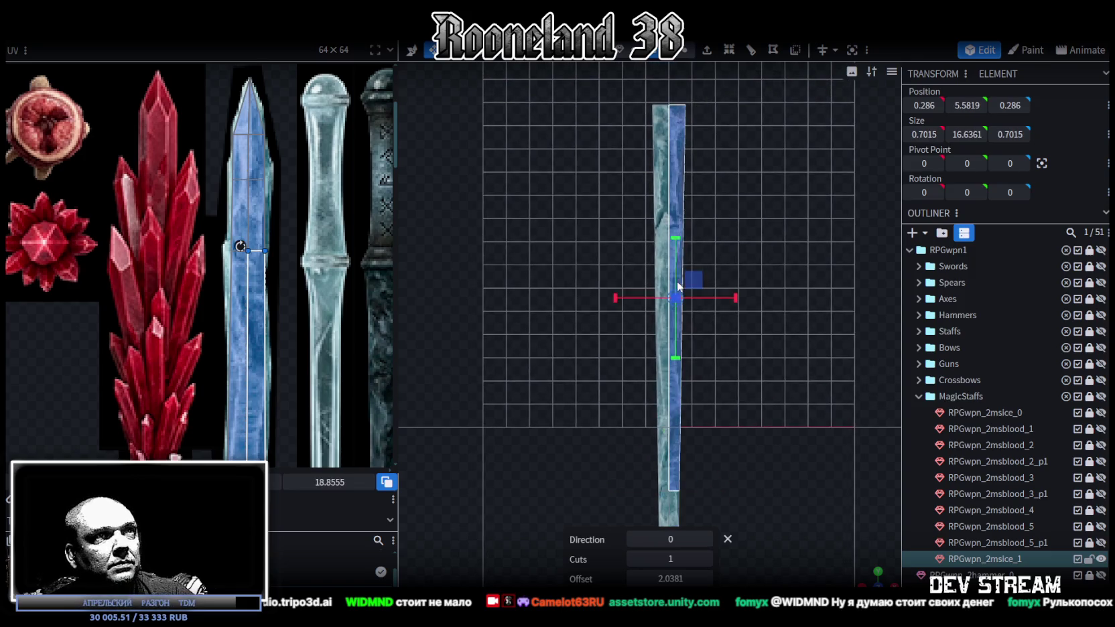
pyautogui.click(749, 52)
pyautogui.moveTo(670, 578); pyautogui.dragTo(596, 578)
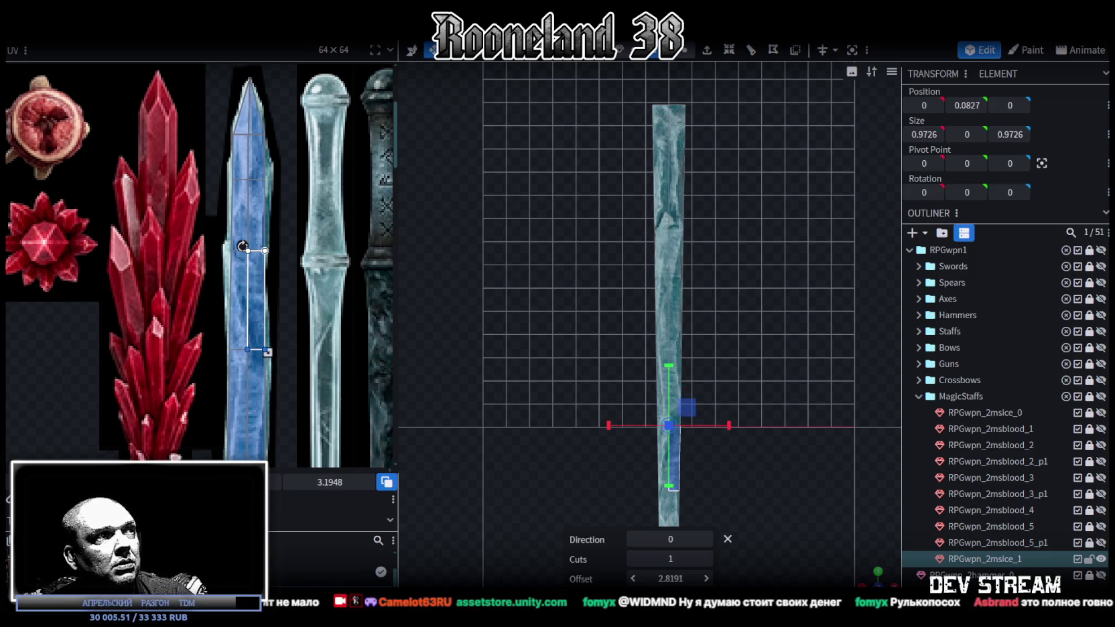
pyautogui.moveTo(718, 435); pyautogui.dragTo(742, 408)
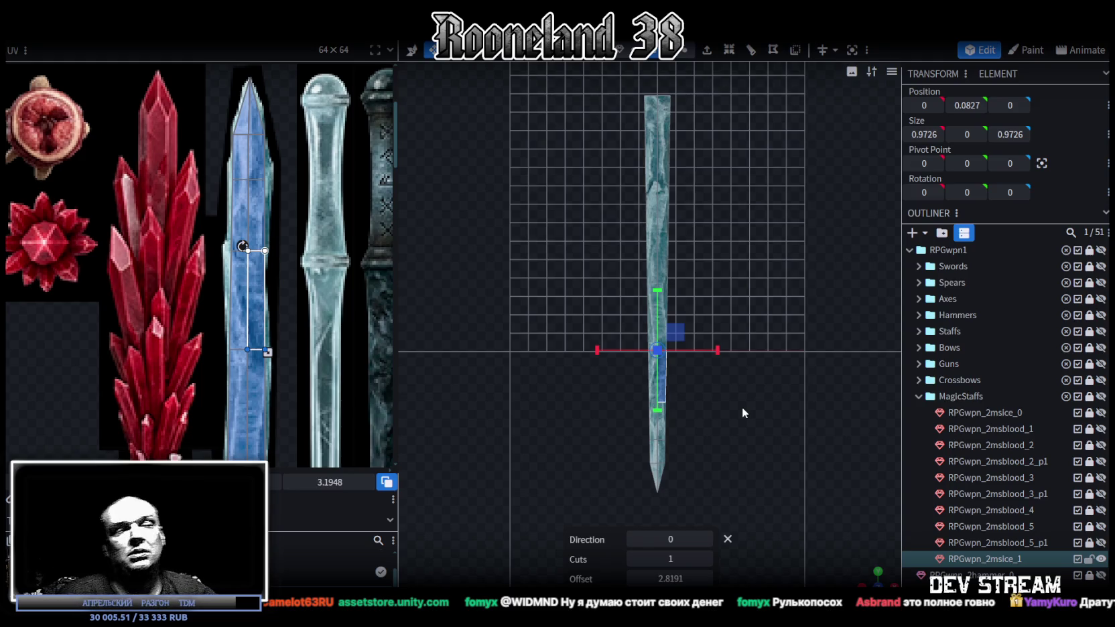
pyautogui.scroll(2, 277, 334)
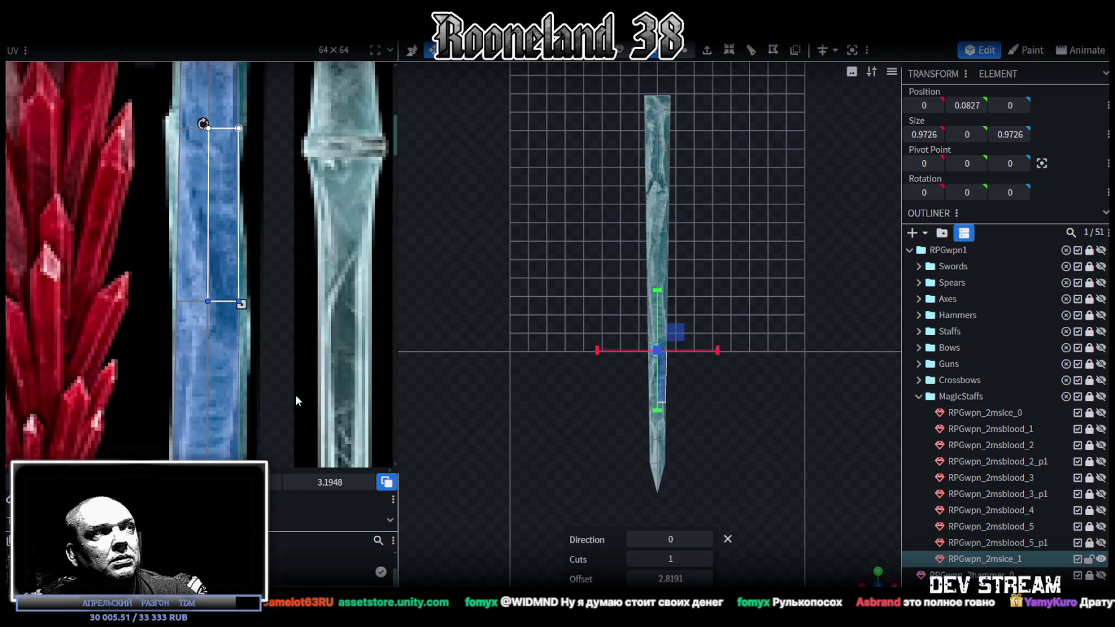
# Undo and restore the shaft's loop cut, then slide it down the shaft
pyautogui.scroll(-2, 265, 272)
pyautogui.hotkey('ctrl', 'z')
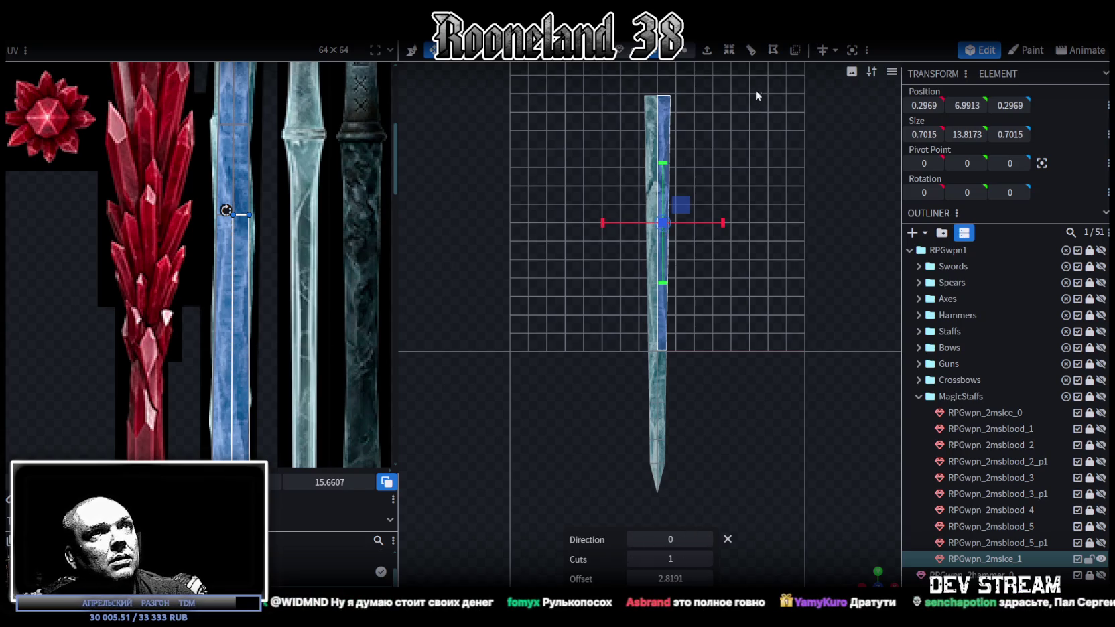
pyautogui.hotkey('ctrl', 'z')
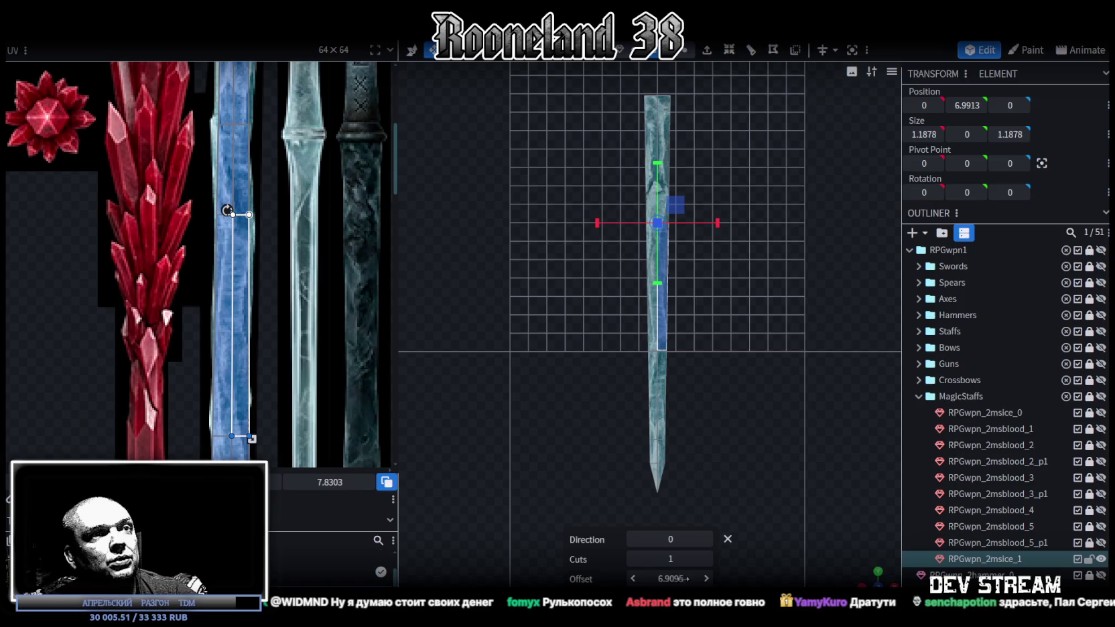
pyautogui.moveTo(672, 580)
pyautogui.mouseDown()
pyautogui.moveTo(643, 580)
pyautogui.moveTo(677, 580)
pyautogui.mouseUp()
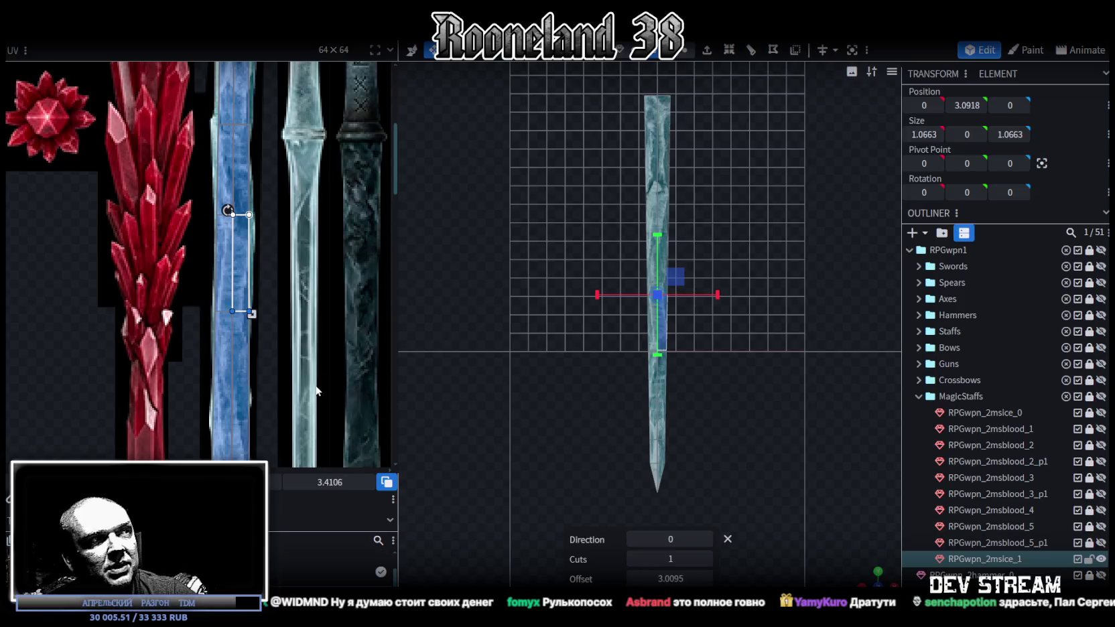
pyautogui.scroll(-3, 306, 301)
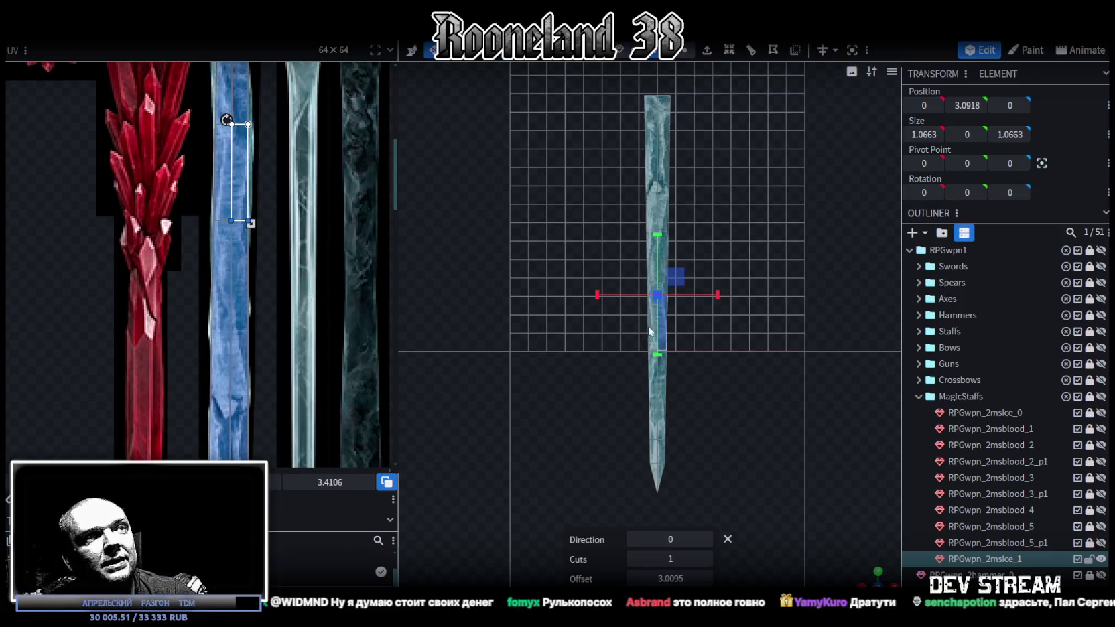
# Add loop cuts to the shaft's upper section and near its top, sliding each lower
pyautogui.click(668, 193)
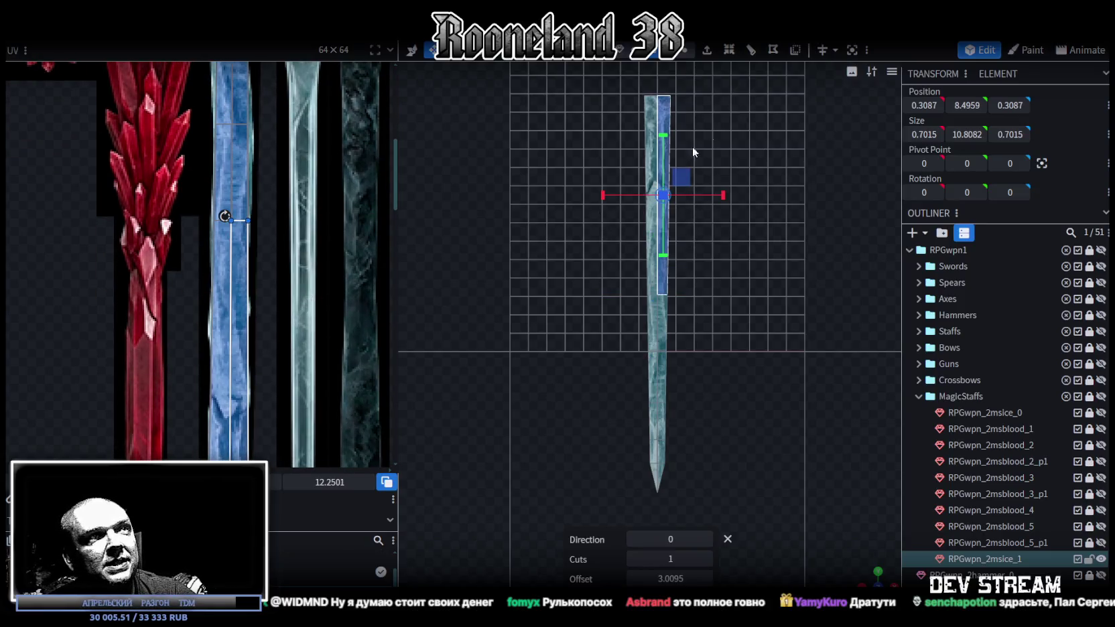
pyautogui.click(752, 52)
pyautogui.moveTo(672, 574); pyautogui.dragTo(593, 574)
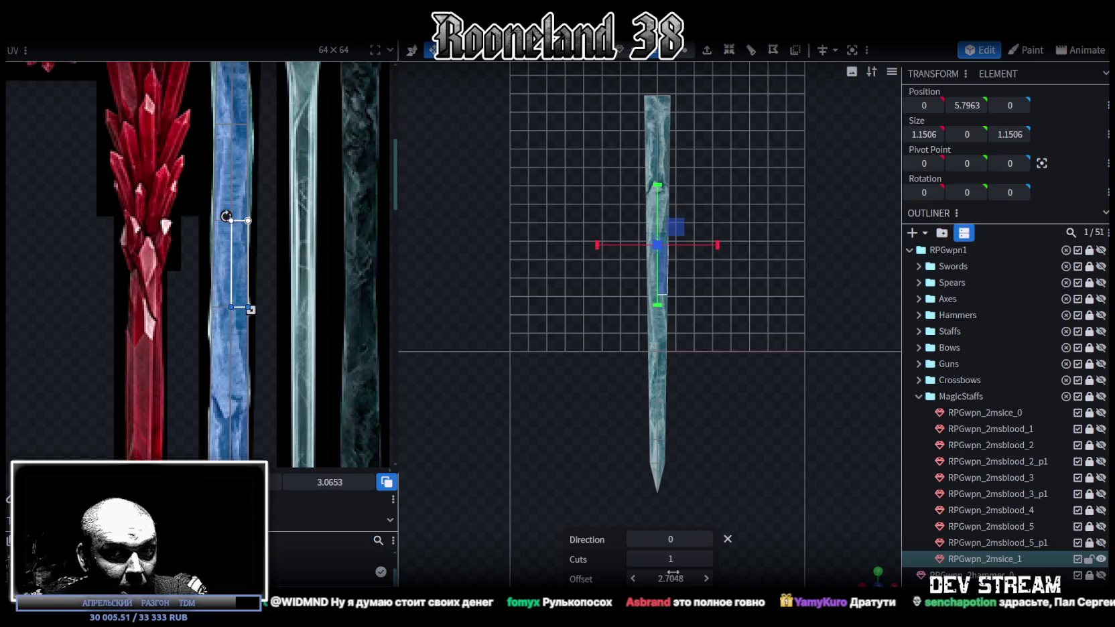
pyautogui.scroll(-3, 257, 303)
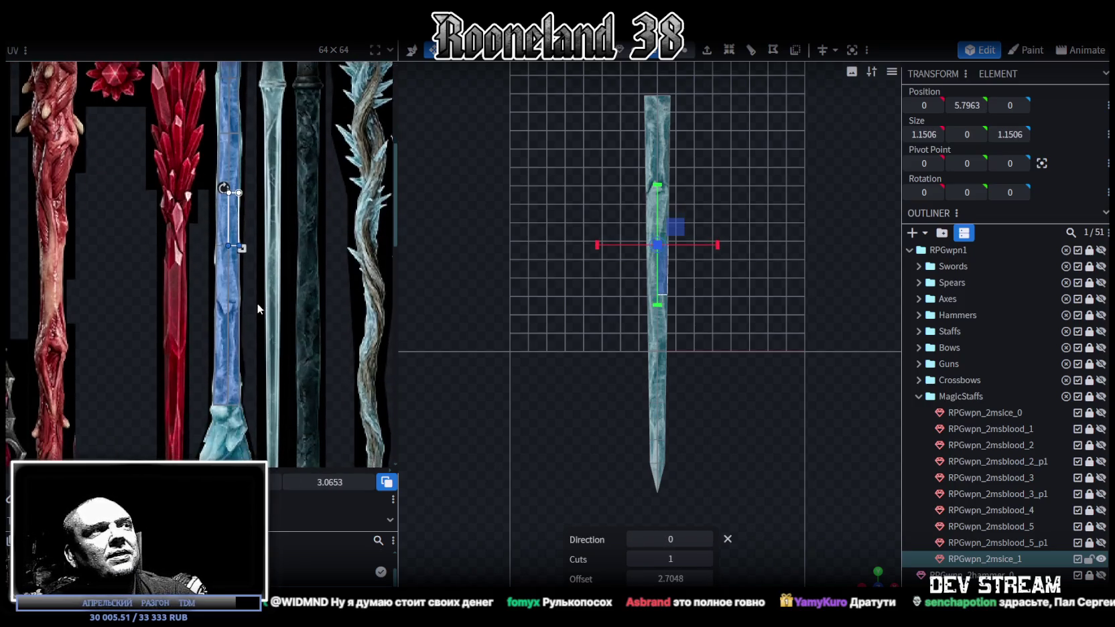
pyautogui.scroll(2, 610, 304)
pyautogui.click(663, 126)
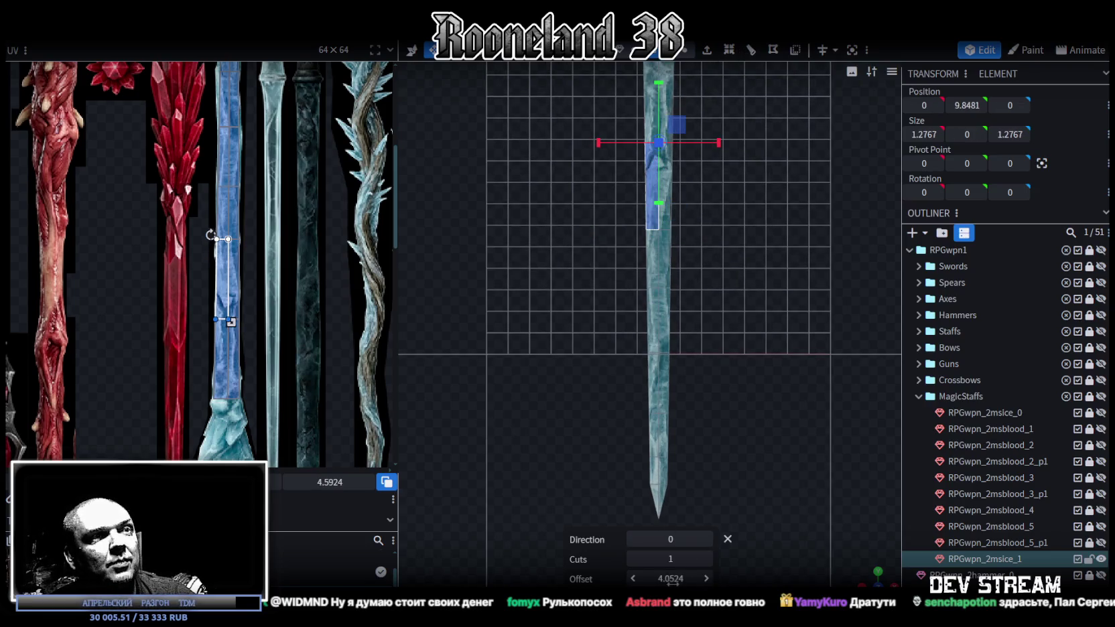
pyautogui.moveTo(669, 578); pyautogui.dragTo(643, 578)
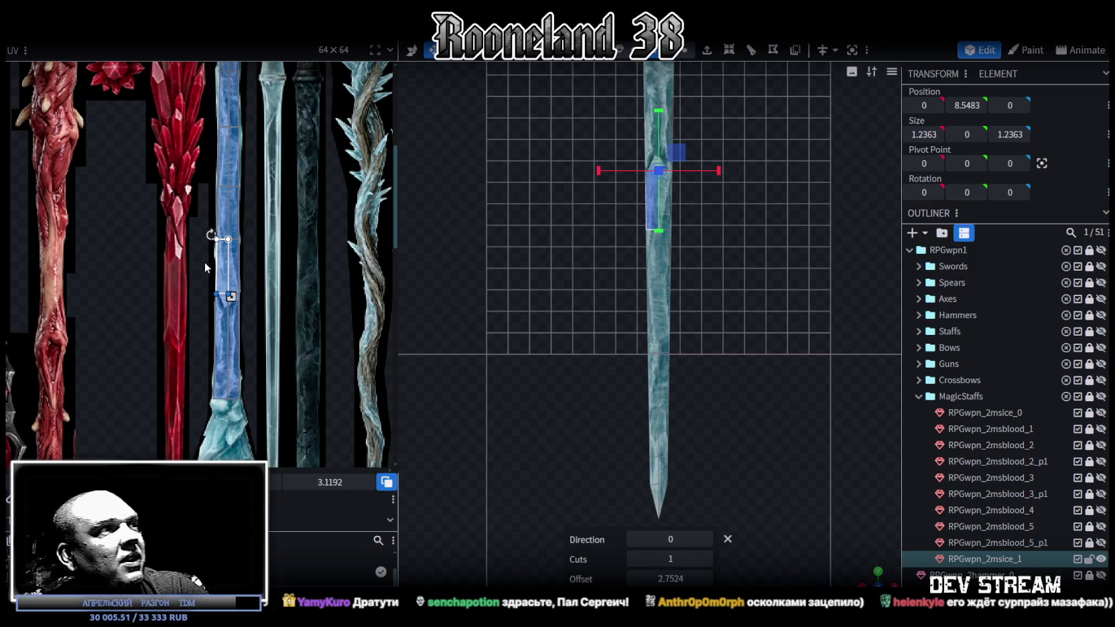
# Loop-cut the top section of the shaft and move that cut higher
pyautogui.scroll(2, 256, 397)
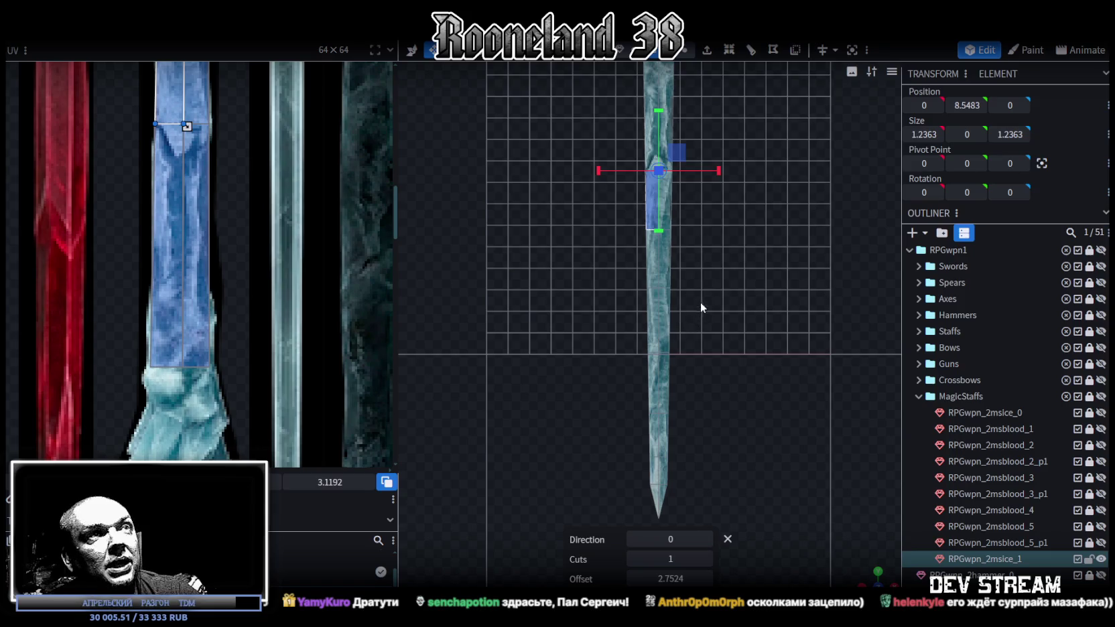
pyautogui.moveTo(700, 307); pyautogui.dragTo(710, 452, button='right')
pyautogui.click(657, 248)
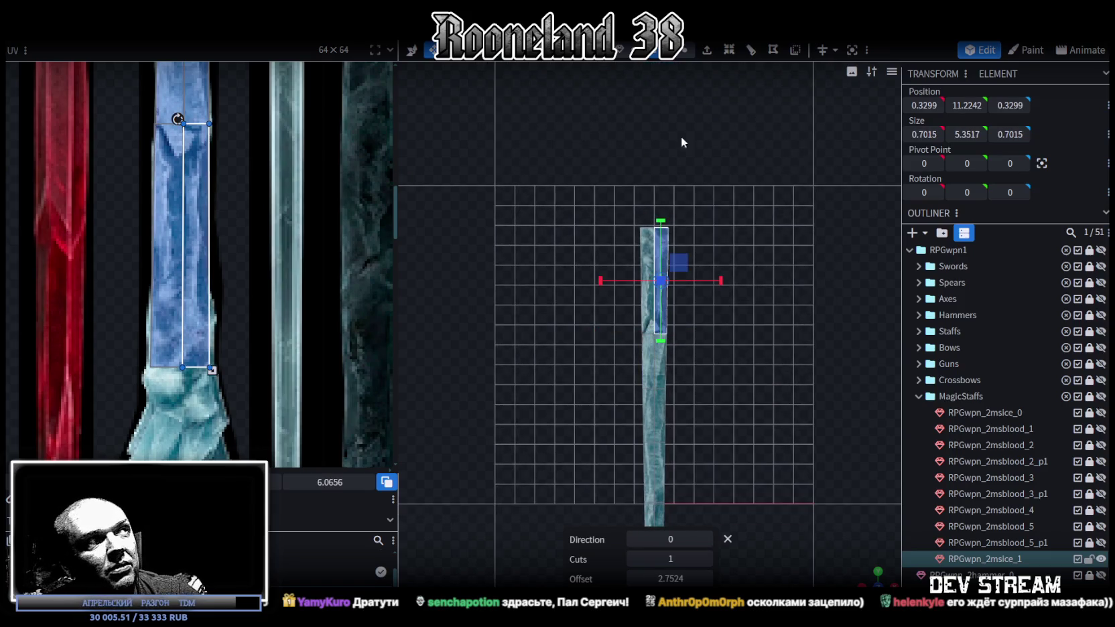
pyautogui.click(751, 50)
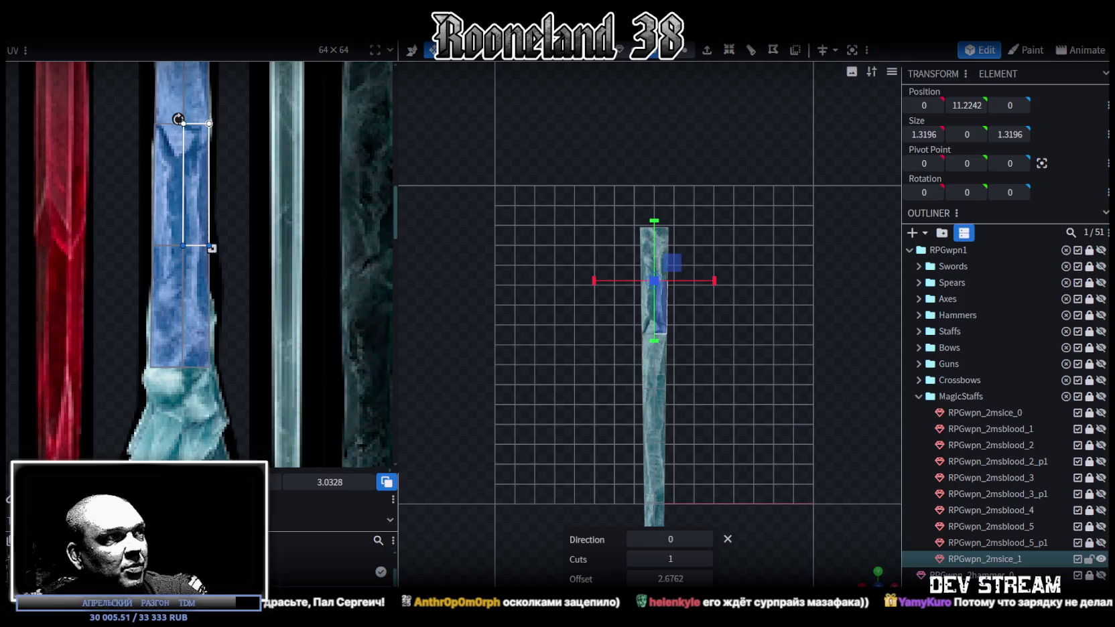
pyautogui.moveTo(670, 578); pyautogui.dragTo(697, 578)
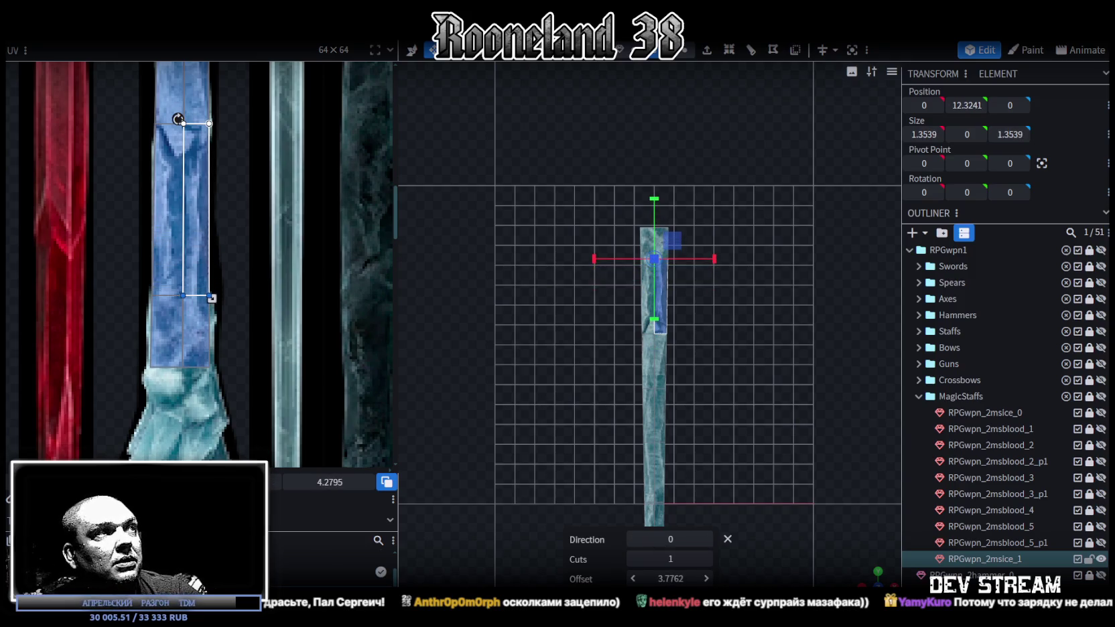
pyautogui.scroll(-2, 177, 192)
pyautogui.scroll(-1, 213, 240)
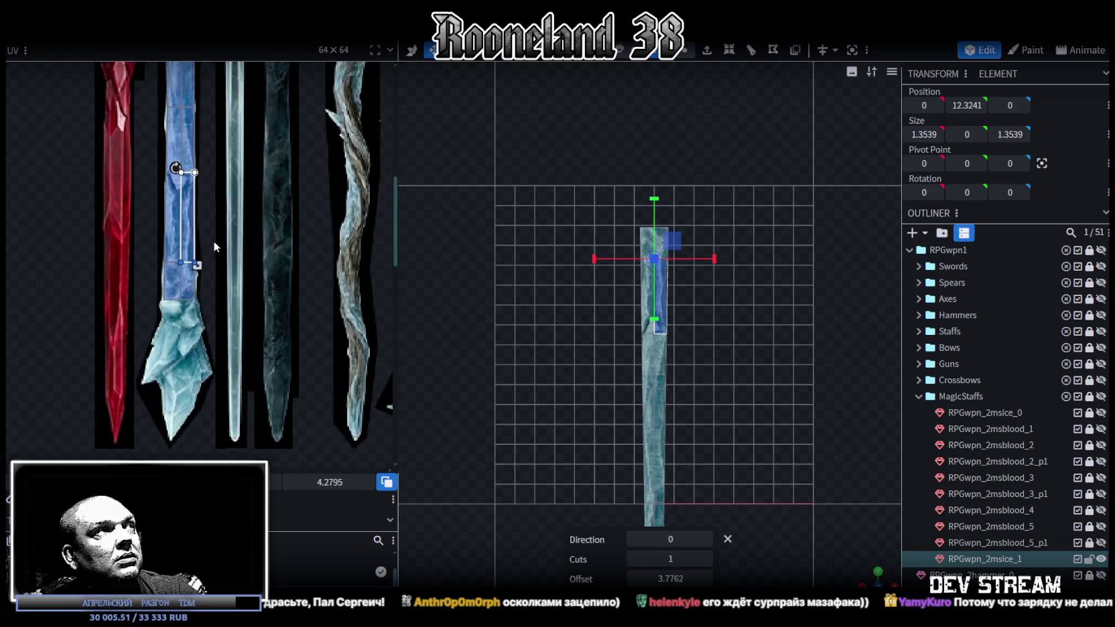
pyautogui.scroll(-1, 213, 240)
pyautogui.scroll(1, 710, 404)
pyautogui.scroll(2, 711, 403)
pyautogui.scroll(2, 672, 409)
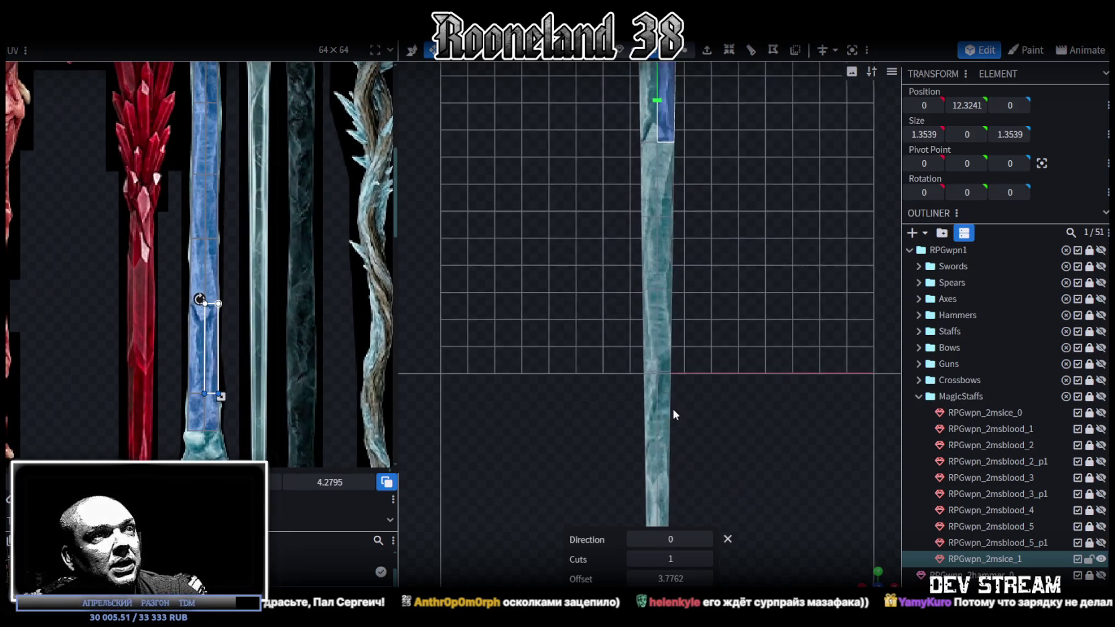
pyautogui.scroll(-2, 271, 416)
pyautogui.scroll(-1, 270, 417)
pyautogui.scroll(2, 271, 417)
pyautogui.scroll(2, 331, 303)
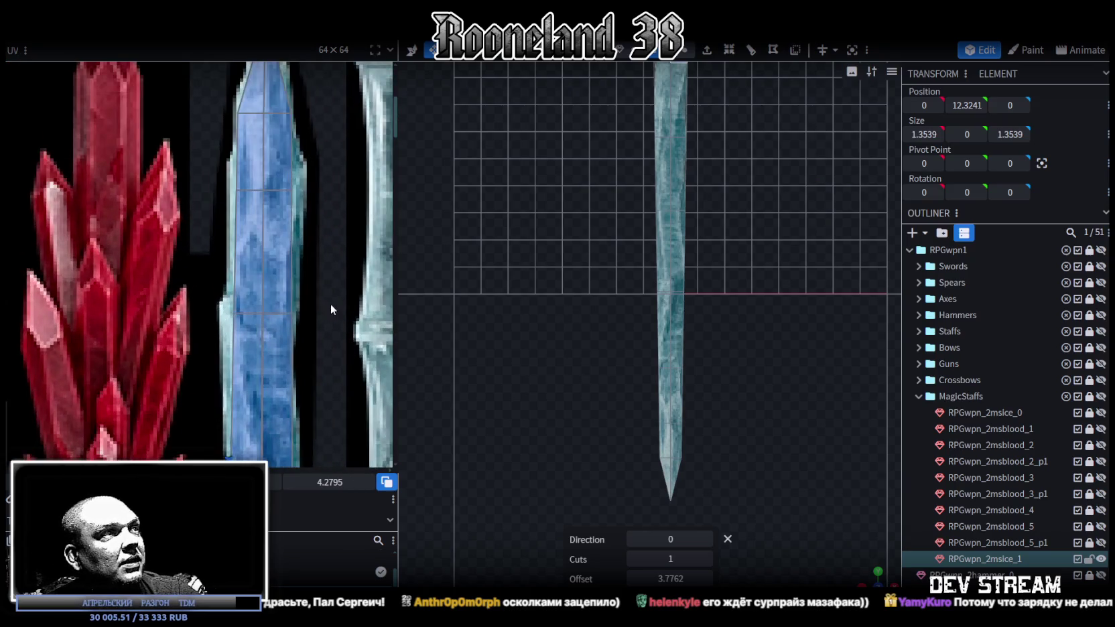
pyautogui.scroll(1, 307, 312)
pyautogui.scroll(1, 213, 165)
# Shift a shaft face's UV right and widen the narrow left face over the crystal texture
pyautogui.click(216, 201)
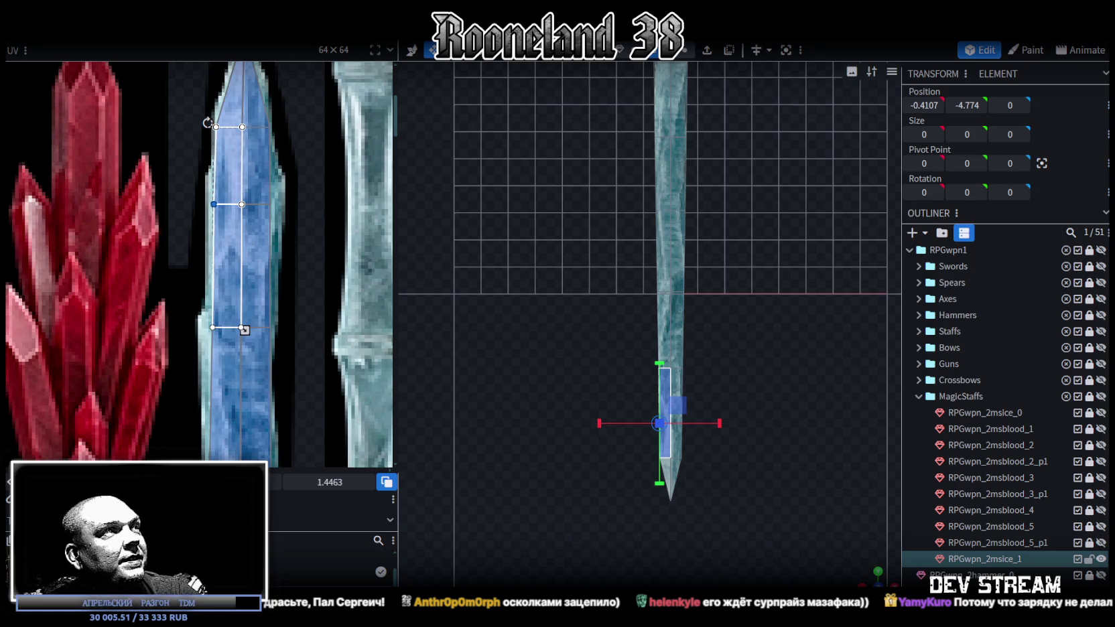
pyautogui.moveTo(231, 201)
pyautogui.mouseDown()
pyautogui.moveTo(258, 226)
pyautogui.moveTo(280, 204)
pyautogui.mouseUp()
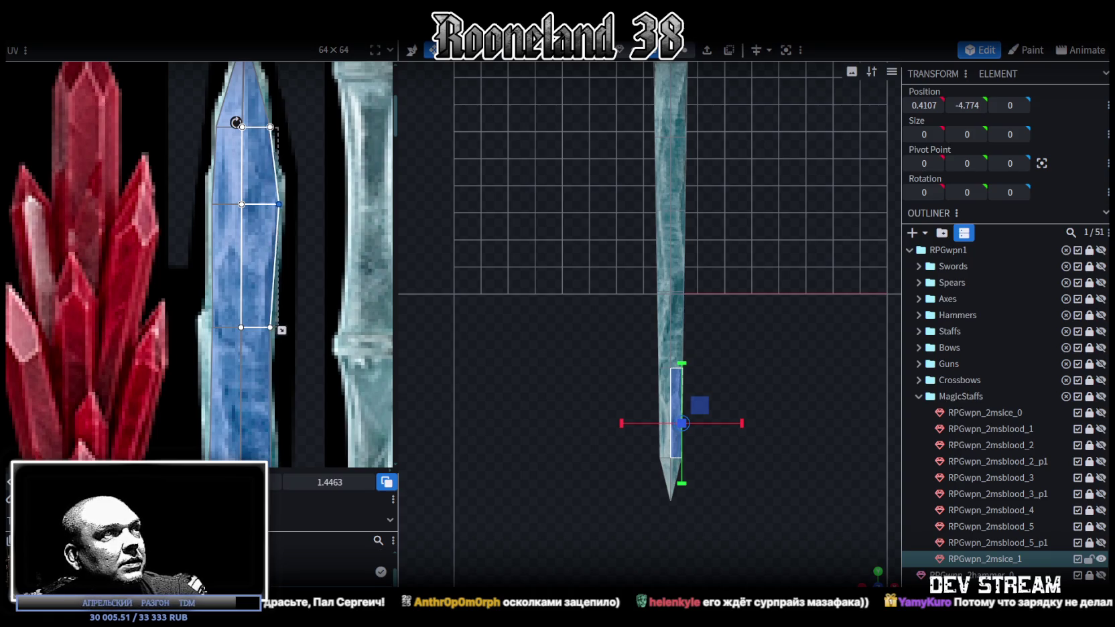
pyautogui.click(223, 321)
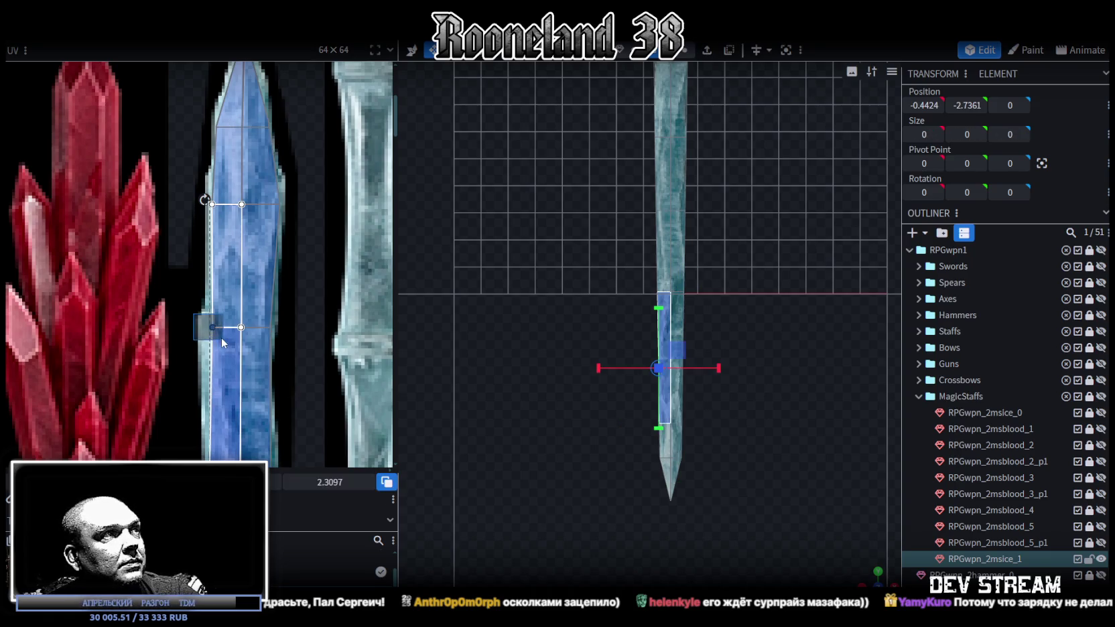
pyautogui.moveTo(212, 327); pyautogui.dragTo(204, 327)
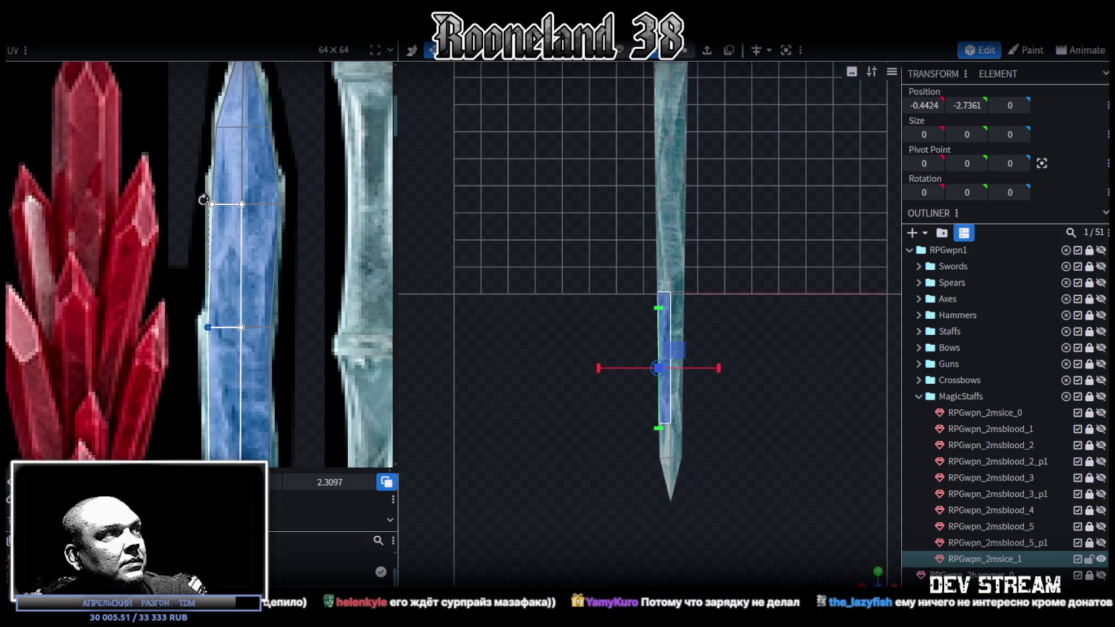
# Box-select the middle UV point row, nudge it slightly down, then deselect the face
pyautogui.click(211, 204)
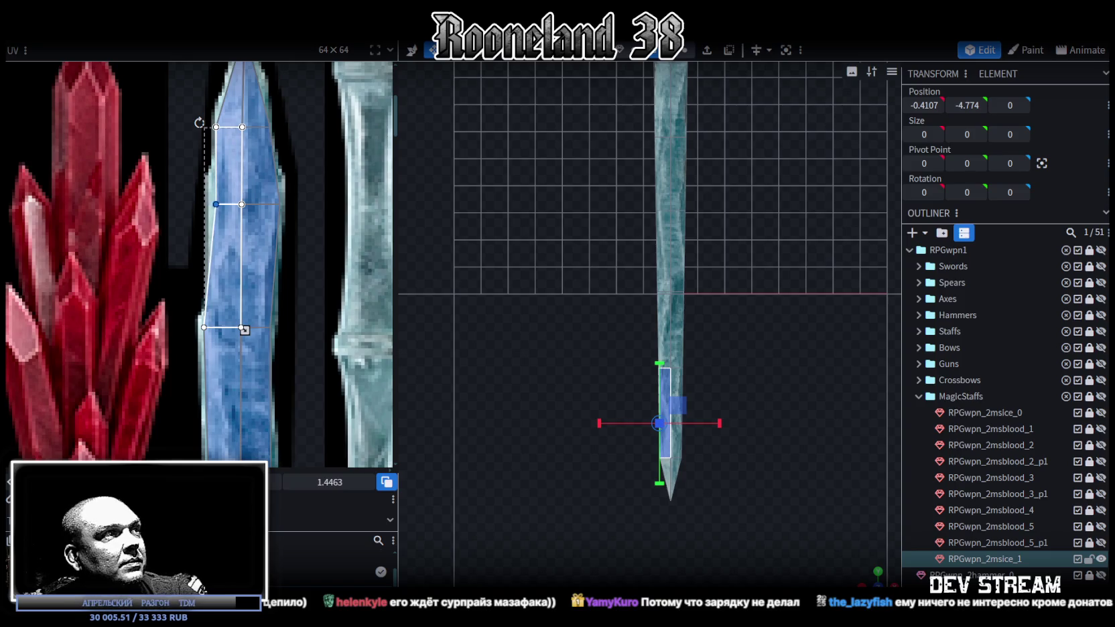
pyautogui.moveTo(191, 312)
pyautogui.mouseDown()
pyautogui.moveTo(224, 349)
pyautogui.moveTo(328, 305)
pyautogui.mouseUp()
pyautogui.moveTo(329, 481); pyautogui.dragTo(329, 482)
pyautogui.moveTo(161, 457); pyautogui.dragTo(151, 457)
pyautogui.scroll(3, 654, 370)
pyautogui.scroll(2, 749, 453)
pyautogui.click(683, 311)
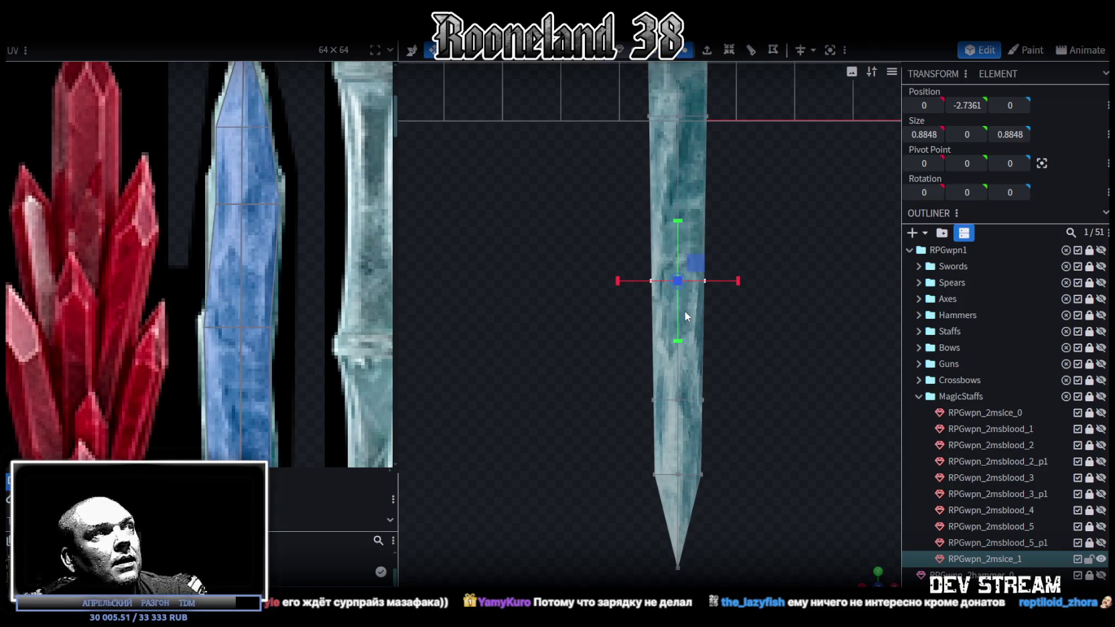
# Shift the shaft's lower vertex loop sideways to X 0.1 with the move tool
pyautogui.moveTo(635, 387)
pyautogui.mouseDown()
pyautogui.moveTo(754, 427)
pyautogui.moveTo(728, 400)
pyautogui.mouseUp()
pyautogui.press('v')
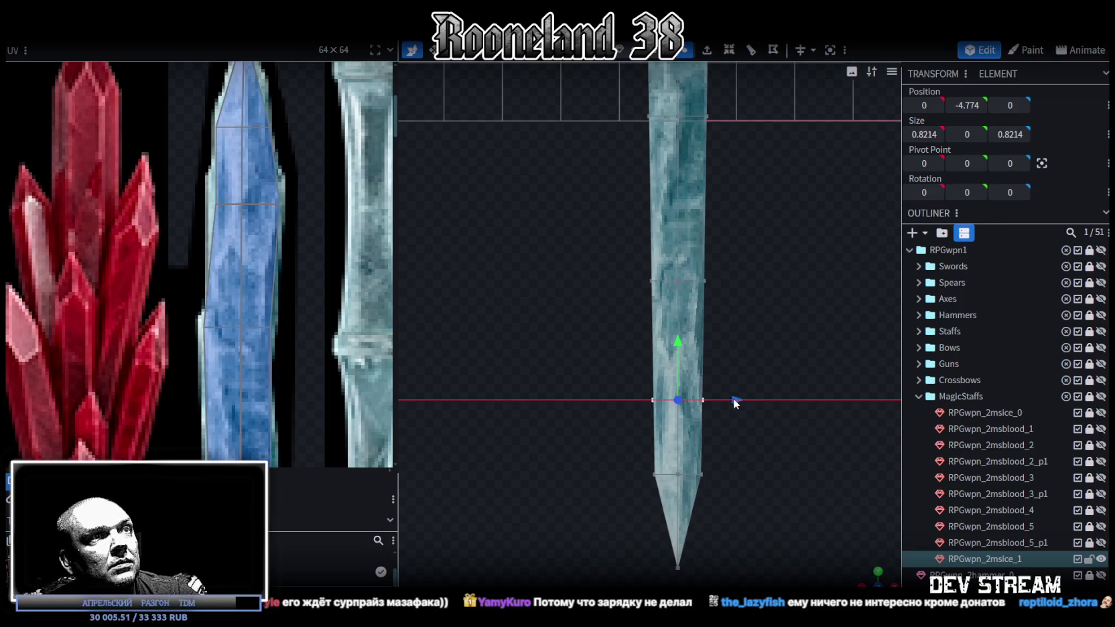
pyautogui.scroll(2, 764, 435)
pyautogui.moveTo(710, 390); pyautogui.dragTo(720, 390)
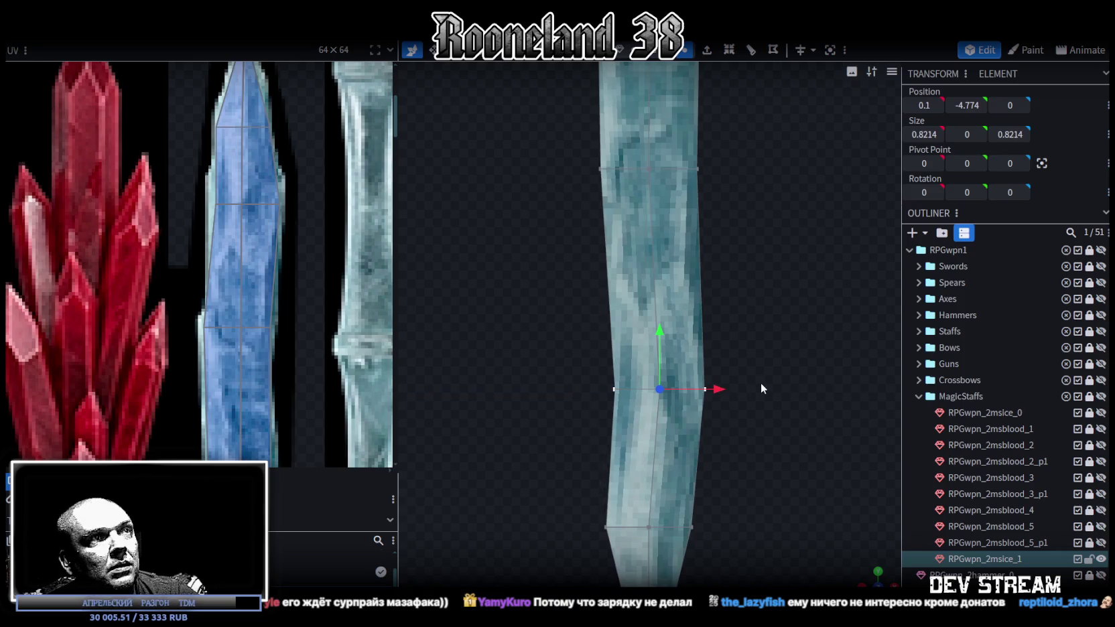
pyautogui.scroll(-2, 754, 345)
# Move the shaft's middle vertex loop the opposite way to X -0.1
pyautogui.moveTo(752, 340); pyautogui.dragTo(481, 377)
pyautogui.doubleClick(630, 362)
pyautogui.moveTo(673, 366); pyautogui.dragTo(666, 362)
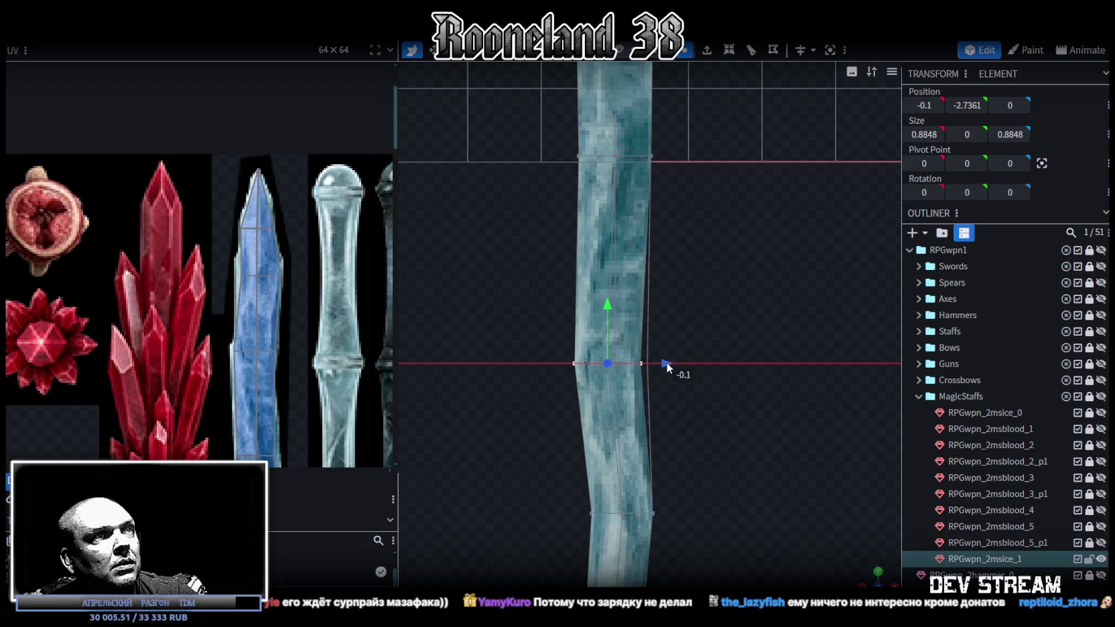
pyautogui.scroll(-2, 312, 328)
pyautogui.scroll(2, 312, 328)
pyautogui.scroll(2, 261, 328)
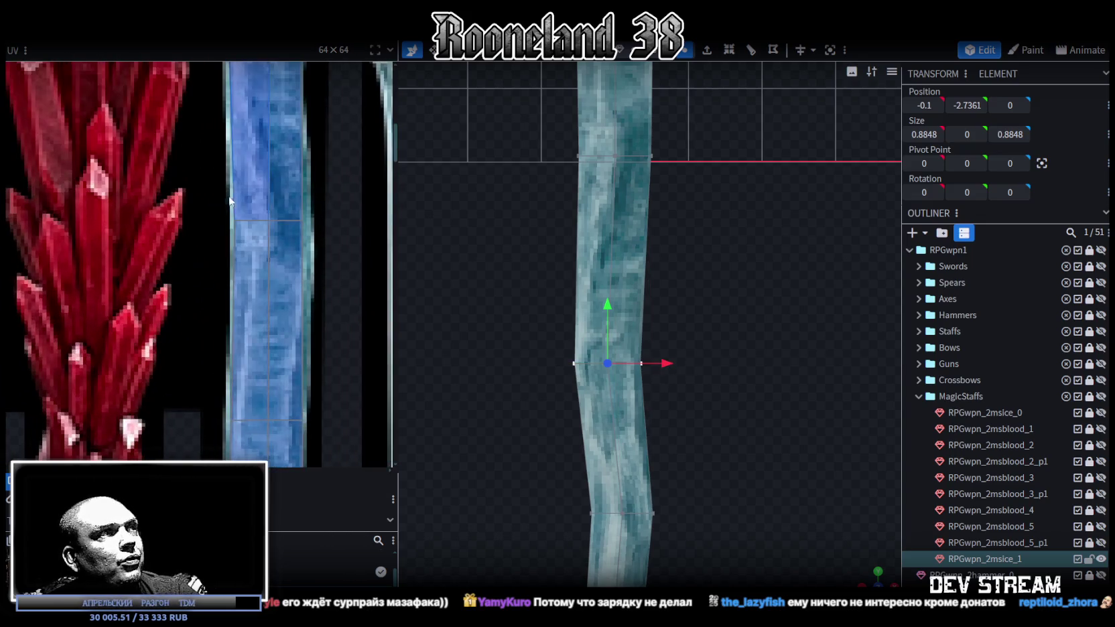
pyautogui.scroll(2, 205, 181)
pyautogui.scroll(2, 201, 201)
# Realign the bent shaft's UV points and face halves along the crystal blade
pyautogui.click(247, 246)
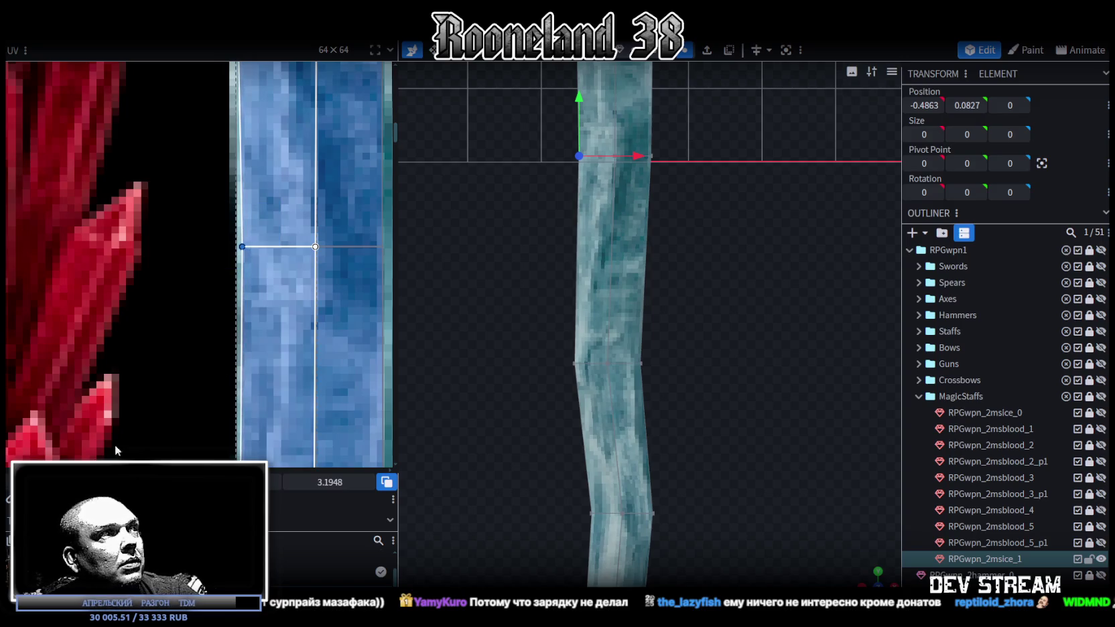
pyautogui.scroll(-2, 268, 247)
pyautogui.scroll(1, 268, 248)
pyautogui.click(269, 255)
pyautogui.scroll(2, 268, 251)
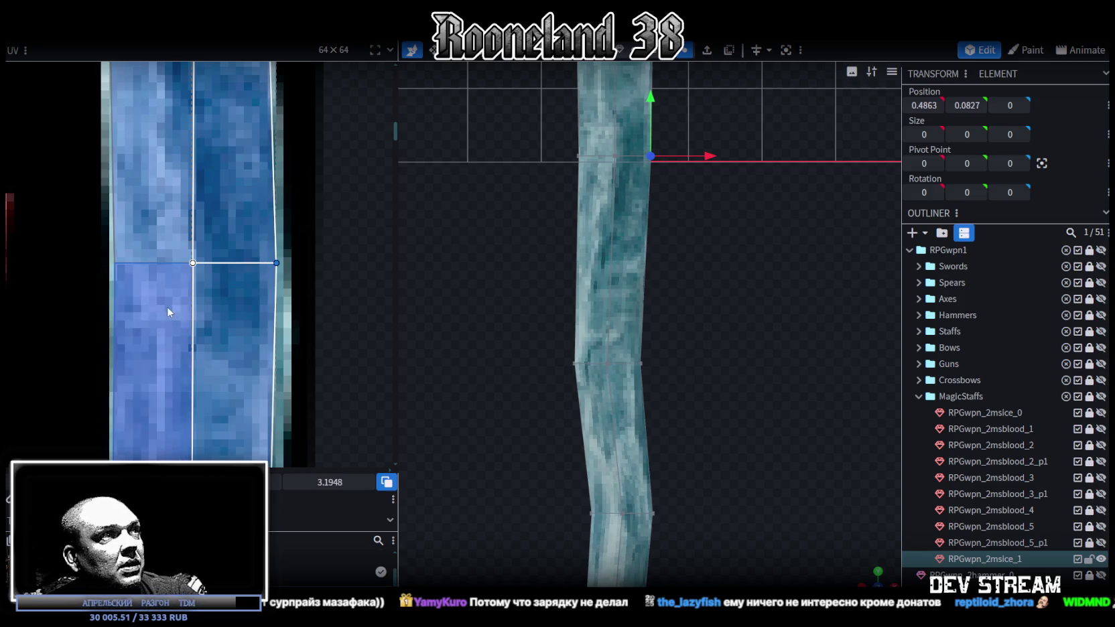
pyautogui.scroll(-3, 168, 307)
pyautogui.scroll(-1, 165, 311)
pyautogui.scroll(2, 160, 352)
pyautogui.scroll(1, 195, 375)
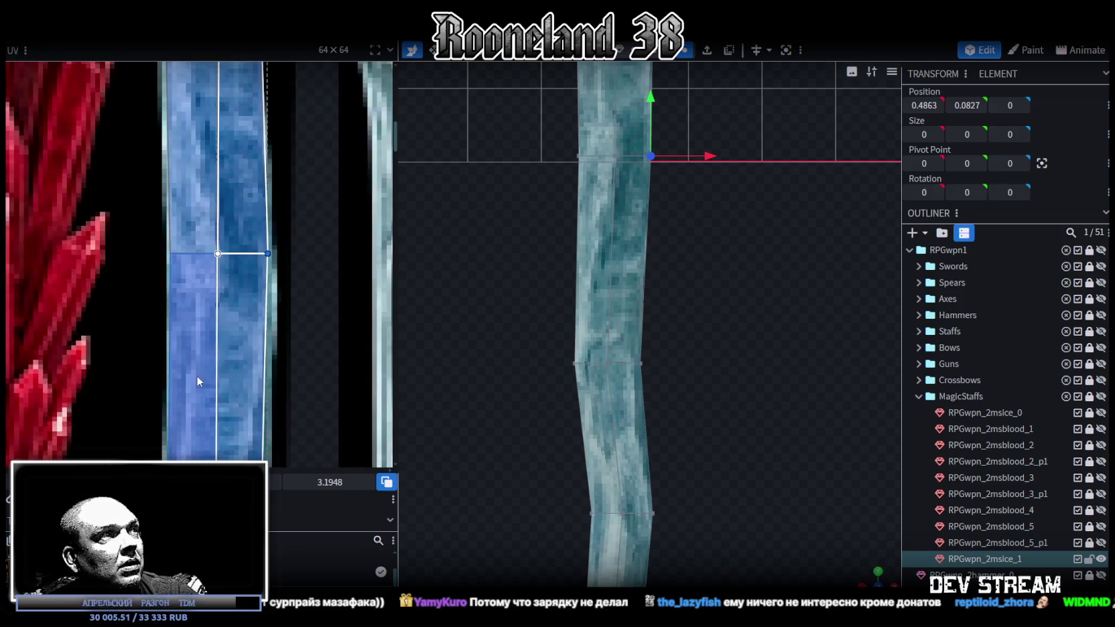
pyautogui.scroll(1, 207, 327)
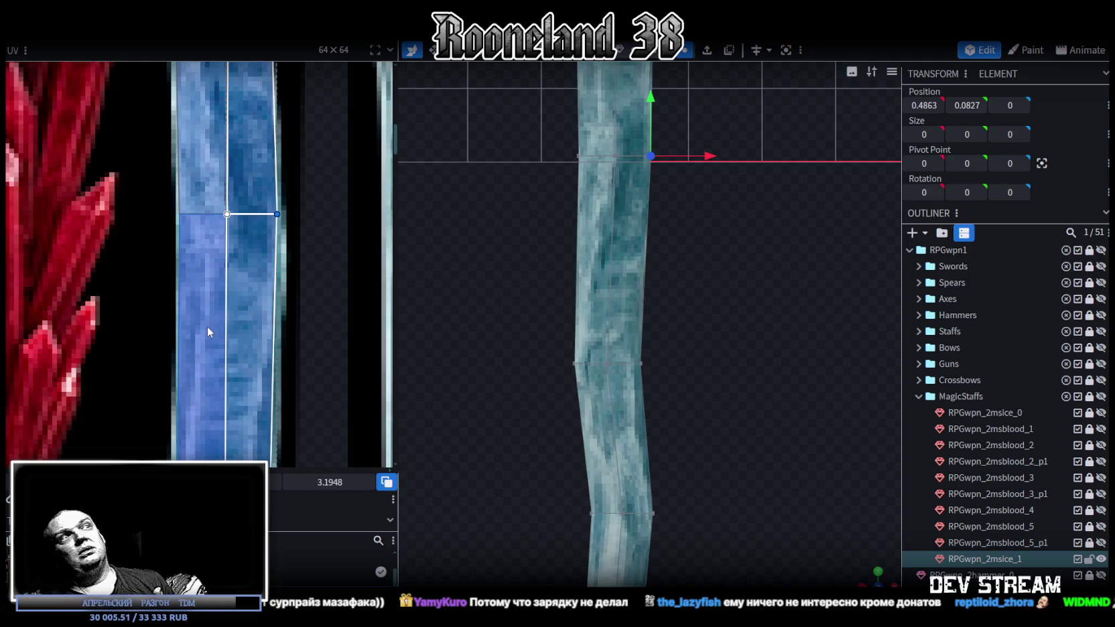
pyautogui.click(235, 339)
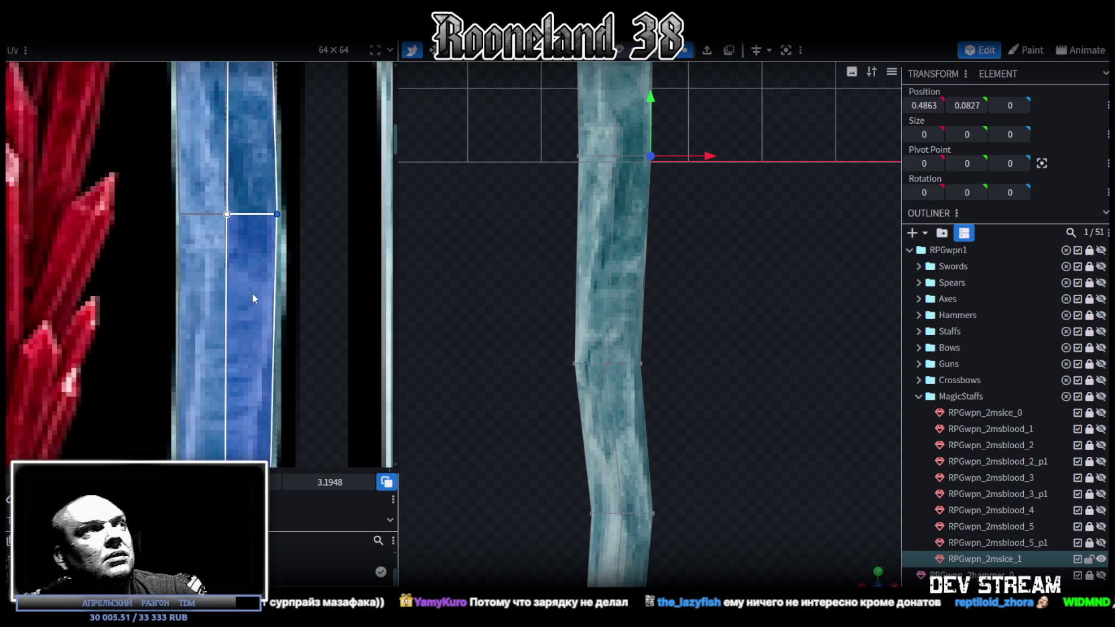
pyautogui.scroll(-3, 252, 293)
pyautogui.scroll(2, 269, 213)
pyautogui.scroll(1, 223, 253)
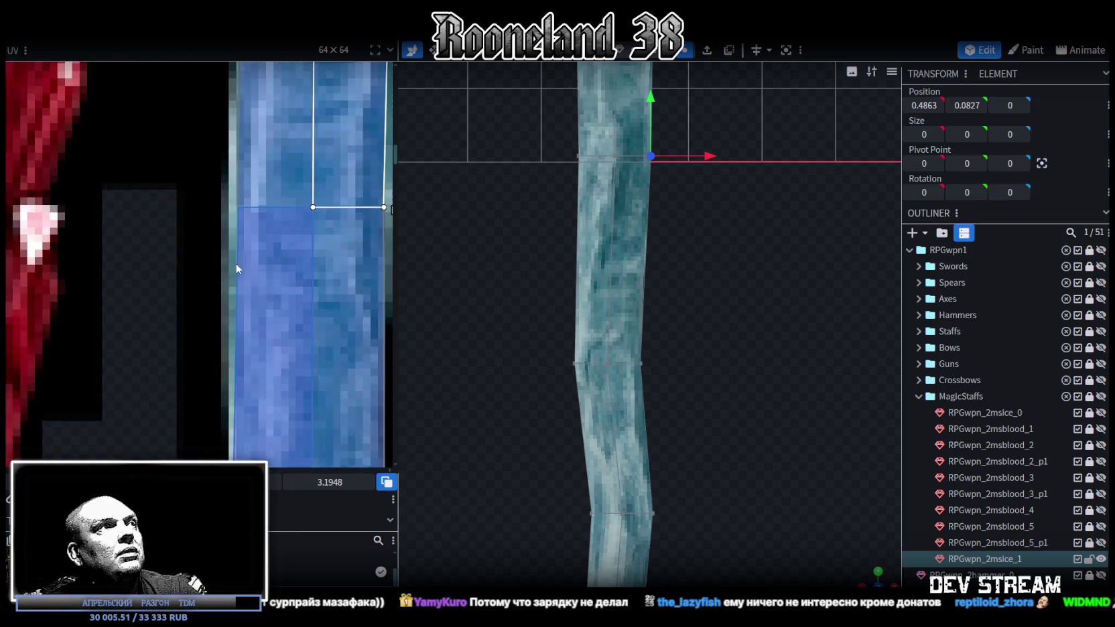
pyautogui.scroll(2, 235, 263)
pyautogui.scroll(1, 185, 287)
pyautogui.moveTo(142, 237); pyautogui.dragTo(214, 340)
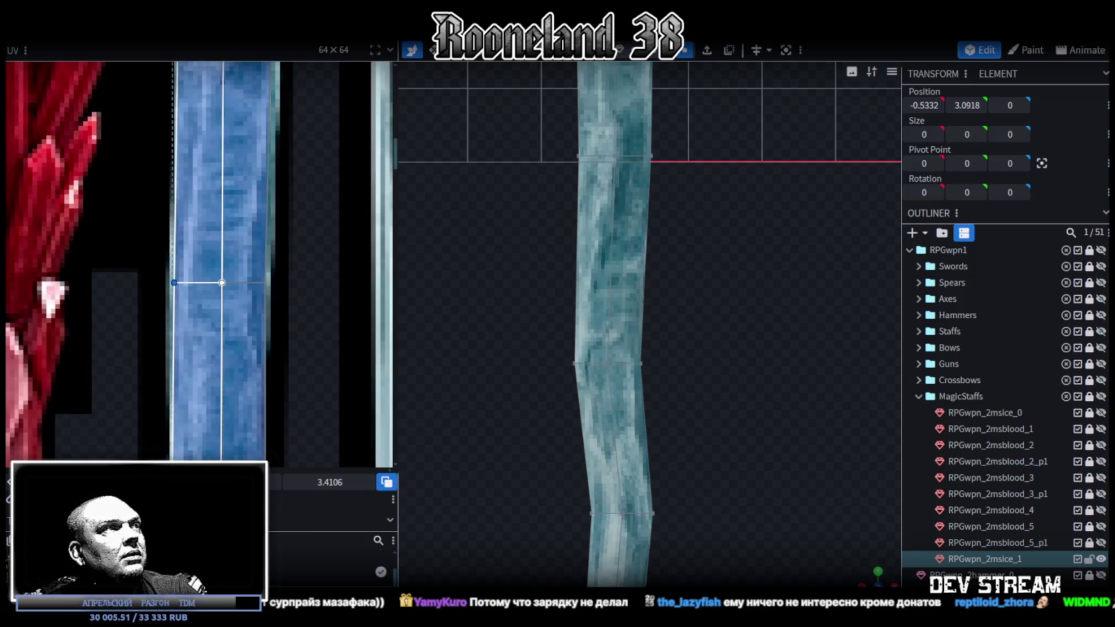
pyautogui.scroll(-2, 279, 298)
# Select a middle loop of the shaft and shift it left to X -0.1
pyautogui.scroll(1, 251, 314)
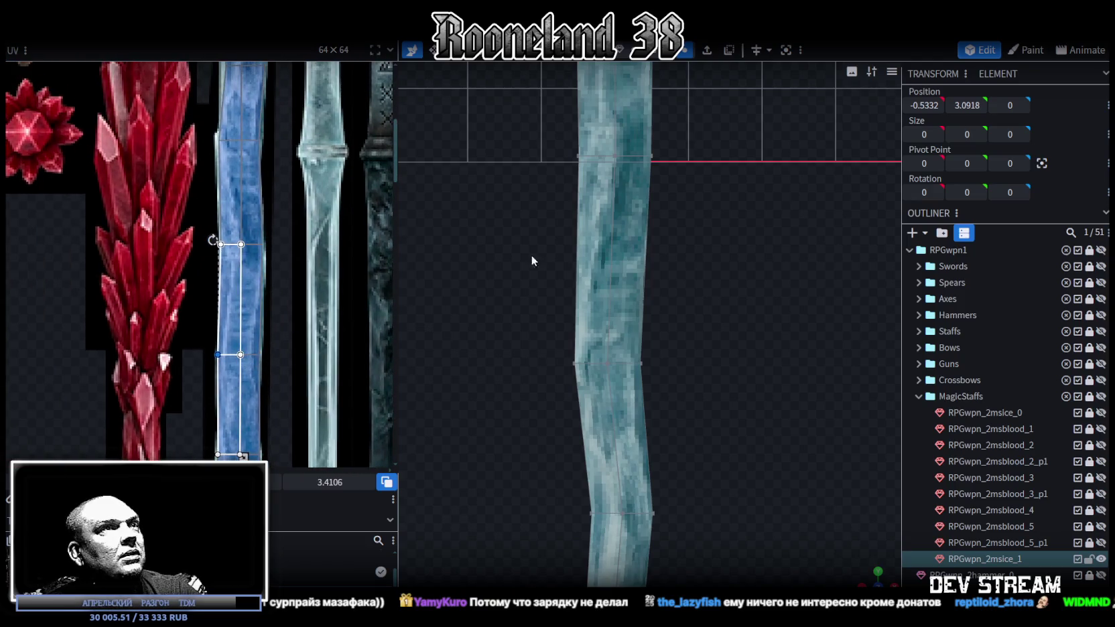
pyautogui.scroll(-1, 647, 280)
pyautogui.scroll(-1, 662, 348)
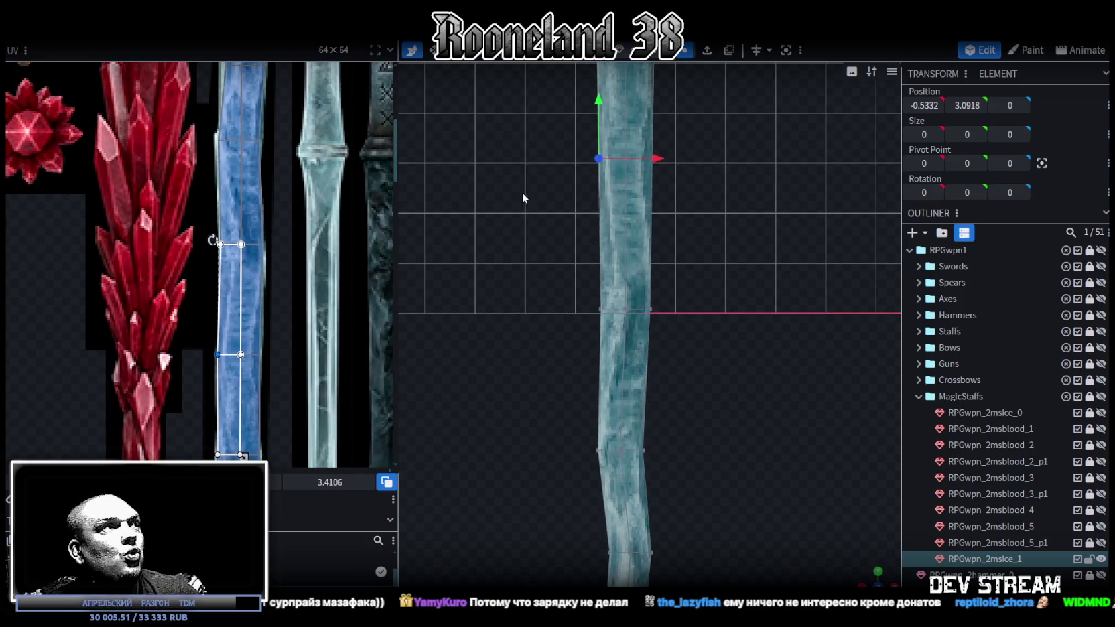
pyautogui.moveTo(540, 271); pyautogui.dragTo(689, 336)
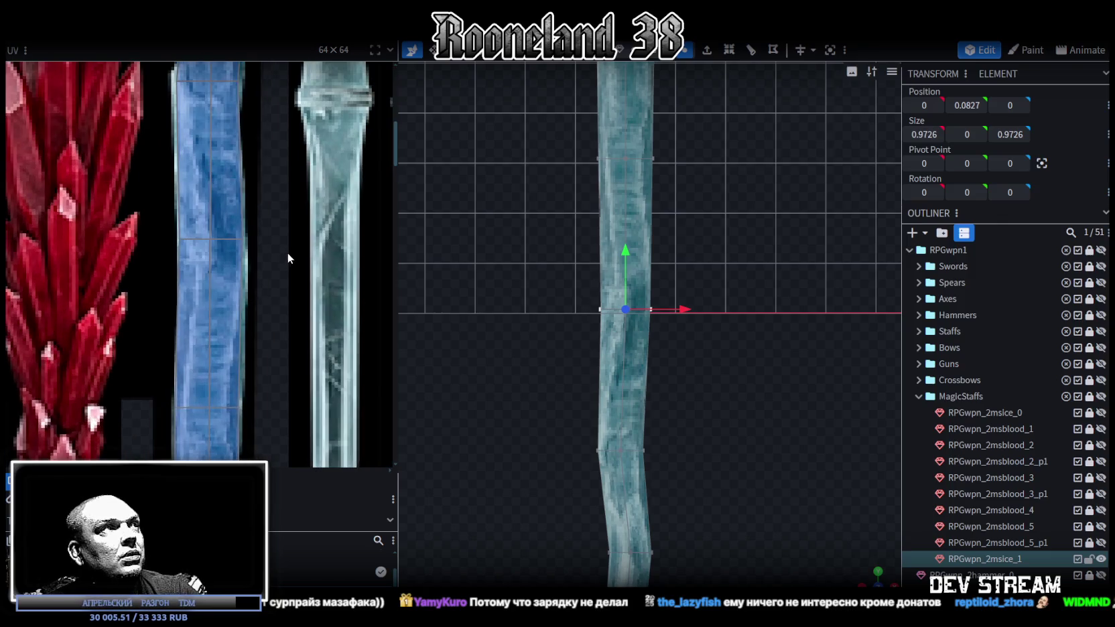
pyautogui.scroll(-2, 287, 253)
pyautogui.click(275, 257)
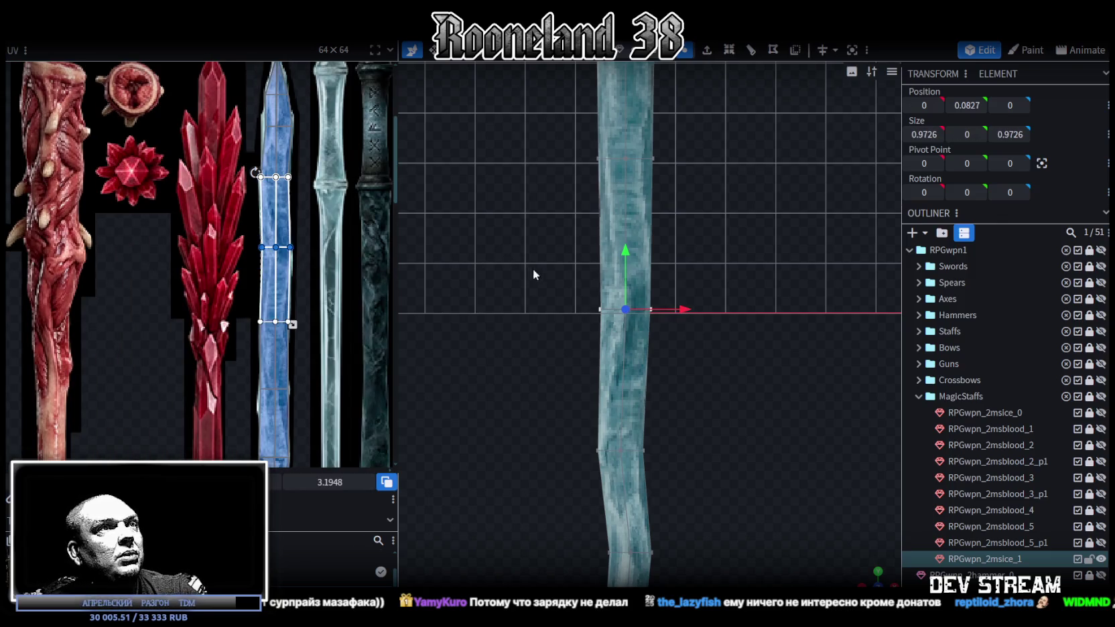
pyautogui.scroll(1, 330, 310)
pyautogui.scroll(1, 281, 261)
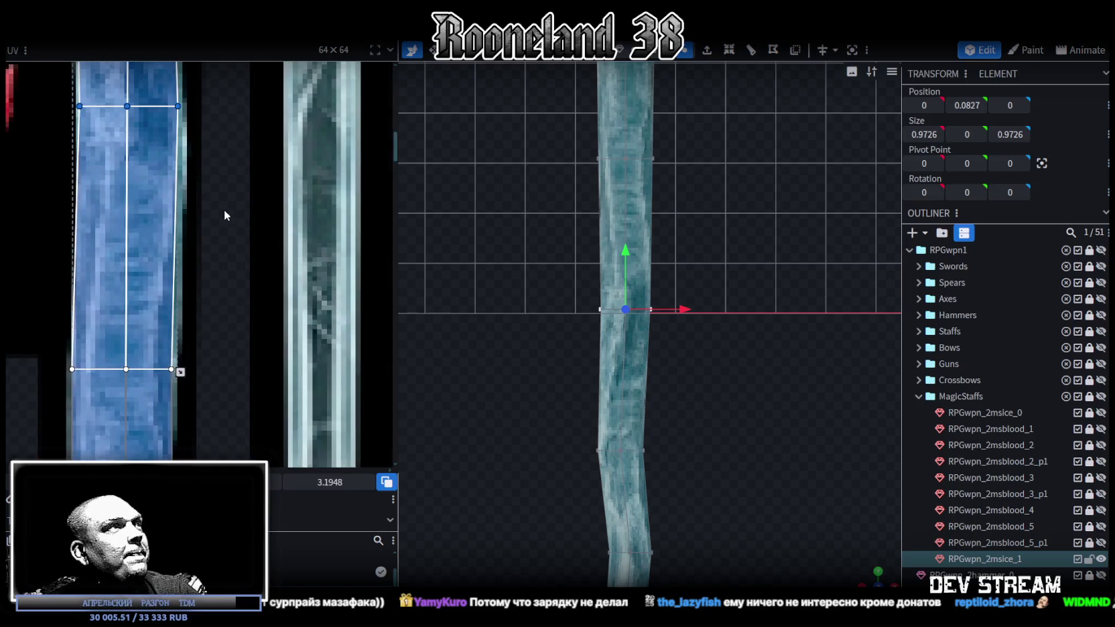
pyautogui.moveTo(559, 262); pyautogui.dragTo(665, 326)
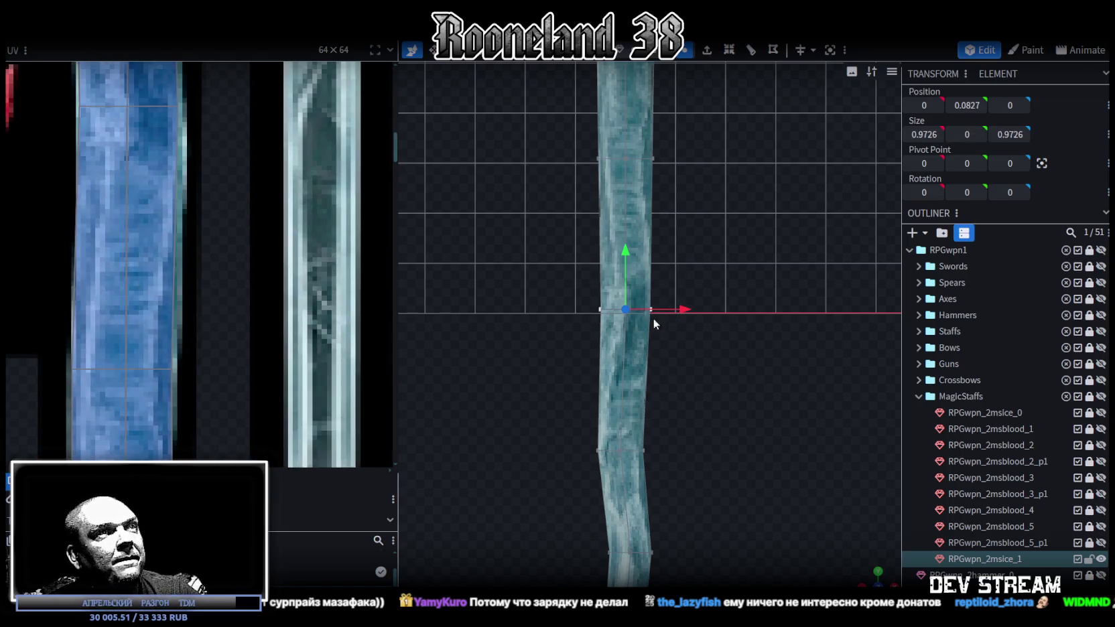
pyautogui.scroll(2, 696, 348)
pyautogui.scroll(1, 667, 341)
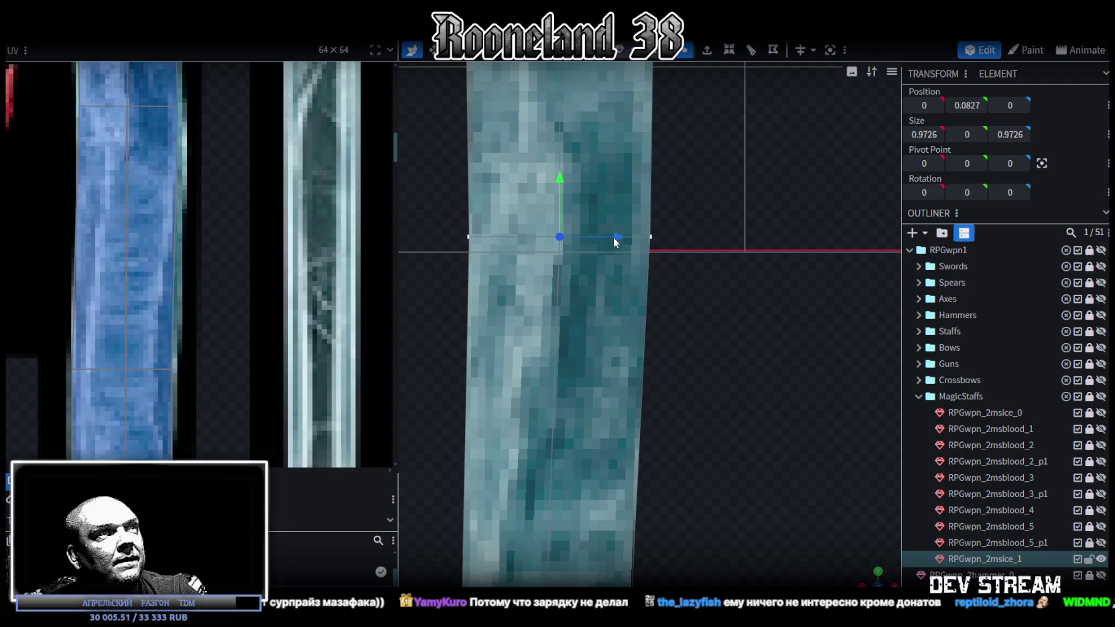
pyautogui.moveTo(614, 237); pyautogui.dragTo(606, 236)
# Select the shaft's upper face and the middle UV edge of that face
pyautogui.scroll(-2, 647, 394)
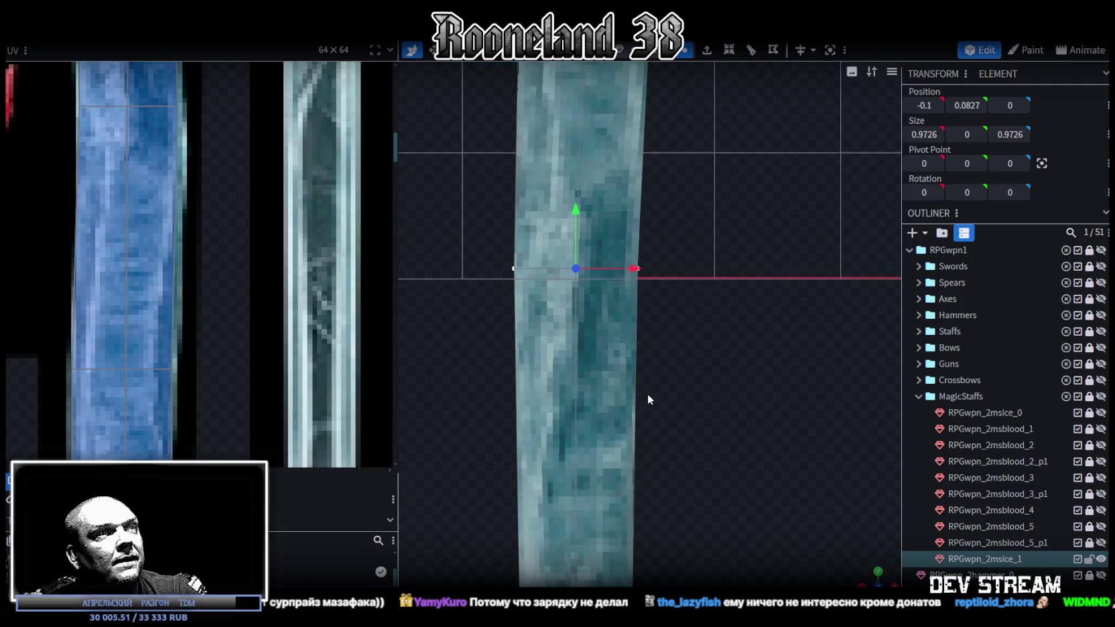
pyautogui.scroll(-2, 647, 394)
pyautogui.scroll(-2, 648, 387)
pyautogui.scroll(-1, 655, 396)
pyautogui.scroll(-3, 161, 320)
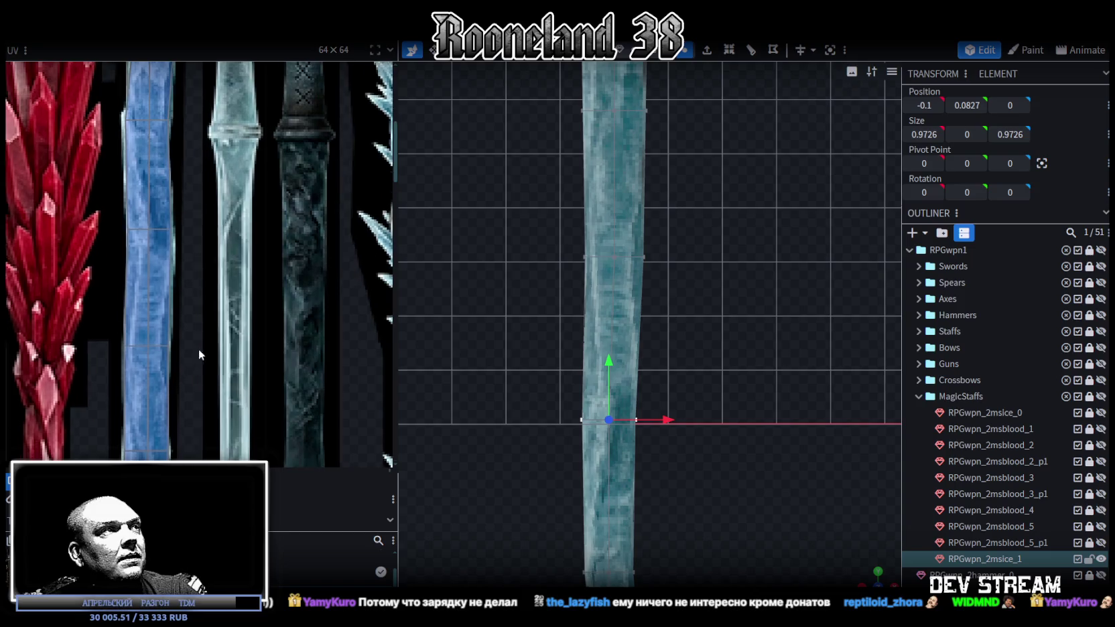
pyautogui.scroll(-1, 260, 236)
pyautogui.moveTo(151, 292); pyautogui.dragTo(270, 348)
pyautogui.scroll(3, 232, 233)
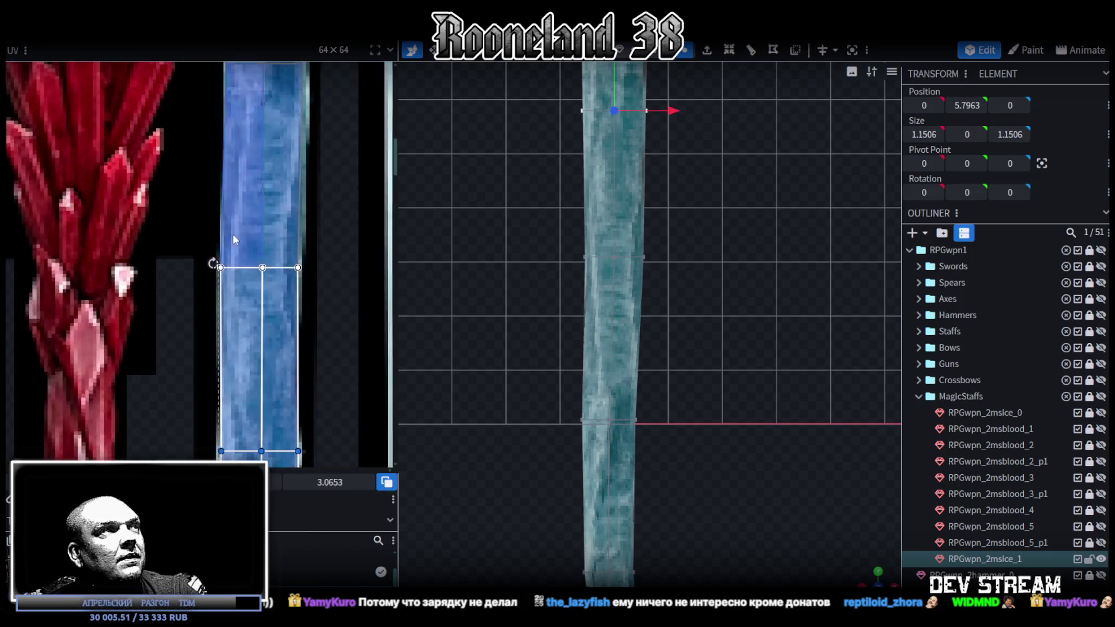
pyautogui.scroll(2, 232, 233)
pyautogui.moveTo(148, 221); pyautogui.dragTo(353, 312)
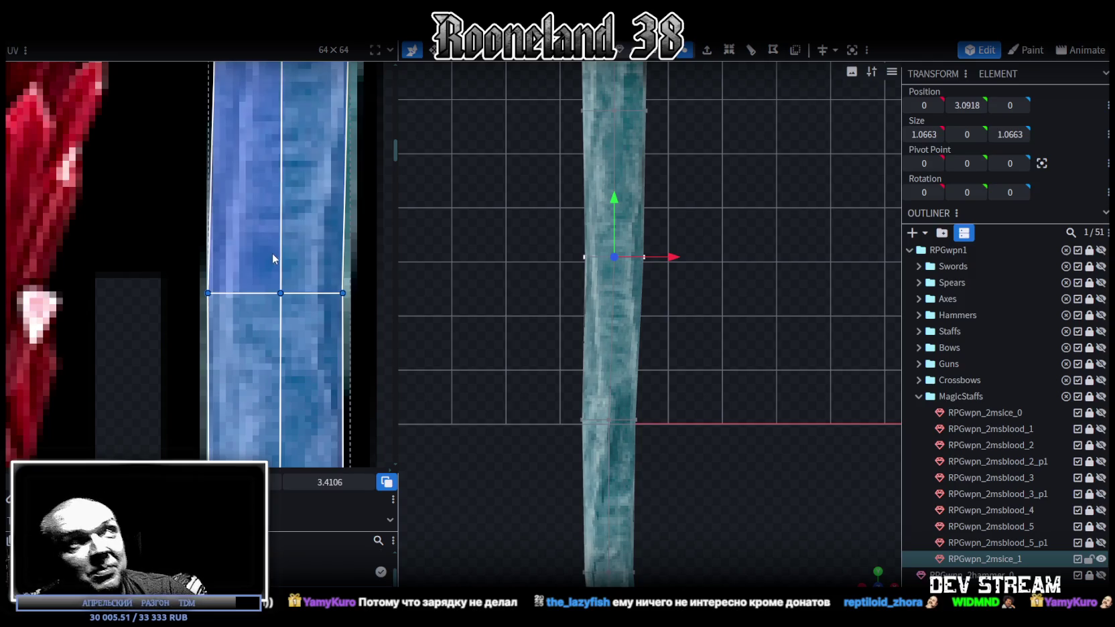
# Pick a UV point on the right edge and pull that edge slightly left
pyautogui.scroll(-2, 272, 252)
pyautogui.scroll(-2, 277, 323)
pyautogui.scroll(3, 277, 322)
pyautogui.scroll(2, 250, 289)
pyautogui.click(154, 230)
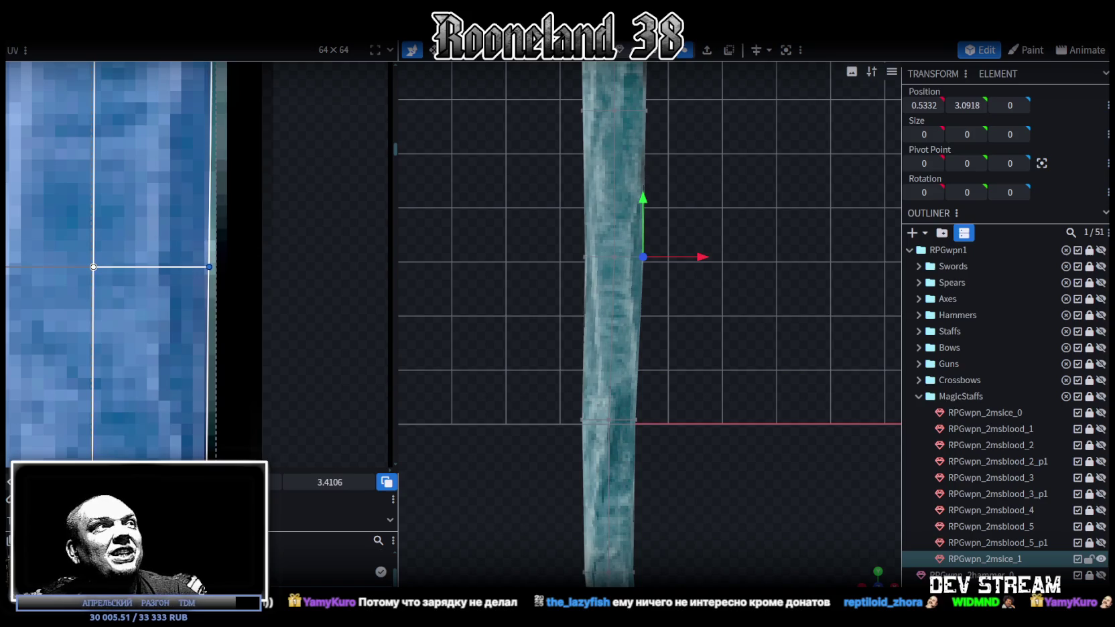
pyautogui.scroll(-2, 157, 319)
pyautogui.moveTo(179, 300); pyautogui.dragTo(175, 301)
pyautogui.scroll(-2, 287, 310)
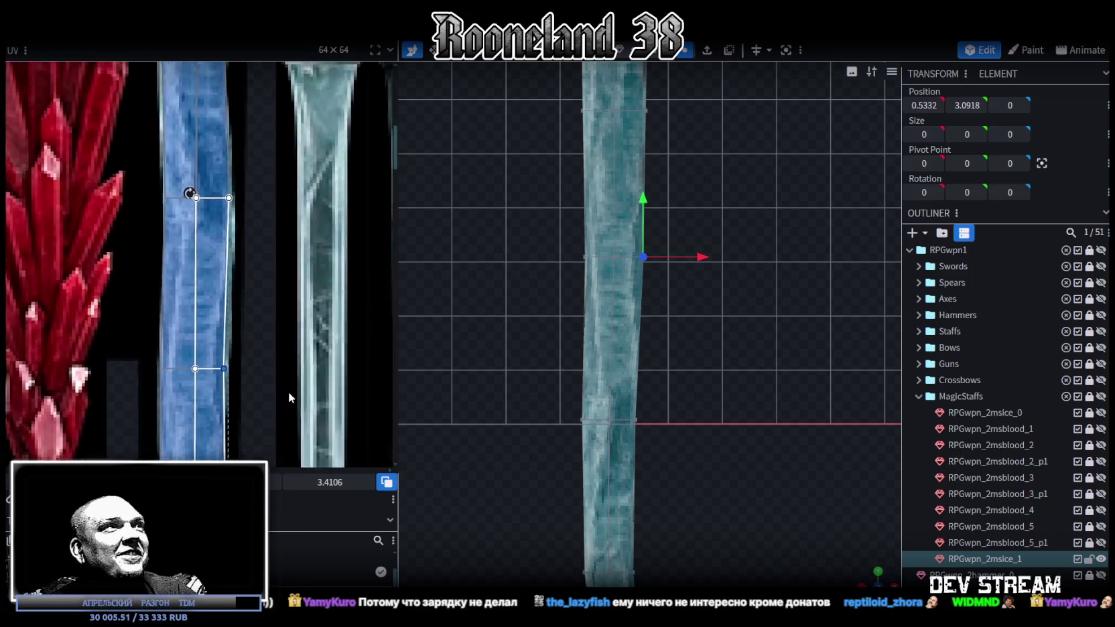
pyautogui.scroll(1, 232, 285)
pyautogui.scroll(2, 238, 271)
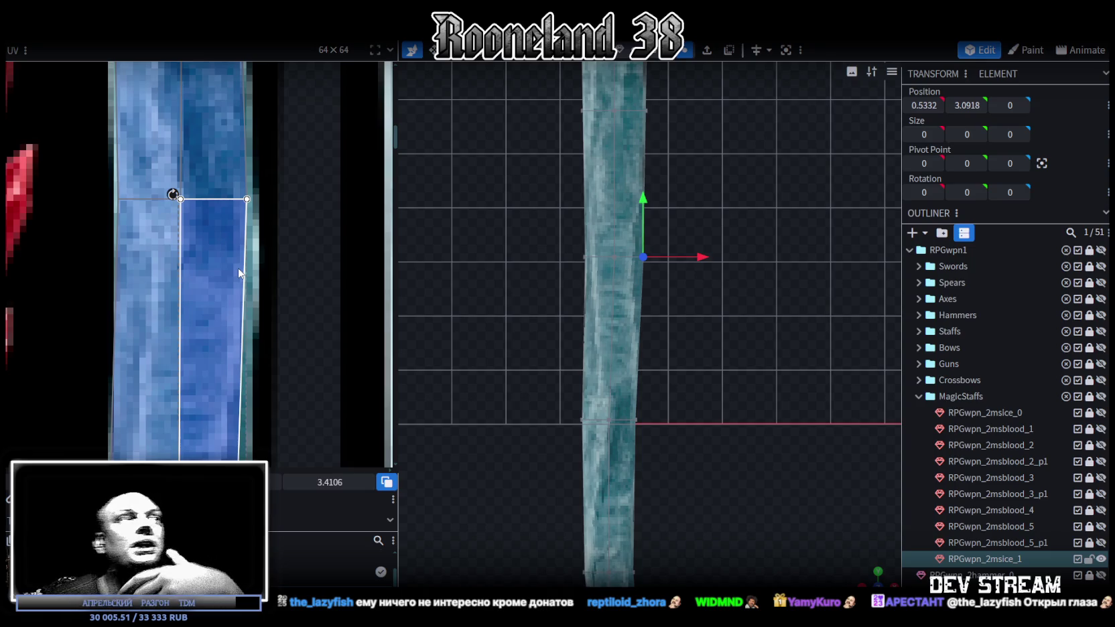
# Clear the UV face selection and select the shaft's middle edge loop
pyautogui.scroll(3, 224, 281)
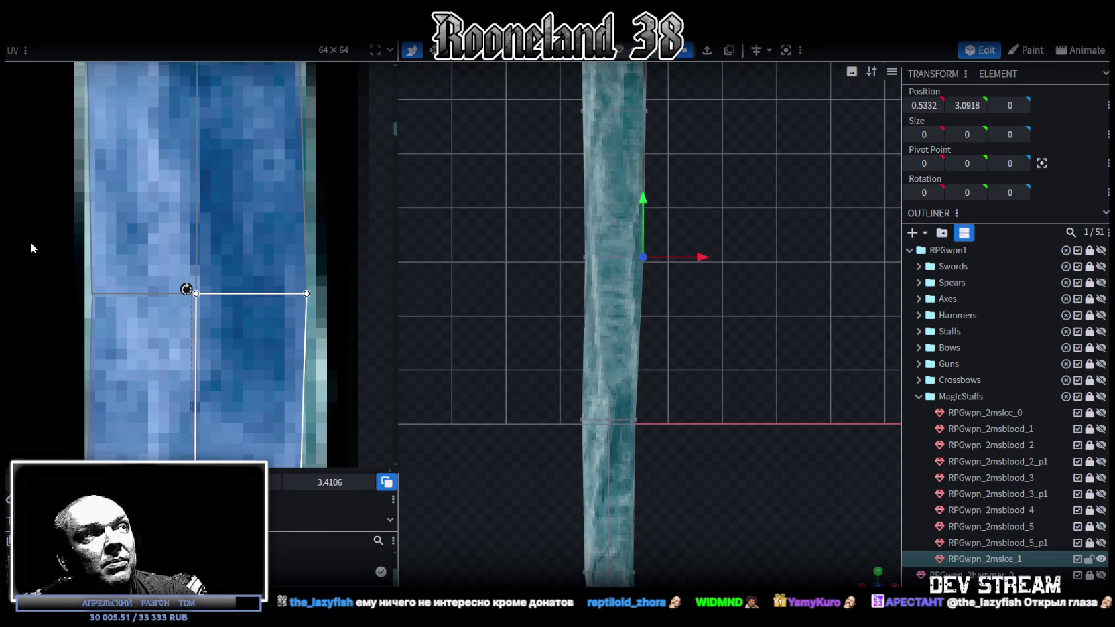
pyautogui.click(30, 242)
pyautogui.moveTo(32, 232); pyautogui.dragTo(211, 280)
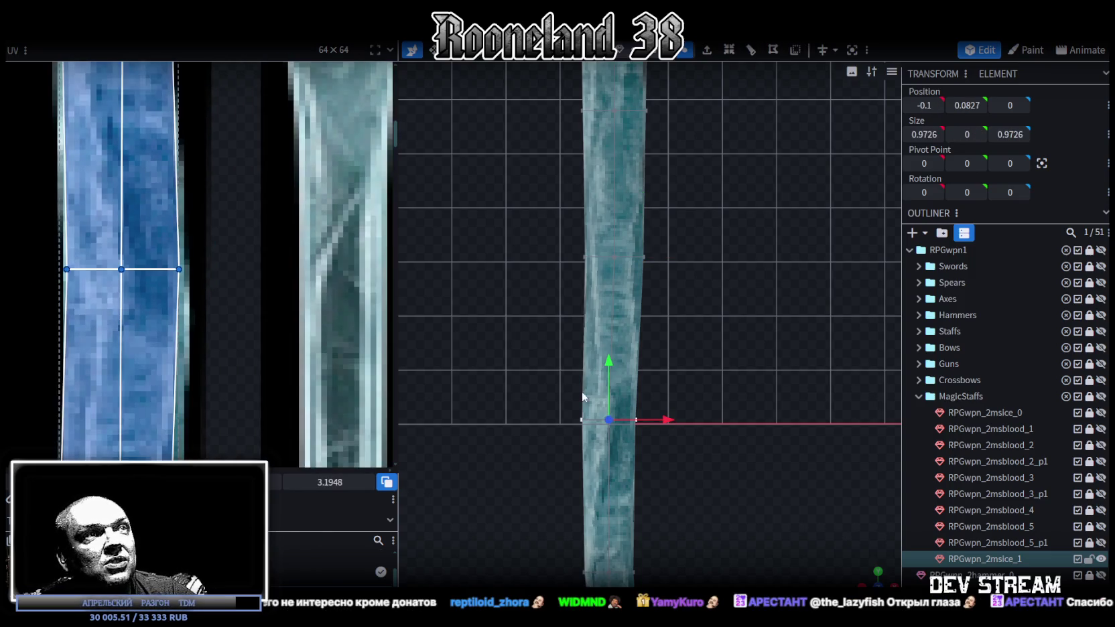
pyautogui.scroll(-3, 649, 281)
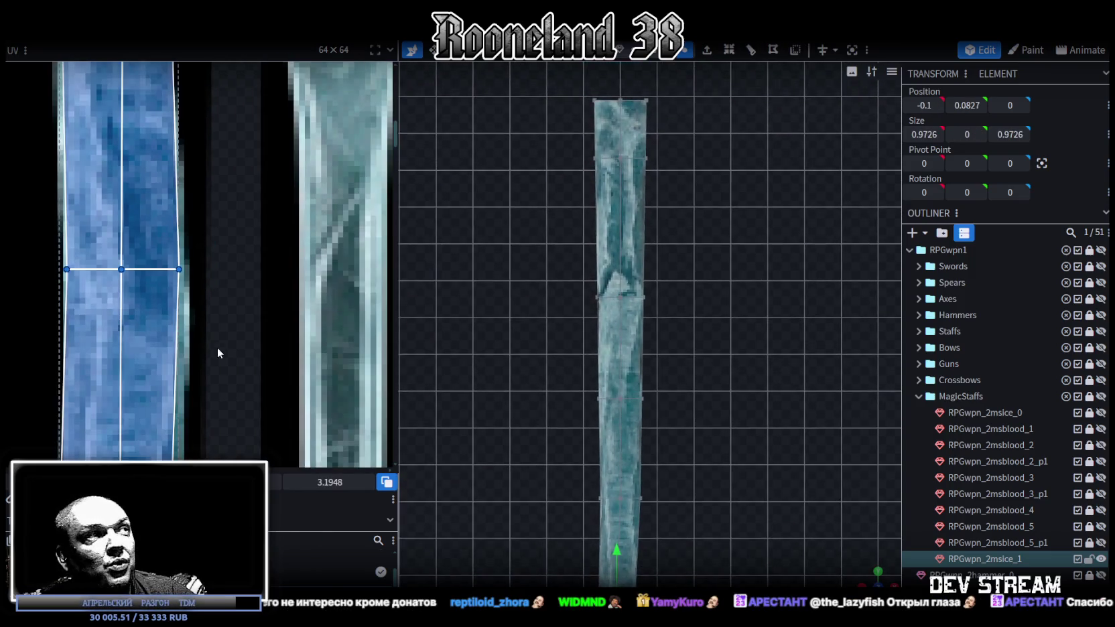
pyautogui.scroll(-3, 216, 346)
pyautogui.scroll(1, 221, 314)
pyautogui.moveTo(154, 295); pyautogui.dragTo(250, 335)
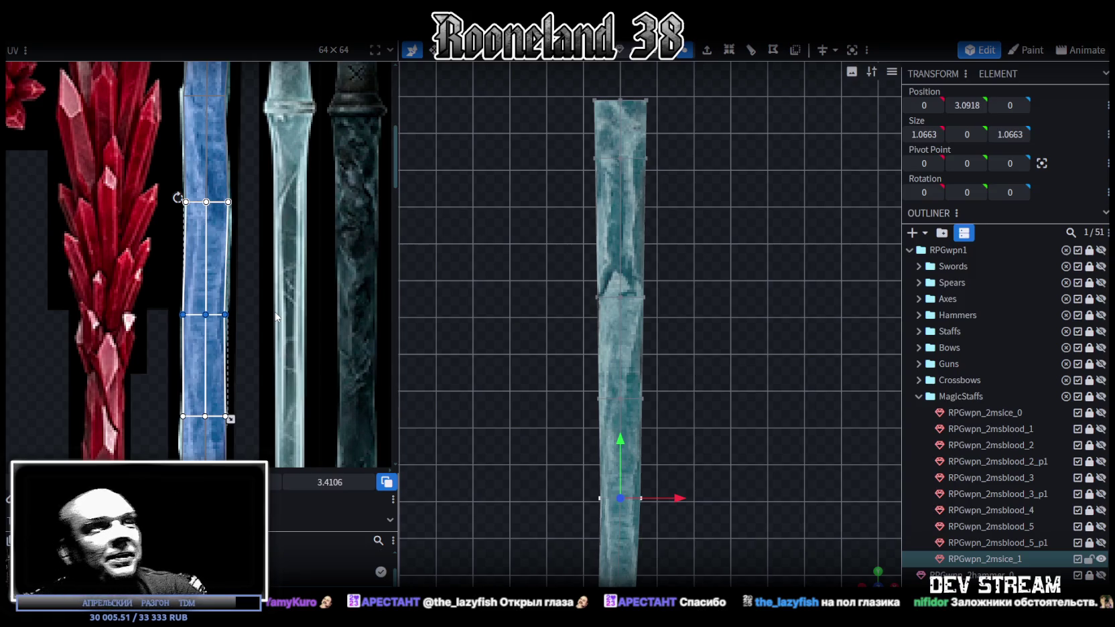
# Bring the ice strip texture into view and select its lower edge vertices
pyautogui.scroll(3, 242, 362)
pyautogui.moveTo(241, 391); pyautogui.dragTo(302, 331, button='middle')
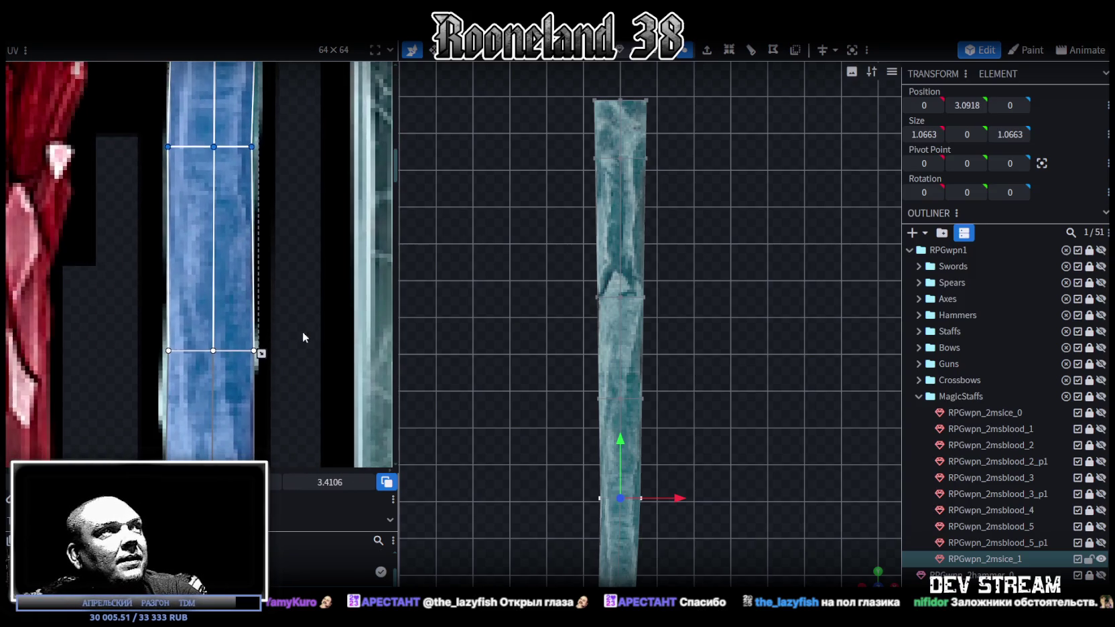
pyautogui.scroll(2, 314, 210)
pyautogui.moveTo(117, 322); pyautogui.dragTo(320, 374)
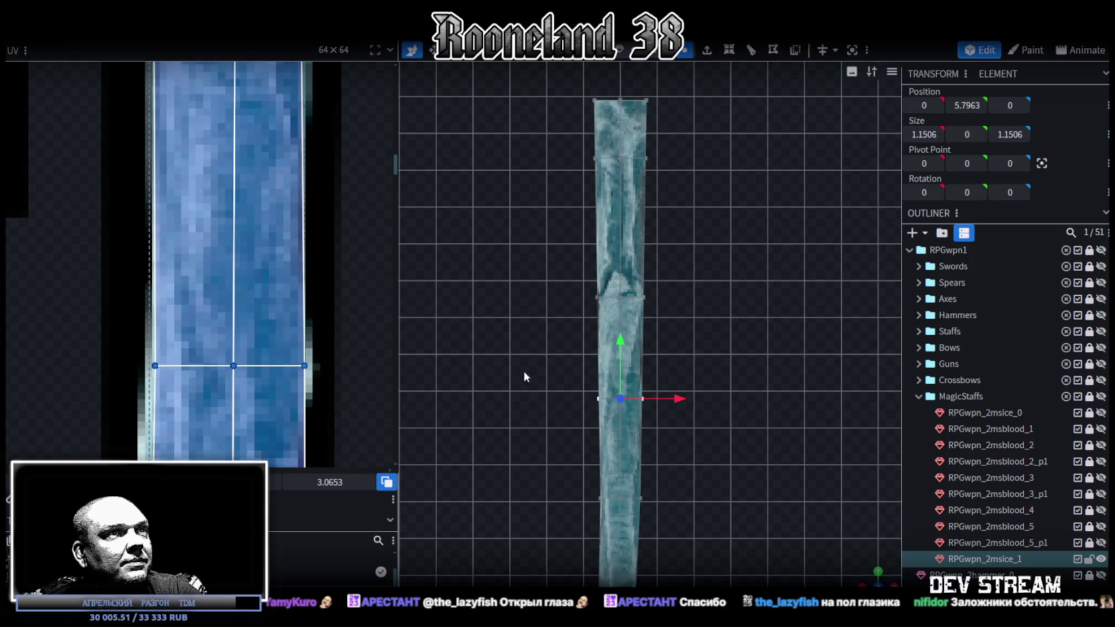
pyautogui.scroll(2, 709, 430)
pyautogui.scroll(2, 708, 424)
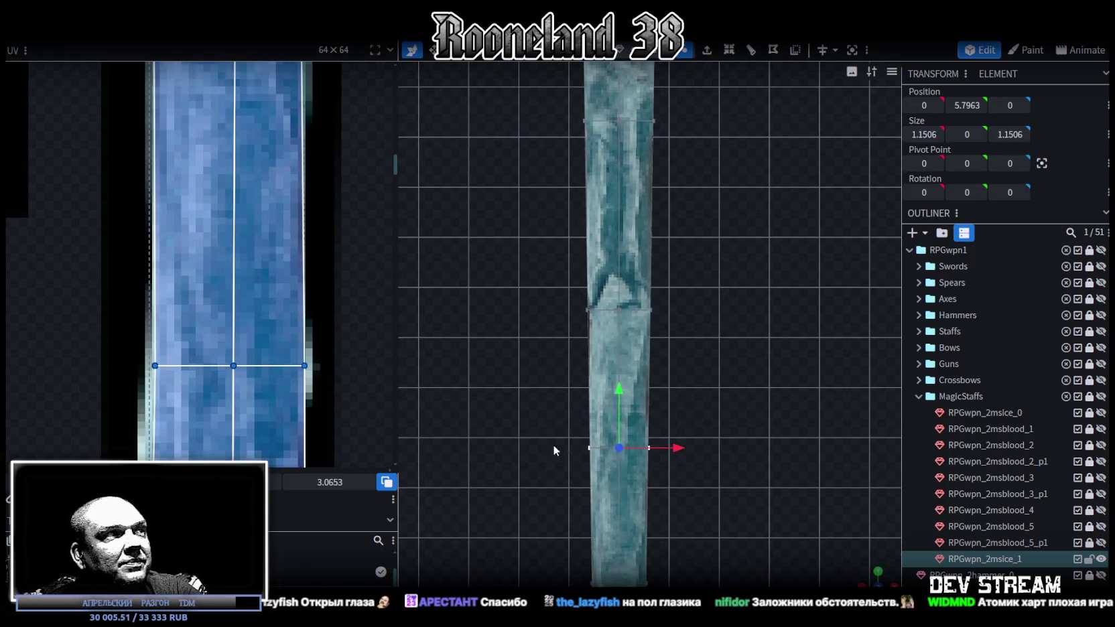
pyautogui.scroll(-3, 270, 375)
pyautogui.scroll(-2, 266, 365)
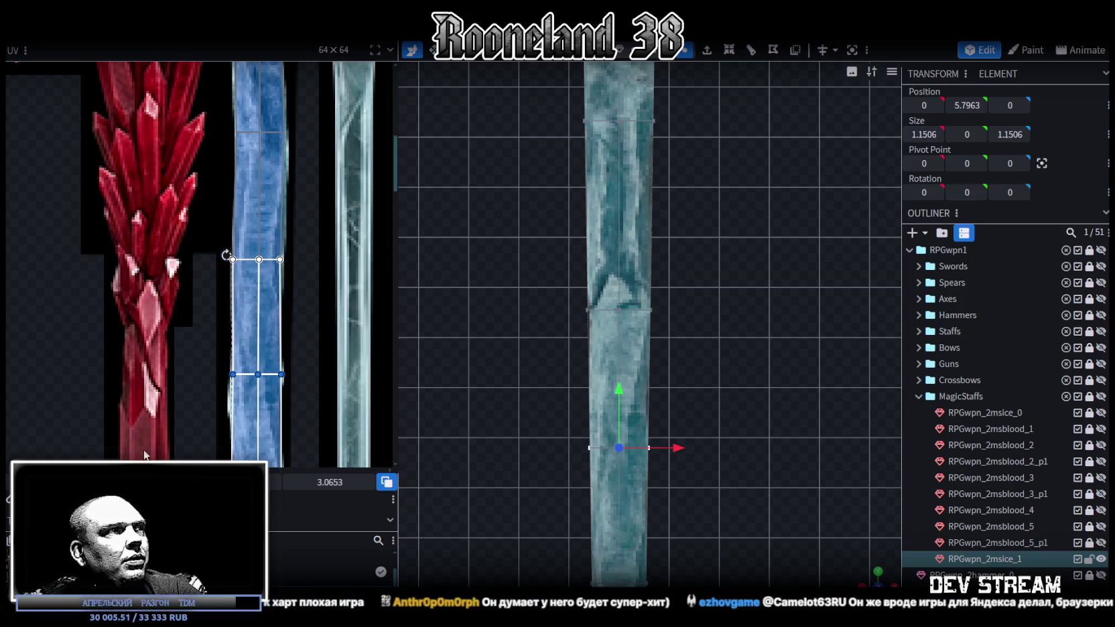
pyautogui.scroll(-2, 221, 410)
pyautogui.scroll(3, 255, 339)
pyautogui.scroll(1, 244, 257)
pyautogui.scroll(1, 244, 257)
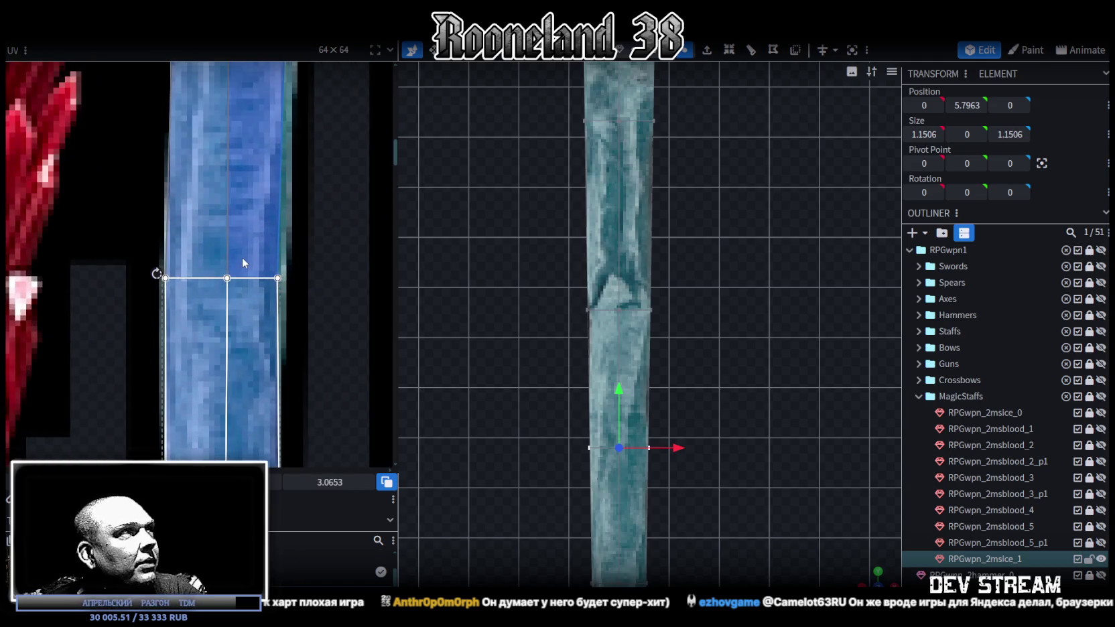
# Shift the shaft loop at height 5.7963 to X -0.1, deepening the bend
pyautogui.moveTo(550, 417); pyautogui.dragTo(707, 479)
pyautogui.scroll(1, 687, 525)
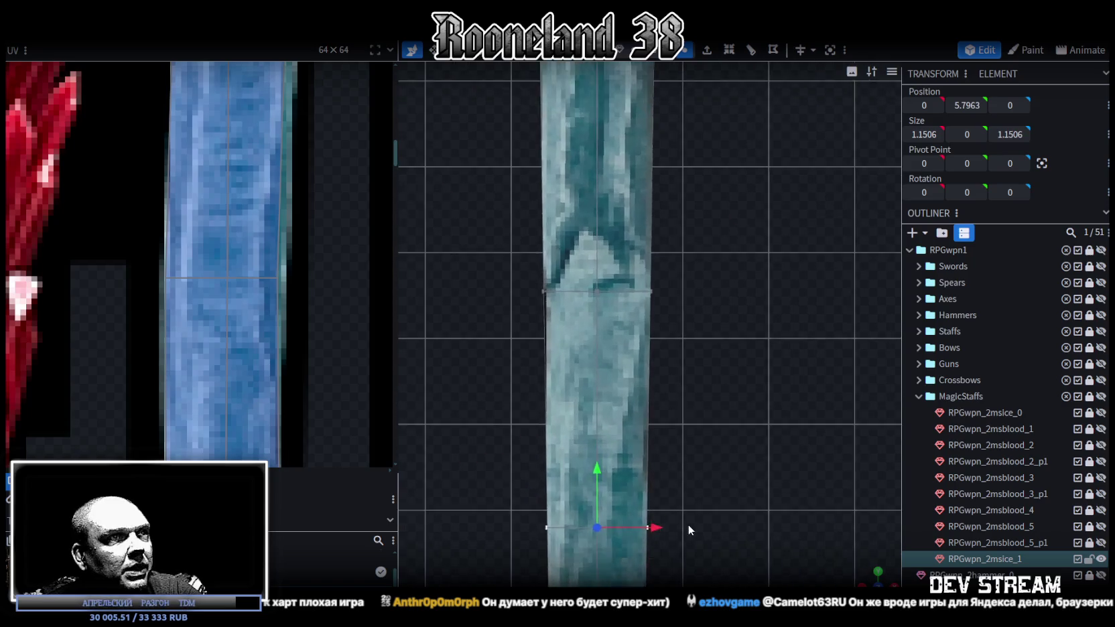
pyautogui.scroll(2, 734, 303)
pyautogui.scroll(2, 730, 246)
pyautogui.moveTo(682, 327); pyautogui.dragTo(656, 325)
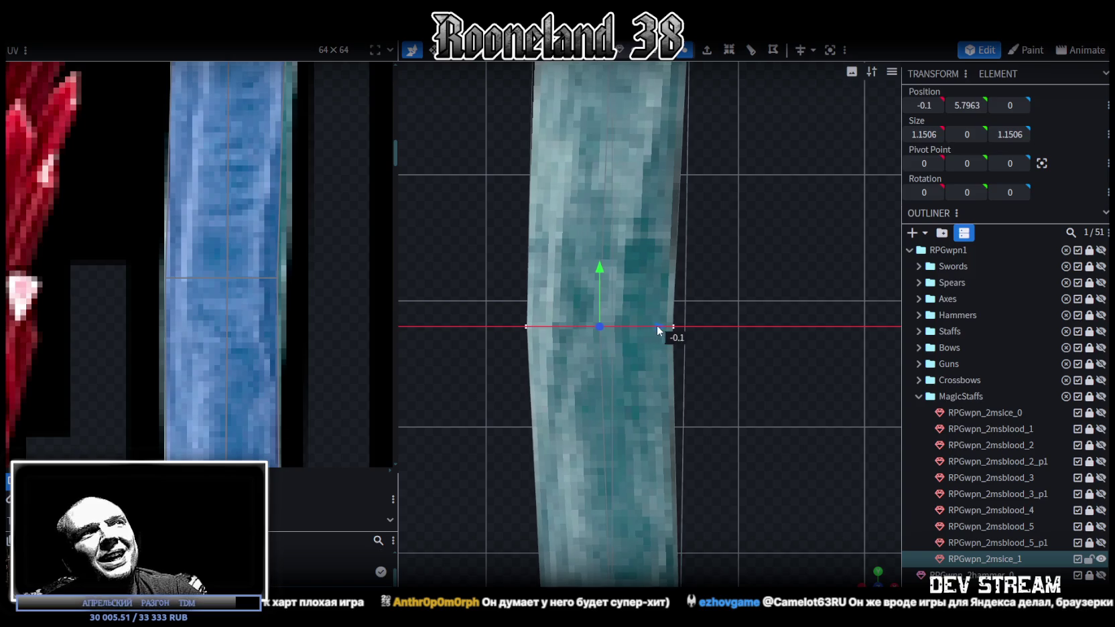
pyautogui.scroll(-2, 326, 357)
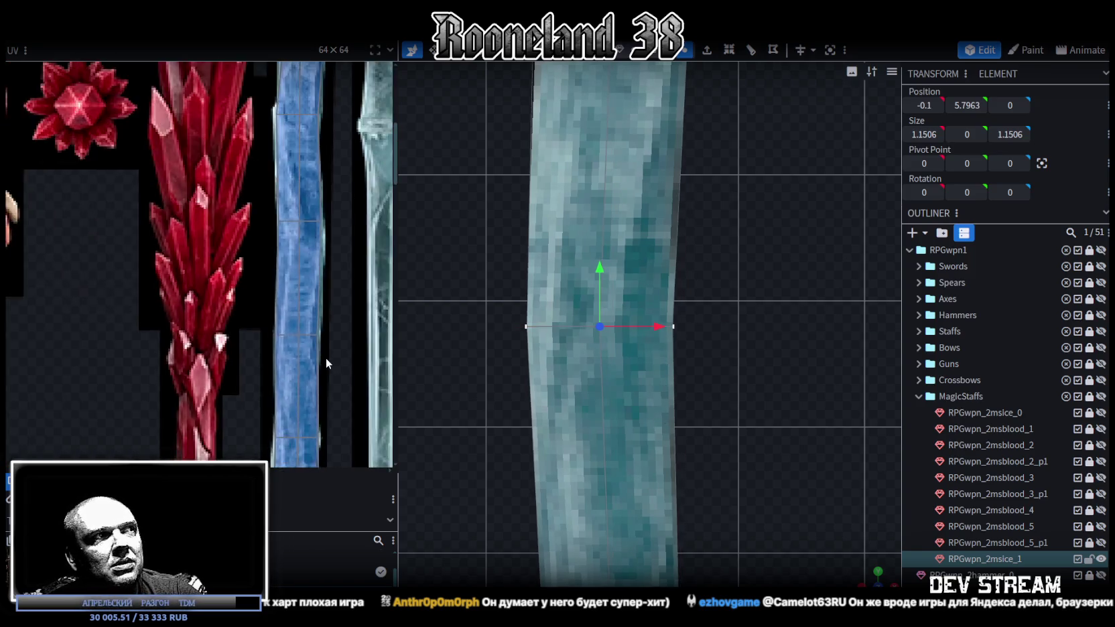
pyautogui.scroll(-2, 325, 358)
pyautogui.scroll(-1, 335, 390)
pyautogui.scroll(-2, 718, 429)
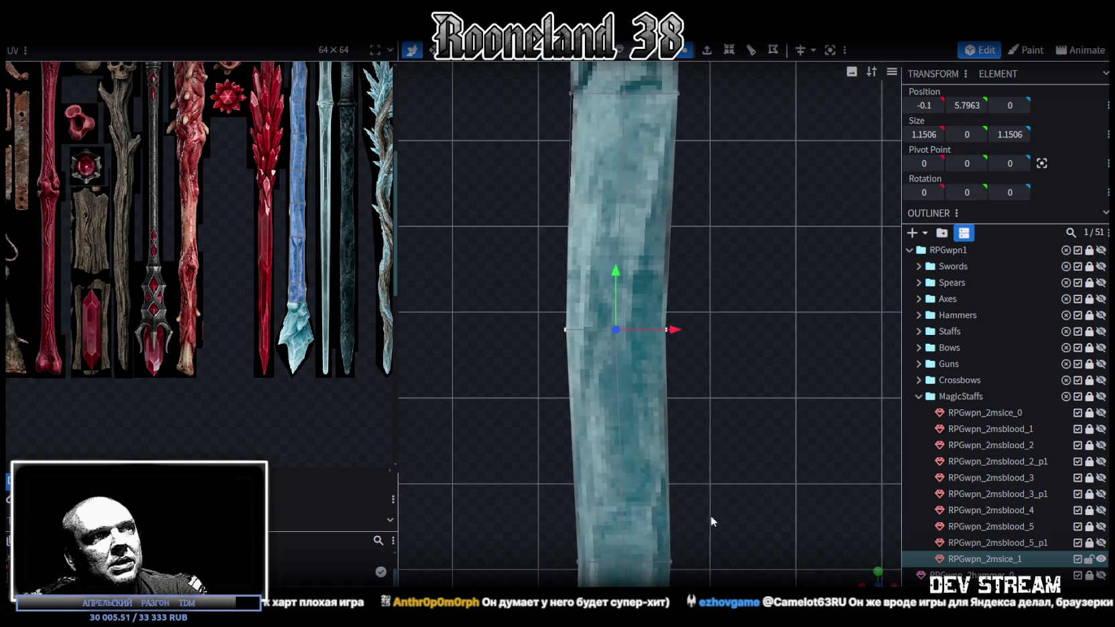
pyautogui.scroll(-2, 710, 516)
pyautogui.scroll(-1, 712, 474)
pyautogui.scroll(1, 701, 298)
pyautogui.scroll(1, 651, 399)
pyautogui.scroll(2, 658, 427)
pyautogui.scroll(-1, 690, 484)
pyautogui.scroll(1, 691, 484)
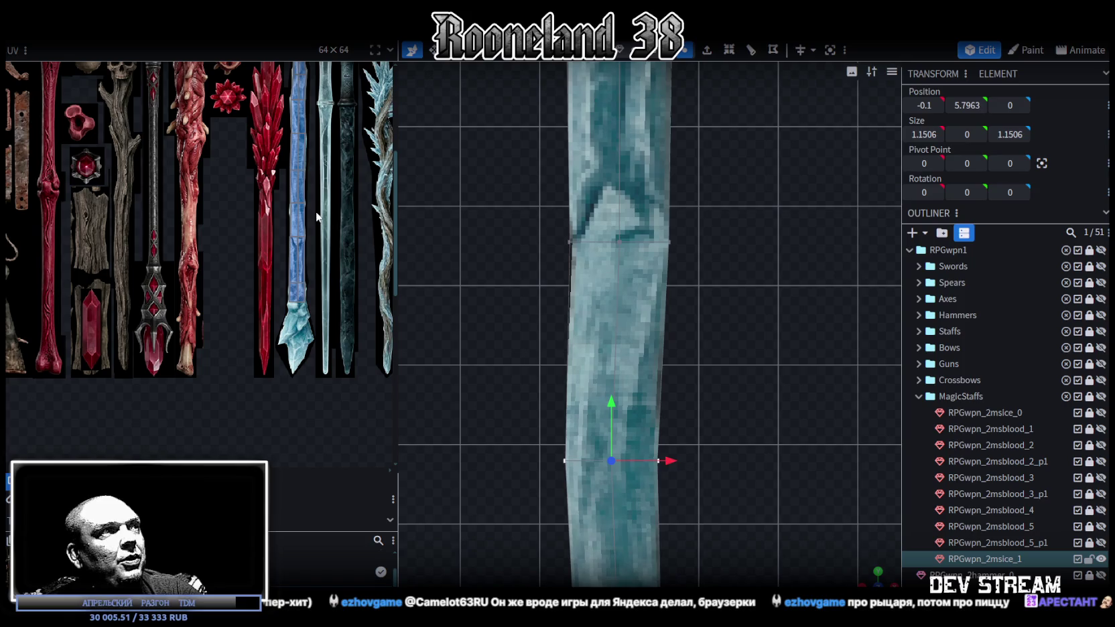
pyautogui.scroll(3, 316, 211)
pyautogui.scroll(2, 278, 254)
pyautogui.scroll(2, 268, 177)
pyautogui.moveTo(294, 229); pyautogui.dragTo(165, 207, button='middle')
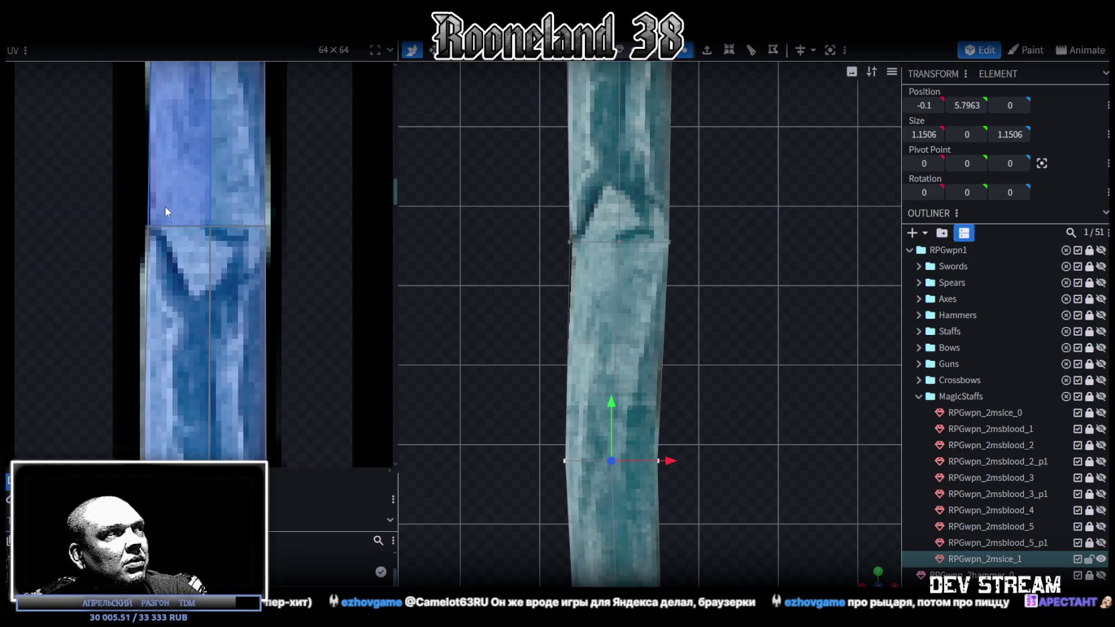
# Select the vertex at the shaft's upper joint and move it 0.1 along X
pyautogui.moveTo(125, 213); pyautogui.dragTo(165, 249)
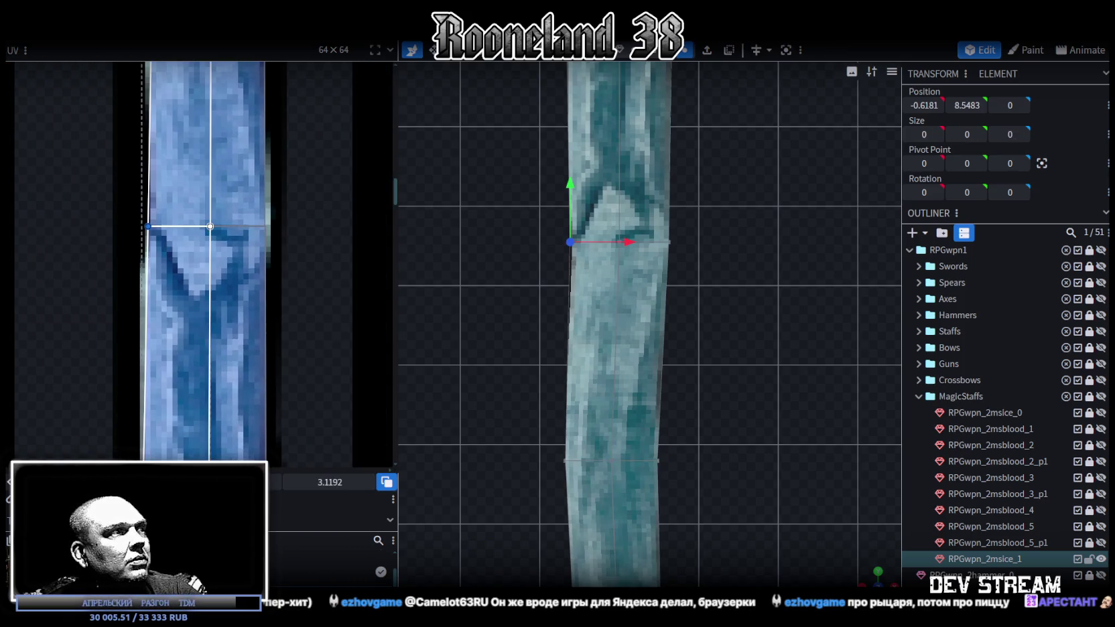
pyautogui.moveTo(149, 226); pyautogui.dragTo(154, 226)
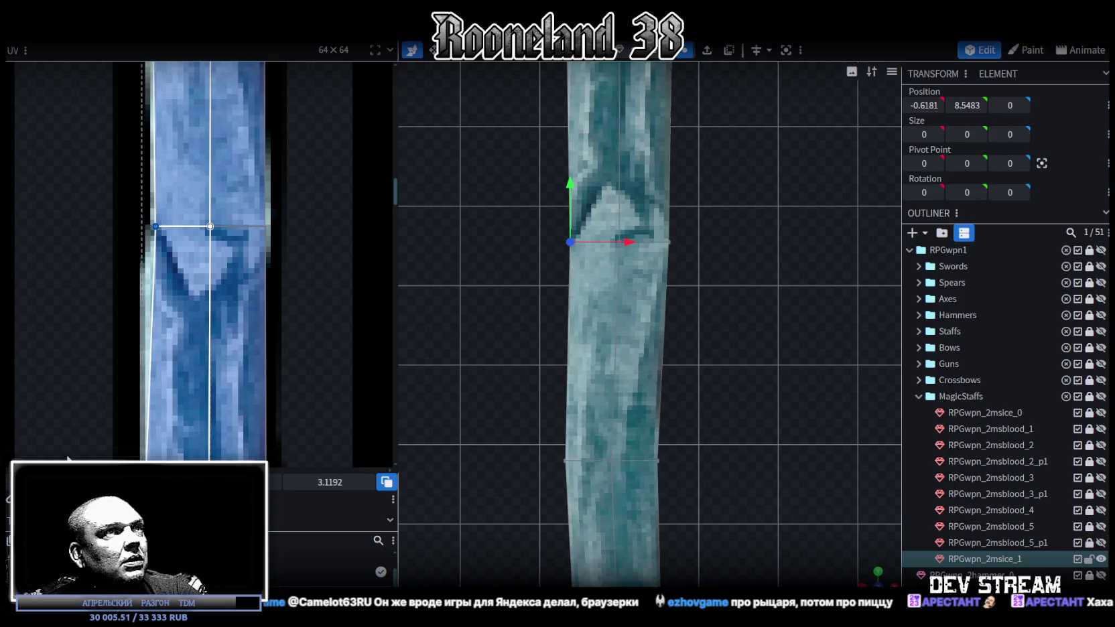
pyautogui.scroll(1, 464, 215)
pyautogui.moveTo(509, 143); pyautogui.dragTo(592, 271)
pyautogui.moveTo(617, 229); pyautogui.dragTo(624, 233)
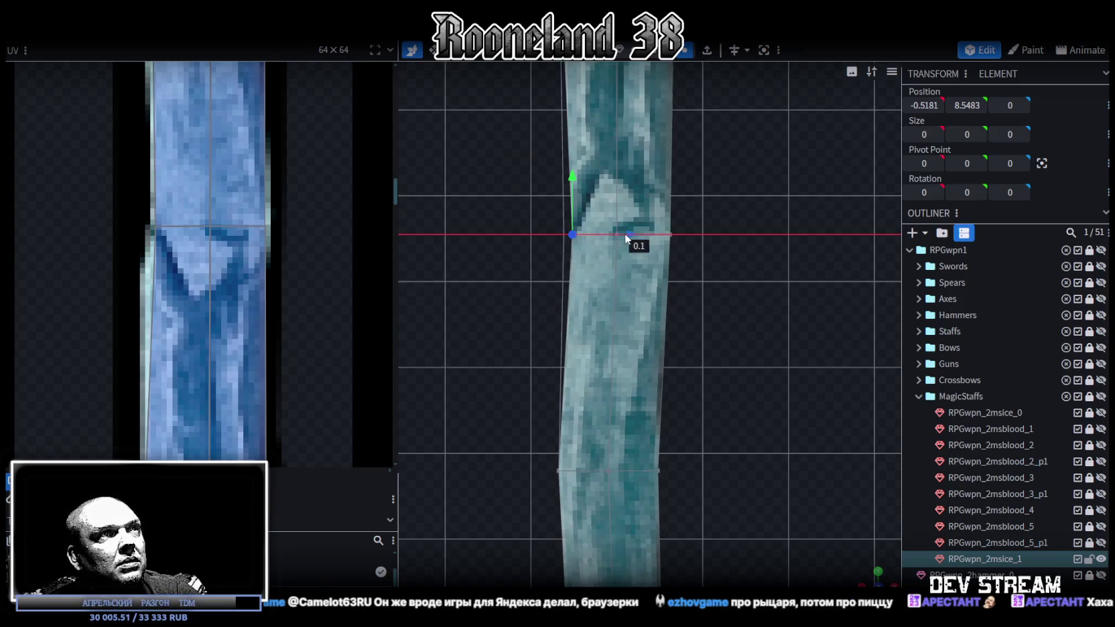
# Select the lower-left and lower-right corners of the shaft's UV face
pyautogui.scroll(-3, 190, 309)
pyautogui.scroll(-1, 213, 325)
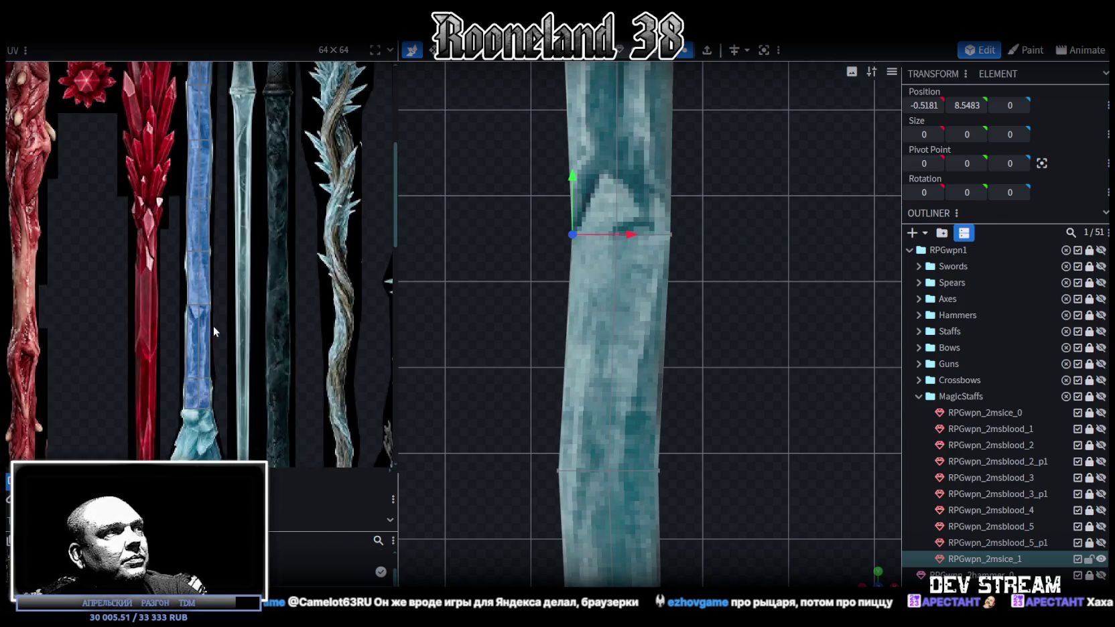
pyautogui.scroll(2, 213, 325)
pyautogui.scroll(2, 181, 309)
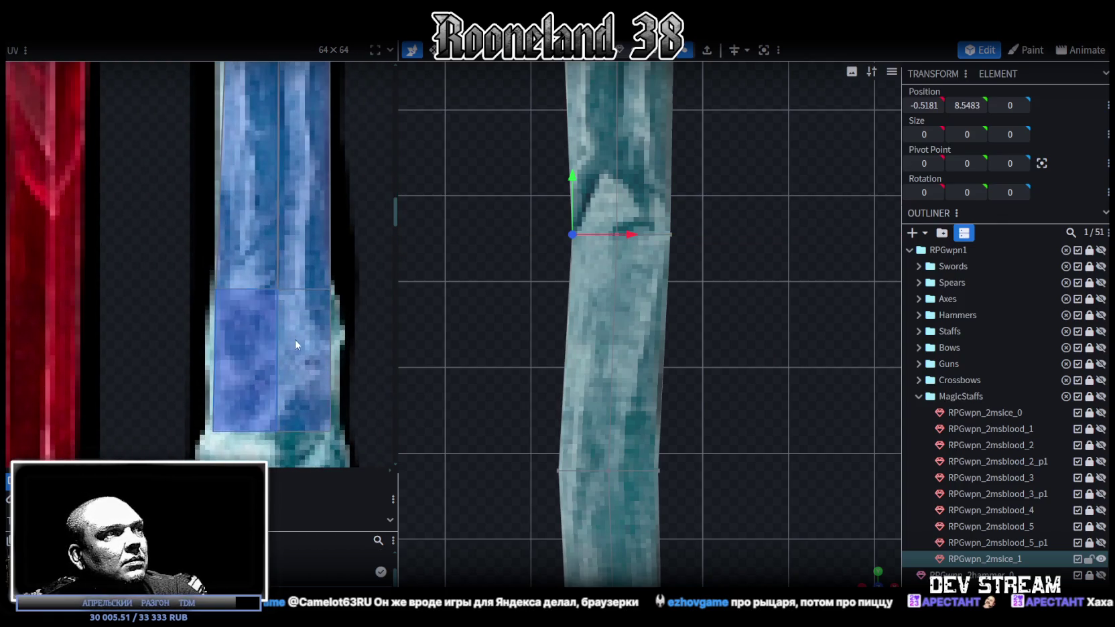
pyautogui.moveTo(296, 348); pyautogui.dragTo(239, 245, button='middle')
pyautogui.moveTo(137, 316)
pyautogui.mouseDown()
pyautogui.moveTo(174, 342)
pyautogui.moveTo(153, 329)
pyautogui.mouseUp()
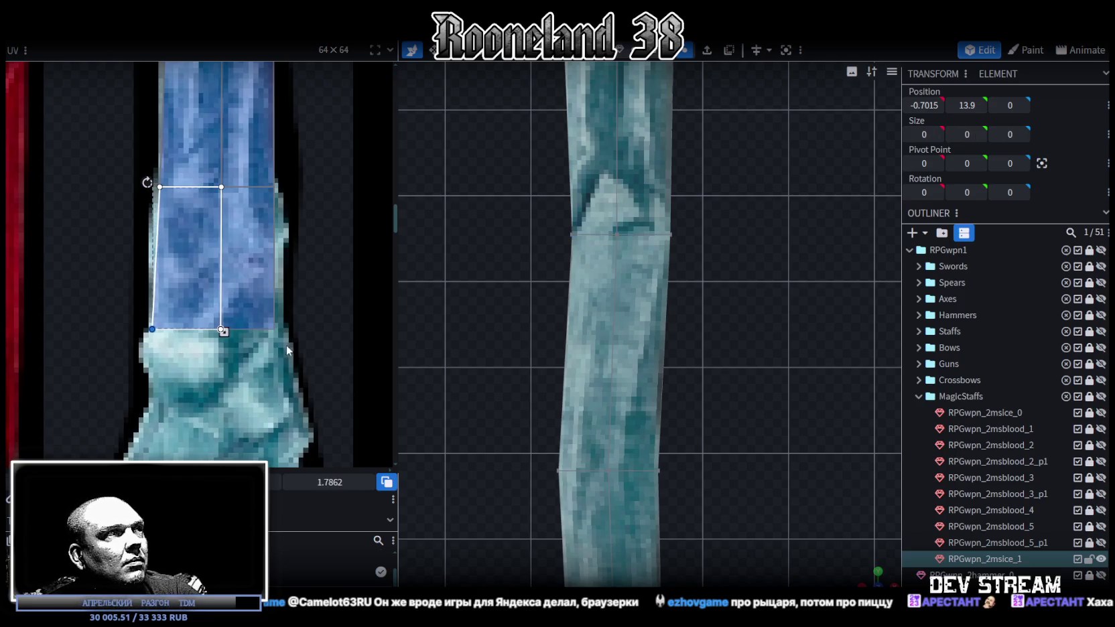
pyautogui.moveTo(286, 350)
pyautogui.mouseDown()
pyautogui.moveTo(250, 300)
pyautogui.moveTo(282, 331)
pyautogui.mouseUp()
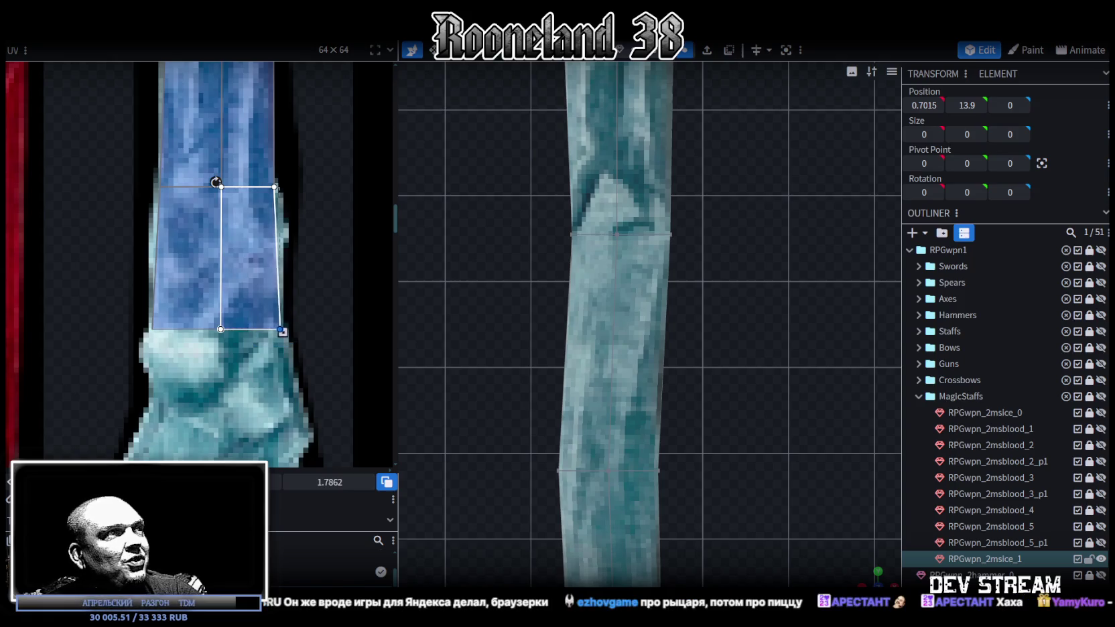
pyautogui.scroll(-2, 663, 248)
pyautogui.scroll(-3, 711, 336)
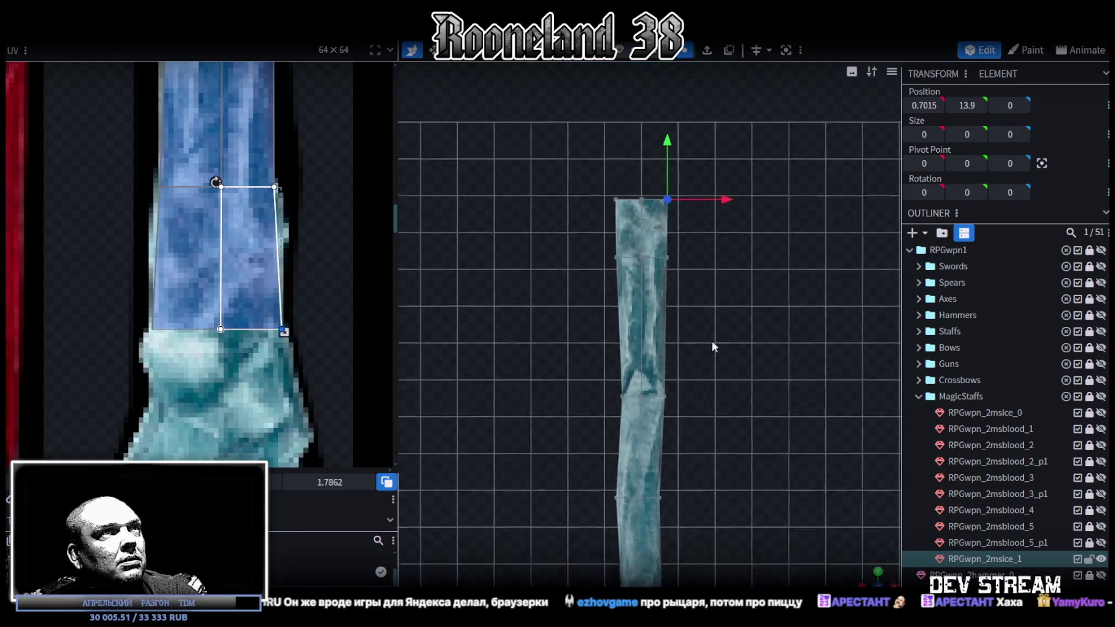
pyautogui.scroll(1, 670, 235)
pyautogui.scroll(3, 693, 250)
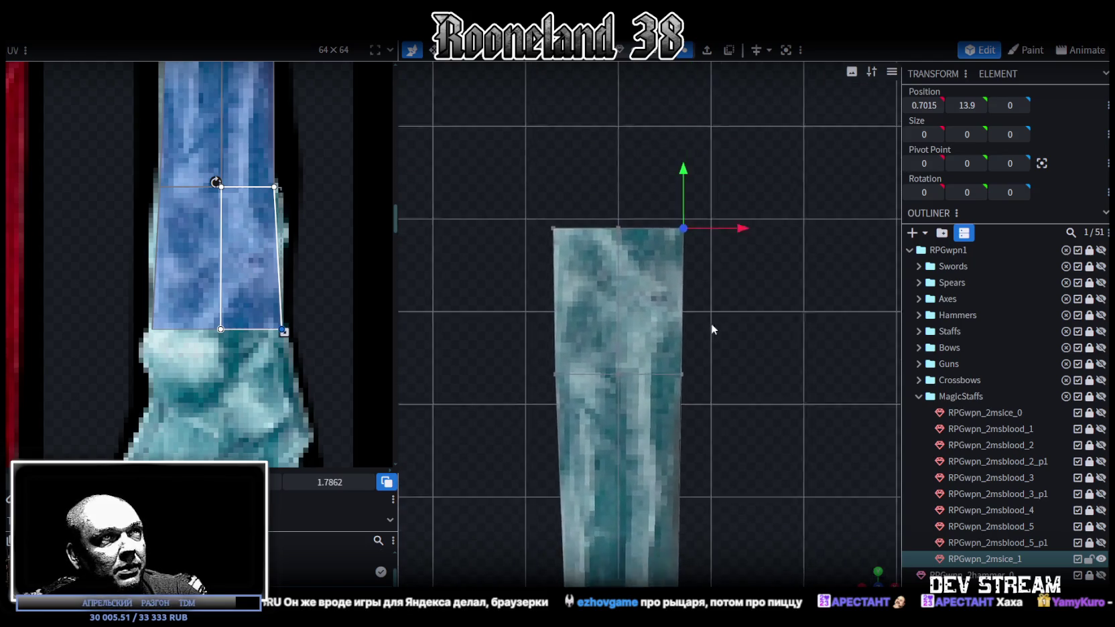
pyautogui.click(747, 180)
# Resize the shaft's top vertex loop to 1.8029 by 1.8029 at height 13.9
pyautogui.click(736, 241)
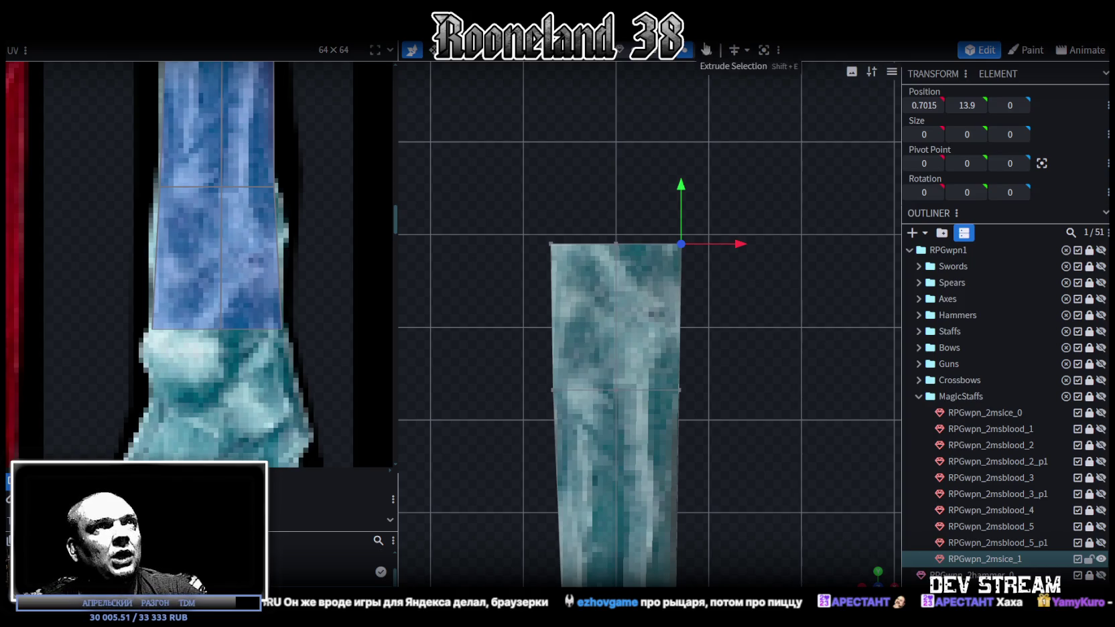
pyautogui.moveTo(484, 178)
pyautogui.mouseDown()
pyautogui.moveTo(736, 299)
pyautogui.moveTo(775, 377)
pyautogui.mouseUp()
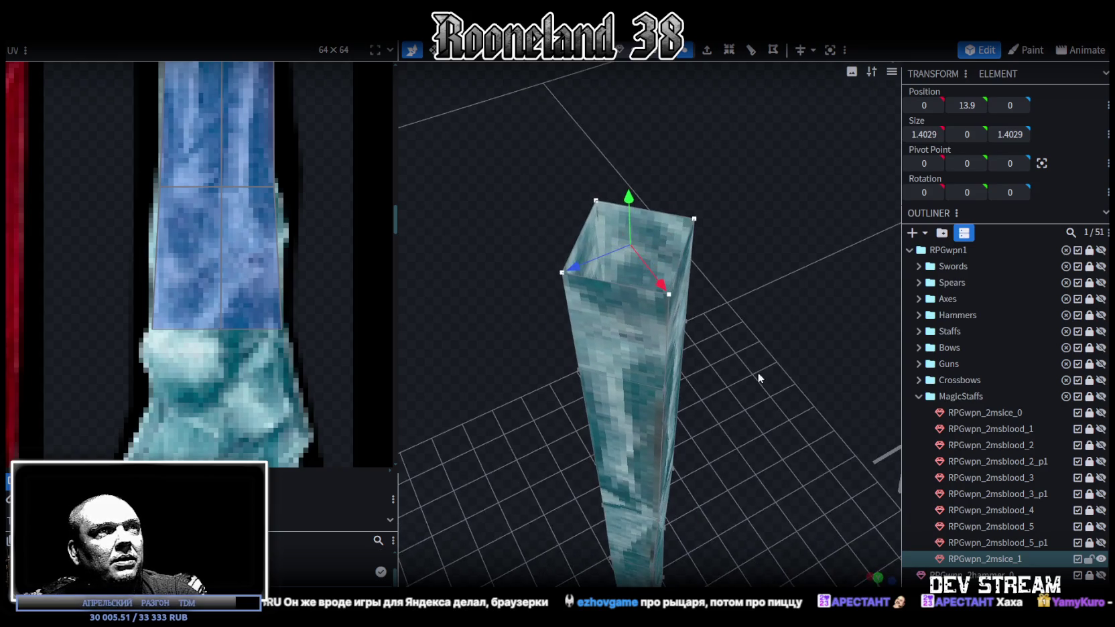
pyautogui.moveTo(616, 282); pyautogui.dragTo(609, 314)
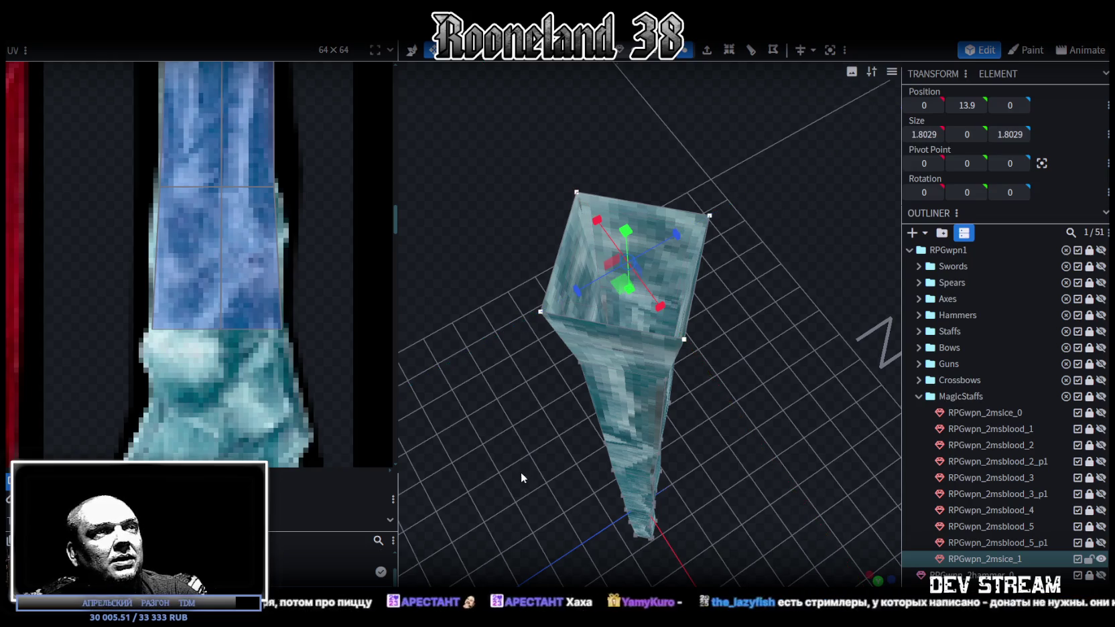
pyautogui.press('KP_1')
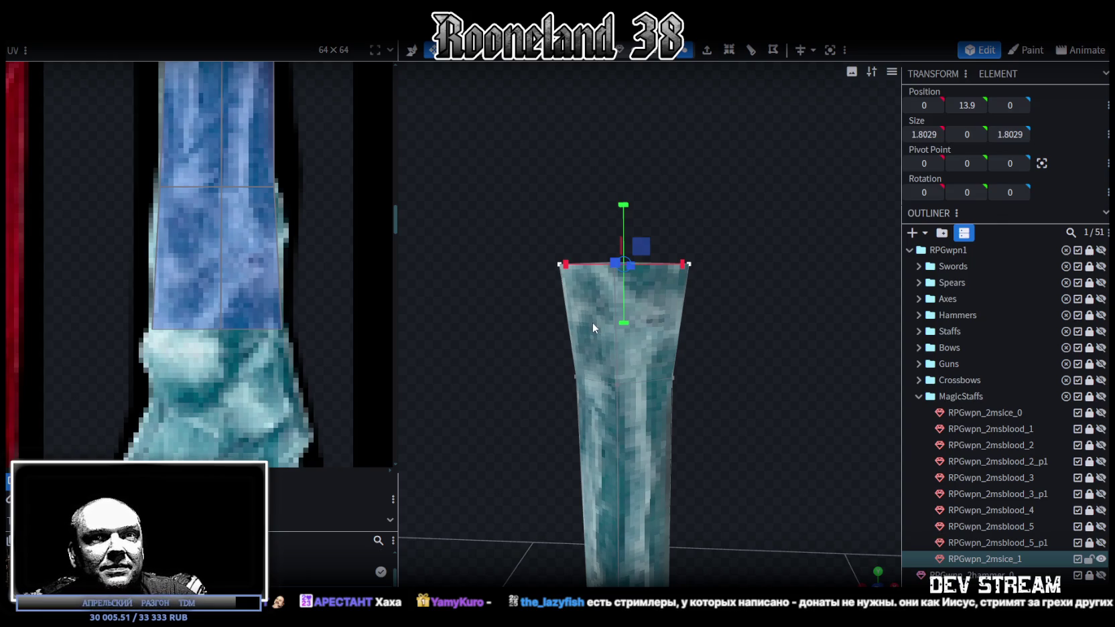
pyautogui.moveTo(754, 306)
pyautogui.mouseDown()
pyautogui.moveTo(777, 345)
pyautogui.moveTo(764, 351)
pyautogui.mouseUp()
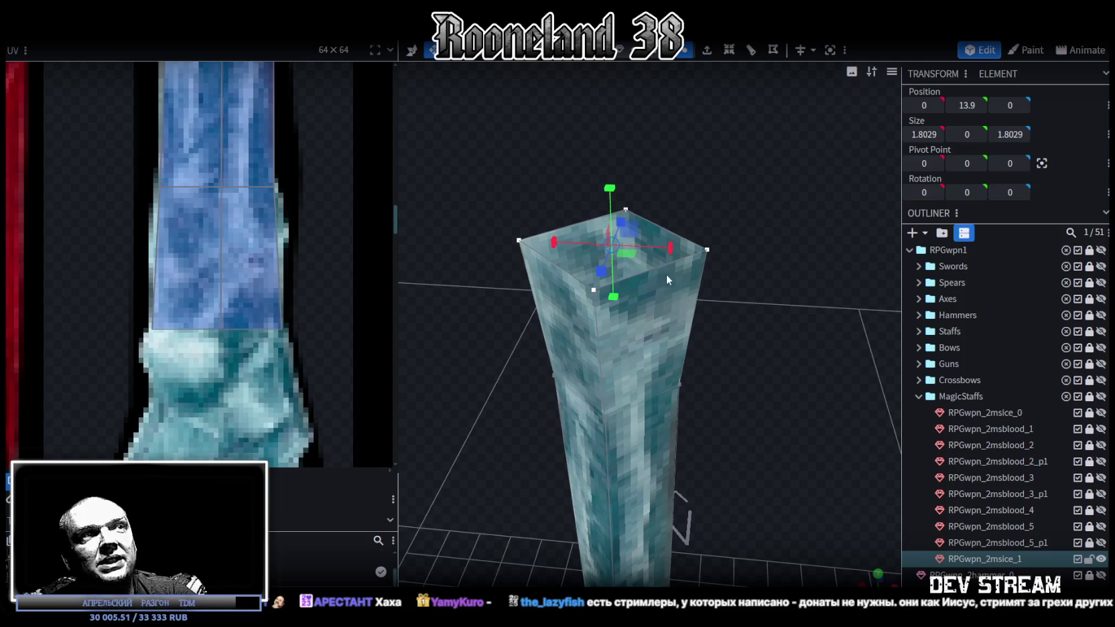
pyautogui.moveTo(648, 271)
pyautogui.mouseDown()
pyautogui.moveTo(701, 310)
pyautogui.moveTo(744, 403)
pyautogui.moveTo(744, 390)
pyautogui.moveTo(703, 387)
pyautogui.moveTo(707, 403)
pyautogui.moveTo(731, 401)
pyautogui.moveTo(745, 415)
pyautogui.moveTo(735, 474)
pyautogui.moveTo(710, 521)
pyautogui.moveTo(708, 497)
pyautogui.moveTo(726, 490)
pyautogui.moveTo(730, 382)
pyautogui.moveTo(745, 362)
pyautogui.moveTo(768, 403)
pyautogui.moveTo(748, 412)
pyautogui.mouseUp()
pyautogui.hotkey('ctrl', 'z')
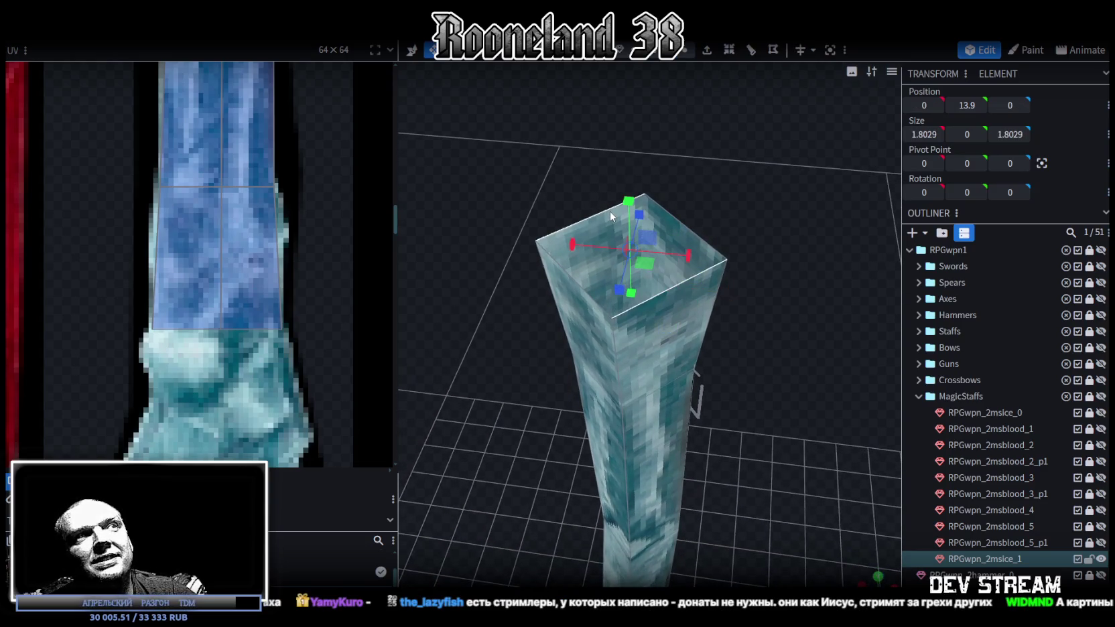
pyautogui.moveTo(609, 211)
pyautogui.mouseDown()
pyautogui.moveTo(760, 408)
pyautogui.moveTo(753, 341)
pyautogui.moveTo(764, 386)
pyautogui.moveTo(781, 379)
pyautogui.moveTo(777, 362)
pyautogui.moveTo(775, 375)
pyautogui.moveTo(768, 368)
pyautogui.moveTo(777, 337)
pyautogui.moveTo(775, 357)
pyautogui.mouseUp()
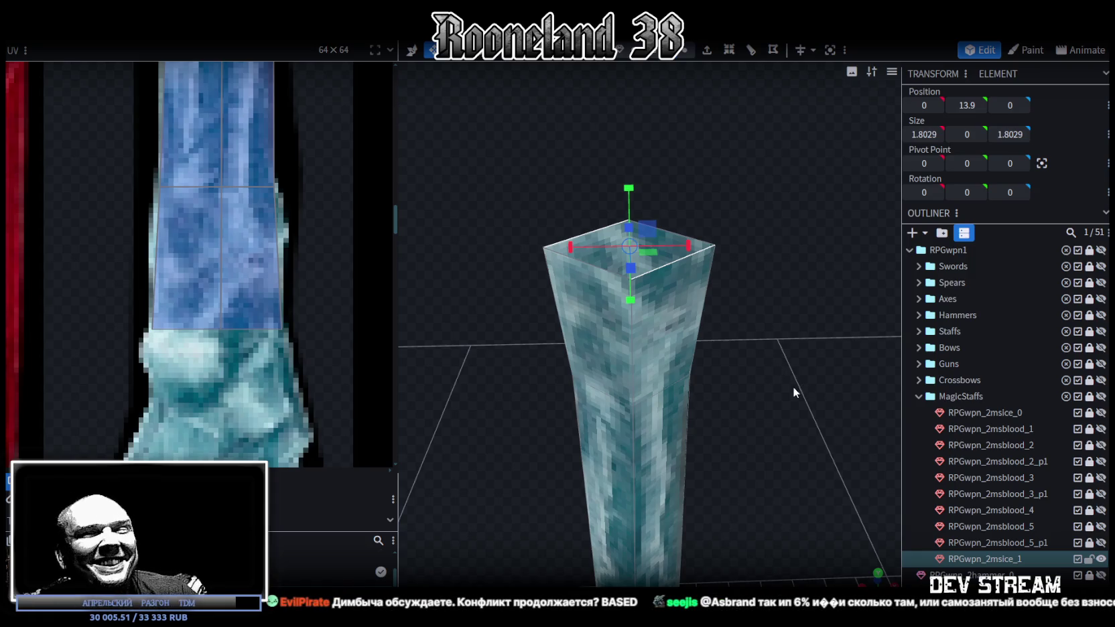
# Narrow the middle vertex loop of the shaft in both depth and width
pyautogui.scroll(-2, 793, 387)
pyautogui.moveTo(514, 401)
pyautogui.mouseDown()
pyautogui.moveTo(660, 380)
pyautogui.moveTo(665, 305)
pyautogui.mouseUp()
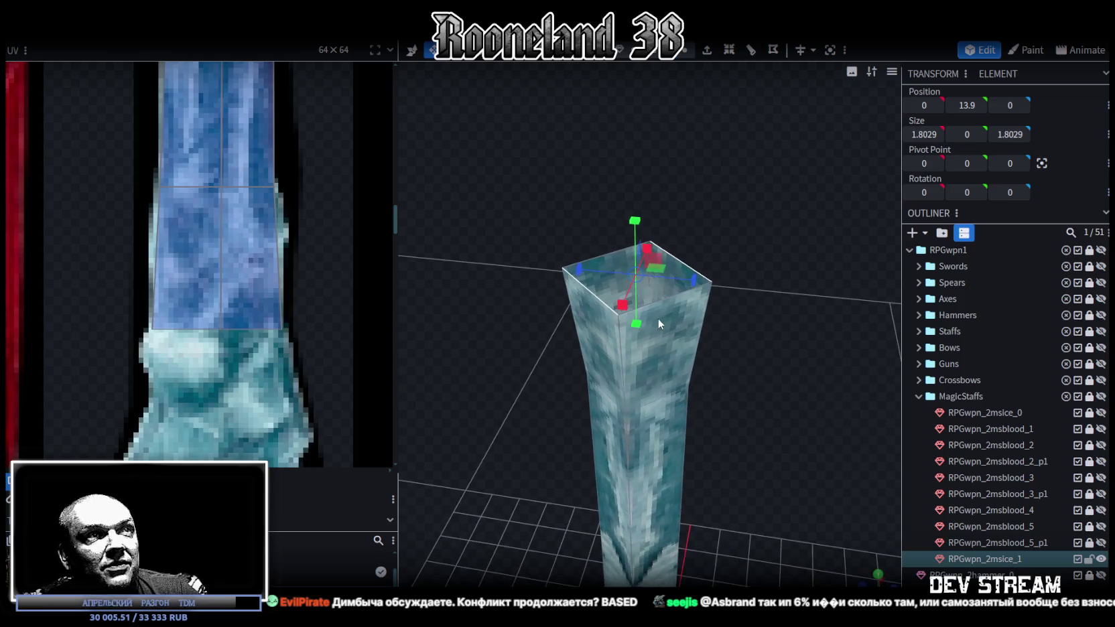
pyautogui.moveTo(780, 410)
pyautogui.mouseDown()
pyautogui.moveTo(696, 507)
pyautogui.moveTo(705, 365)
pyautogui.moveTo(551, 477)
pyautogui.moveTo(494, 438)
pyautogui.moveTo(668, 290)
pyautogui.moveTo(568, 442)
pyautogui.moveTo(639, 400)
pyautogui.moveTo(638, 414)
pyautogui.moveTo(694, 341)
pyautogui.mouseUp()
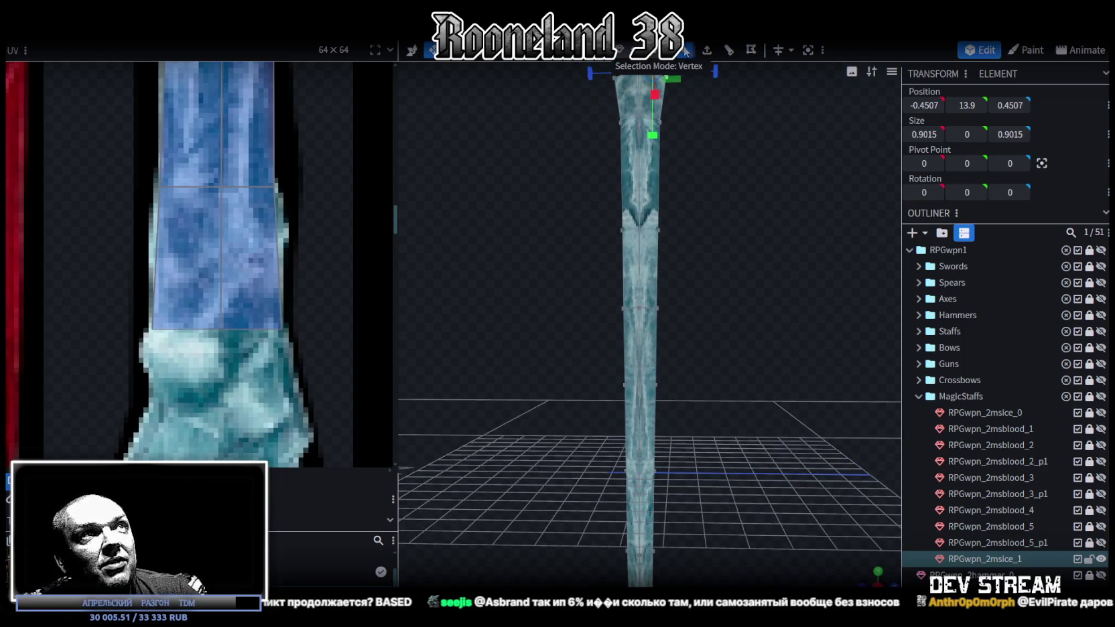
pyautogui.moveTo(585, 288); pyautogui.dragTo(656, 338)
pyautogui.moveTo(726, 380)
pyautogui.mouseDown()
pyautogui.moveTo(748, 428)
pyautogui.moveTo(711, 357)
pyautogui.moveTo(684, 348)
pyautogui.mouseUp()
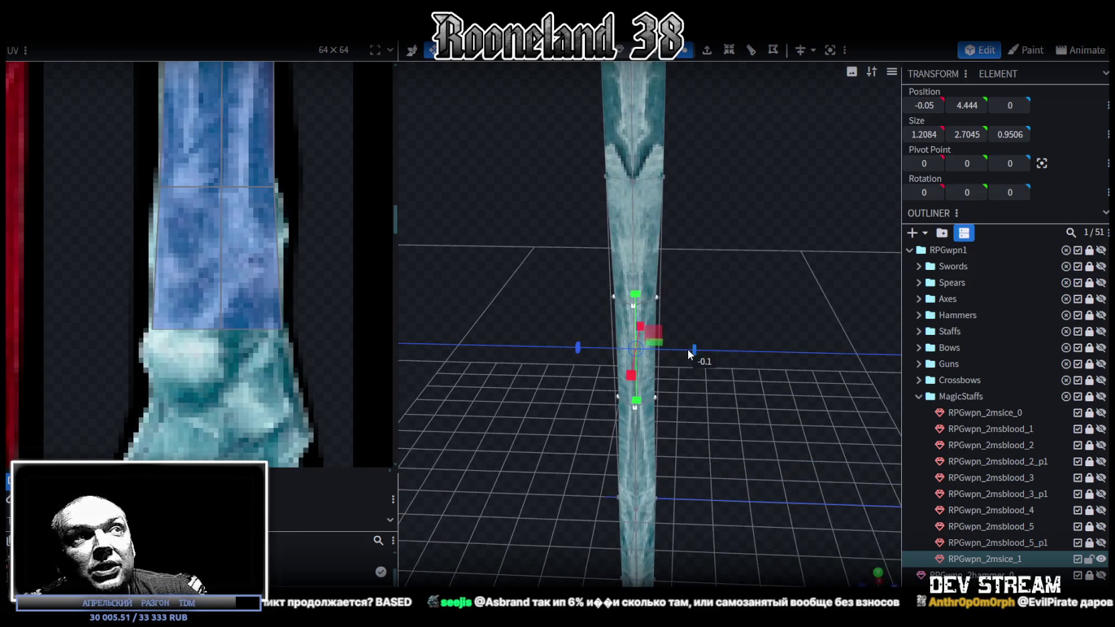
pyautogui.moveTo(422, 362); pyautogui.dragTo(618, 337)
pyautogui.moveTo(706, 352)
pyautogui.mouseDown()
pyautogui.moveTo(792, 471)
pyautogui.moveTo(731, 289)
pyautogui.moveTo(702, 279)
pyautogui.moveTo(663, 134)
pyautogui.mouseUp()
# Thicken a lower section of the shaft
pyautogui.click(625, 340)
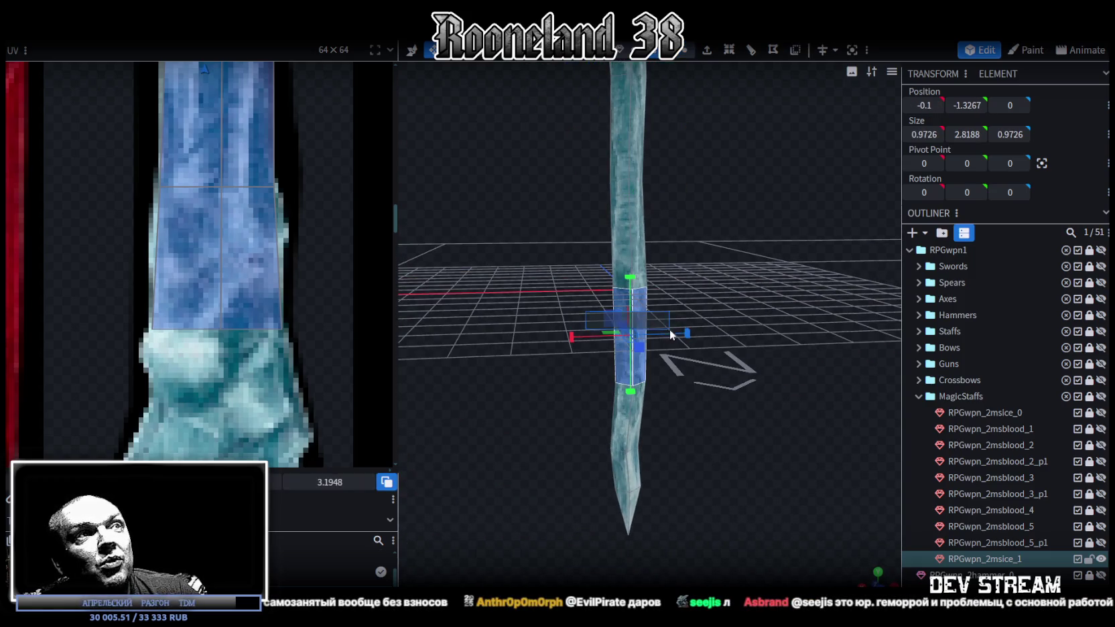
pyautogui.moveTo(668, 329)
pyautogui.mouseDown()
pyautogui.moveTo(725, 404)
pyautogui.moveTo(503, 479)
pyautogui.moveTo(647, 482)
pyautogui.mouseUp()
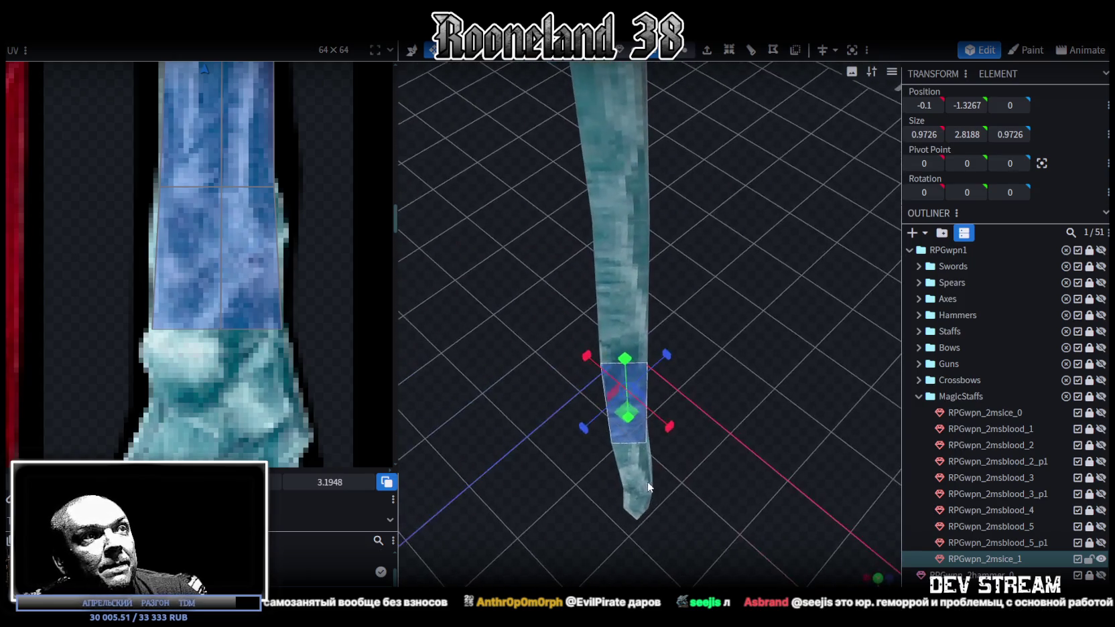
pyautogui.moveTo(627, 410)
pyautogui.mouseDown()
pyautogui.moveTo(732, 438)
pyautogui.moveTo(718, 368)
pyautogui.moveTo(695, 363)
pyautogui.moveTo(729, 357)
pyautogui.moveTo(708, 377)
pyautogui.moveTo(729, 376)
pyautogui.moveTo(719, 373)
pyautogui.moveTo(751, 397)
pyautogui.moveTo(741, 393)
pyautogui.moveTo(757, 386)
pyautogui.moveTo(742, 442)
pyautogui.moveTo(769, 320)
pyautogui.mouseUp()
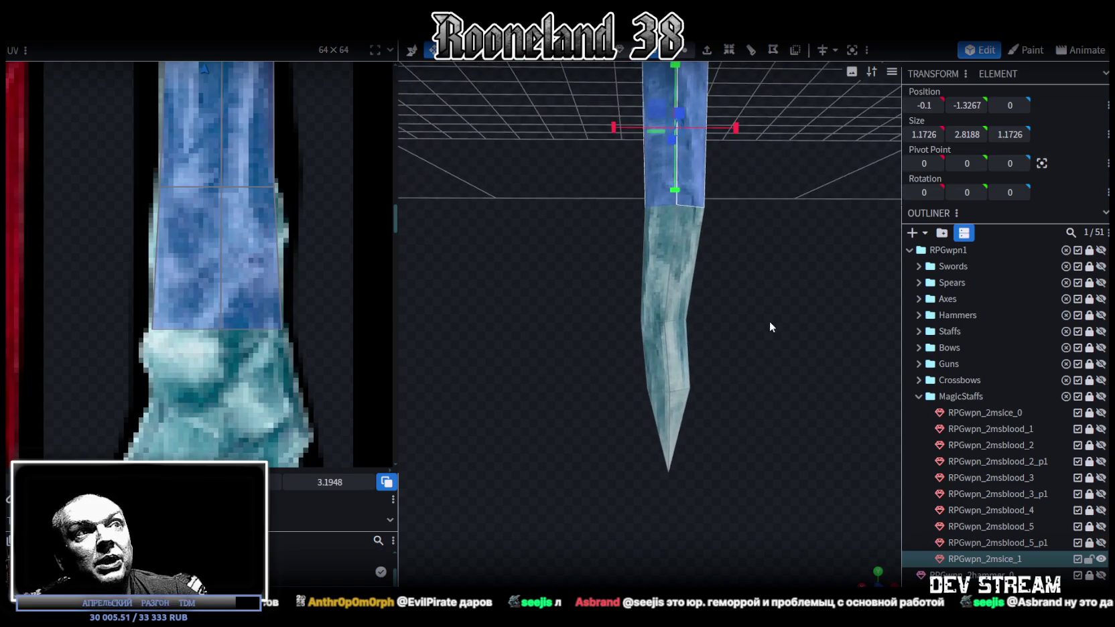
# Pinch the loop near the tip thinner so the shaft tapers to a point
pyautogui.click(689, 58)
pyautogui.moveTo(596, 348); pyautogui.dragTo(733, 401)
pyautogui.moveTo(827, 348)
pyautogui.mouseDown()
pyautogui.moveTo(905, 413)
pyautogui.moveTo(690, 456)
pyautogui.moveTo(665, 482)
pyautogui.moveTo(705, 362)
pyautogui.mouseUp()
pyautogui.moveTo(633, 380)
pyautogui.mouseDown()
pyautogui.moveTo(550, 292)
pyautogui.moveTo(748, 454)
pyautogui.moveTo(747, 335)
pyautogui.moveTo(715, 319)
pyautogui.moveTo(738, 416)
pyautogui.moveTo(721, 309)
pyautogui.mouseUp()
pyautogui.click(675, 432)
# Select a face of the shaft and shift it slightly along X
pyautogui.click(676, 432)
pyautogui.moveTo(780, 400)
pyautogui.mouseDown()
pyautogui.moveTo(766, 477)
pyautogui.moveTo(554, 444)
pyautogui.moveTo(722, 494)
pyautogui.moveTo(735, 397)
pyautogui.moveTo(721, 384)
pyautogui.moveTo(797, 439)
pyautogui.moveTo(723, 384)
pyautogui.moveTo(675, 376)
pyautogui.moveTo(758, 363)
pyautogui.moveTo(862, 384)
pyautogui.moveTo(712, 369)
pyautogui.moveTo(693, 386)
pyautogui.moveTo(687, 509)
pyautogui.moveTo(711, 393)
pyautogui.moveTo(706, 359)
pyautogui.moveTo(734, 456)
pyautogui.moveTo(734, 315)
pyautogui.moveTo(721, 348)
pyautogui.moveTo(736, 325)
pyautogui.mouseUp()
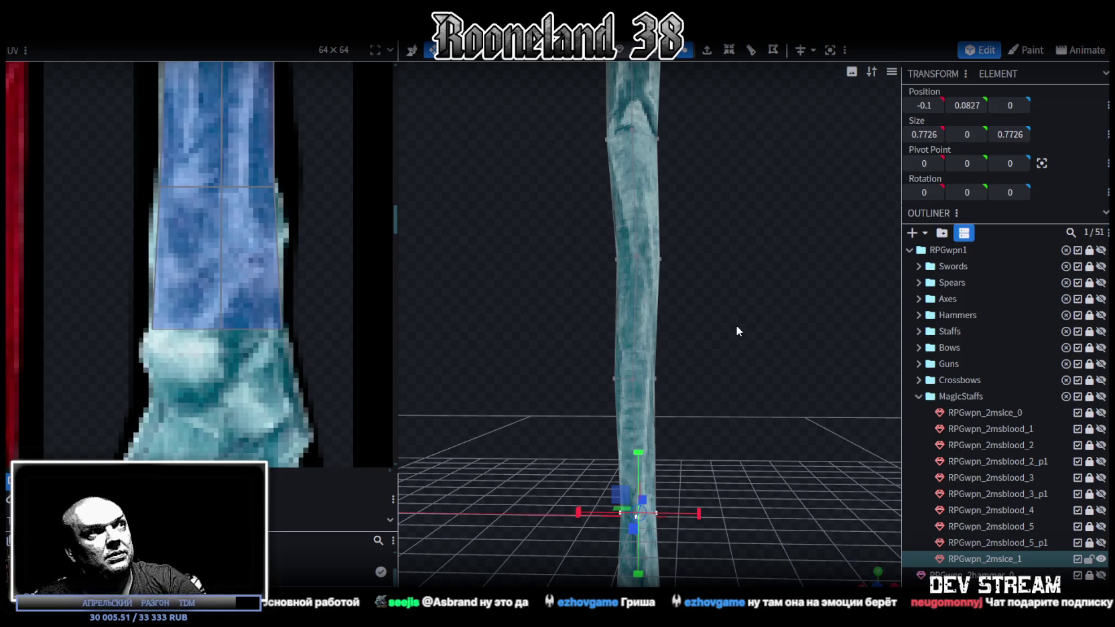
pyautogui.click(268, 221)
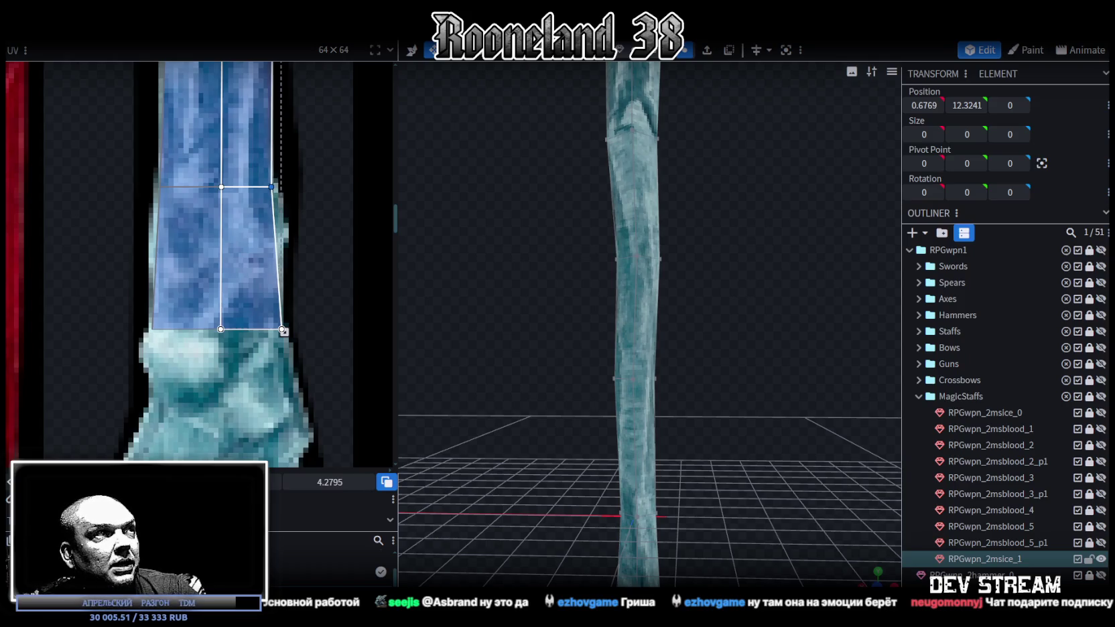
pyautogui.moveTo(712, 327)
pyautogui.mouseDown()
pyautogui.moveTo(673, 333)
pyautogui.moveTo(741, 317)
pyautogui.moveTo(678, 344)
pyautogui.moveTo(757, 331)
pyautogui.moveTo(744, 311)
pyautogui.moveTo(874, 377)
pyautogui.moveTo(748, 350)
pyautogui.moveTo(701, 368)
pyautogui.moveTo(738, 398)
pyautogui.moveTo(736, 328)
pyautogui.moveTo(723, 320)
pyautogui.mouseUp()
pyautogui.click(660, 301)
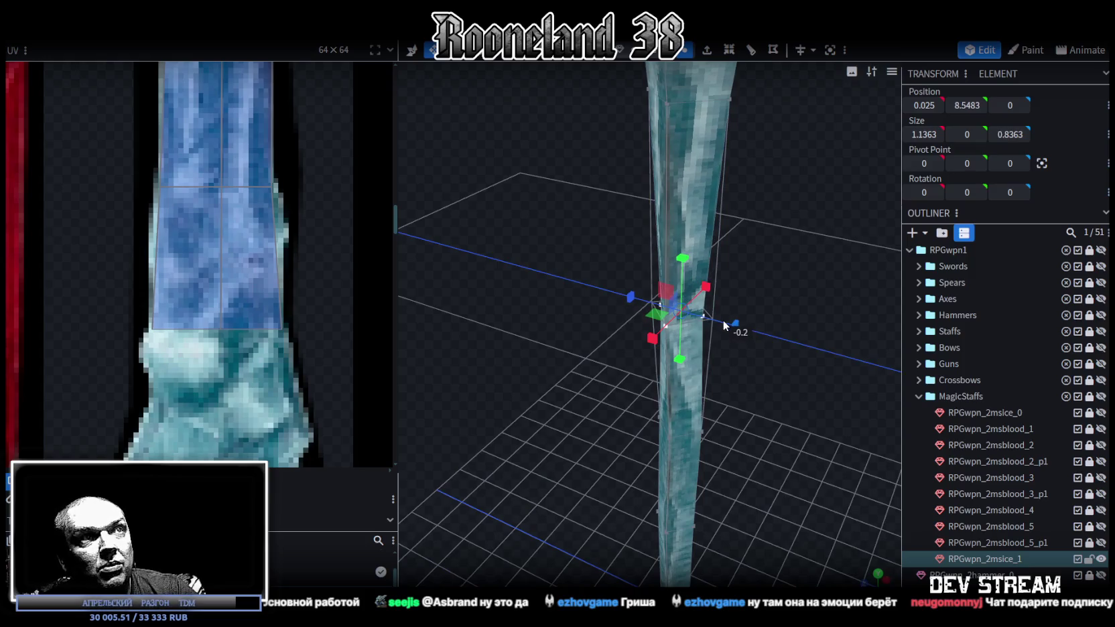
pyautogui.moveTo(758, 363)
pyautogui.mouseDown()
pyautogui.moveTo(722, 298)
pyautogui.moveTo(683, 291)
pyautogui.mouseUp()
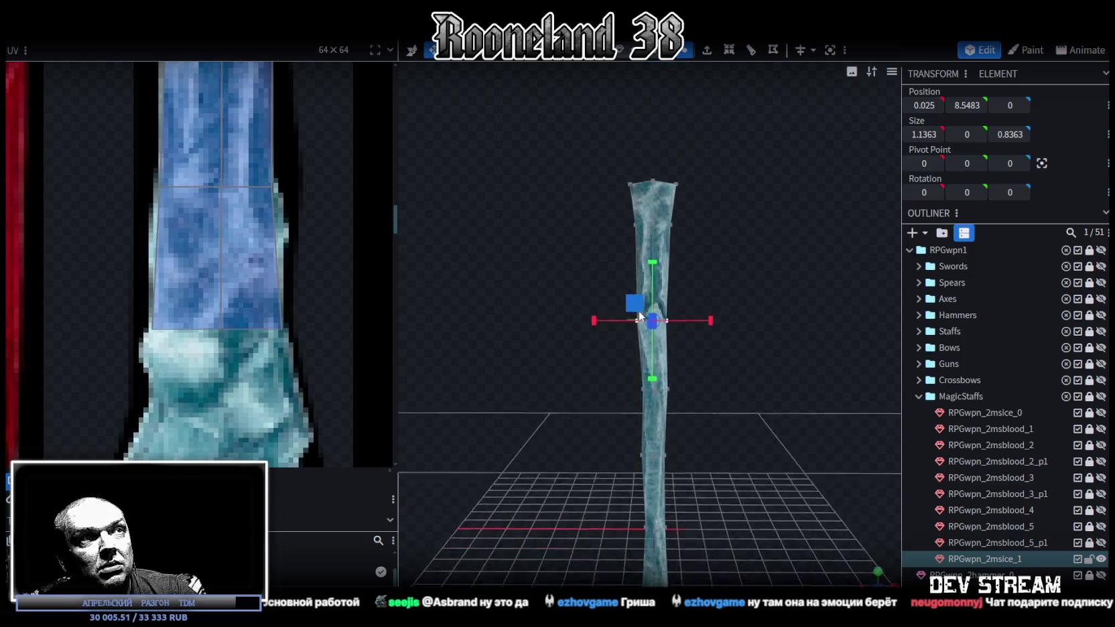
pyautogui.press('v')
pyautogui.moveTo(597, 310); pyautogui.dragTo(591, 311)
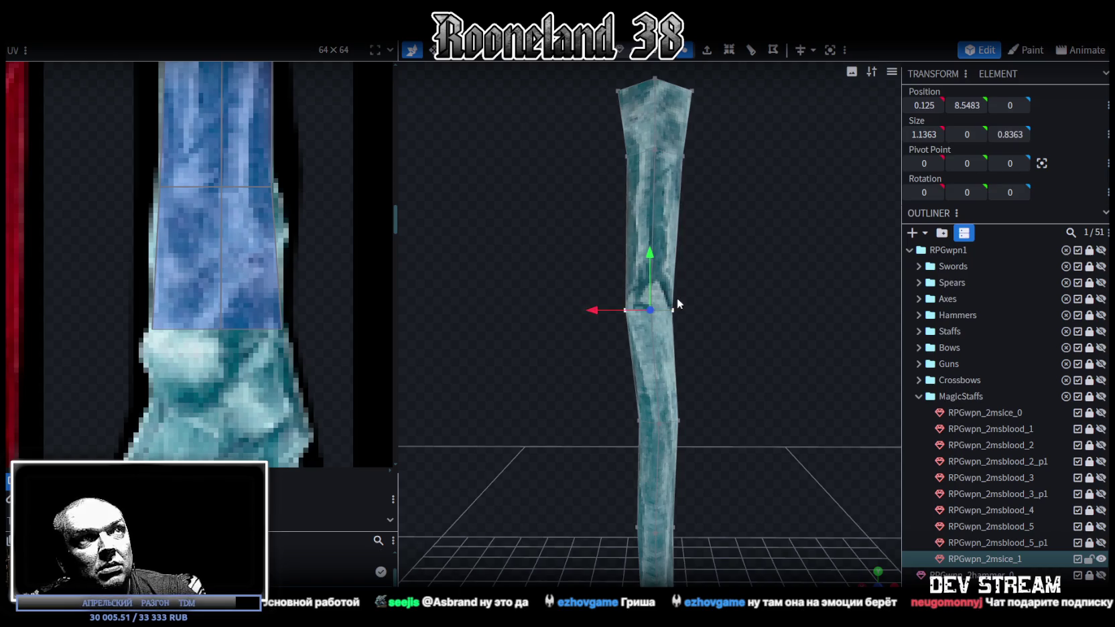
# Shift the upper vertex loop sideways and slim it to 1.1539
pyautogui.scroll(-2, 678, 300)
pyautogui.click(659, 255)
pyautogui.scroll(2, 663, 239)
pyautogui.moveTo(576, 223)
pyautogui.mouseDown()
pyautogui.moveTo(712, 310)
pyautogui.moveTo(574, 307)
pyautogui.moveTo(682, 250)
pyautogui.moveTo(798, 373)
pyautogui.moveTo(743, 342)
pyautogui.moveTo(740, 357)
pyautogui.moveTo(834, 347)
pyautogui.moveTo(578, 382)
pyautogui.moveTo(720, 256)
pyautogui.moveTo(703, 282)
pyautogui.mouseUp()
pyautogui.press('s')
pyautogui.moveTo(772, 389)
pyautogui.mouseDown()
pyautogui.moveTo(769, 420)
pyautogui.moveTo(766, 258)
pyautogui.moveTo(788, 268)
pyautogui.moveTo(764, 237)
pyautogui.moveTo(705, 242)
pyautogui.moveTo(725, 230)
pyautogui.moveTo(697, 251)
pyautogui.mouseUp()
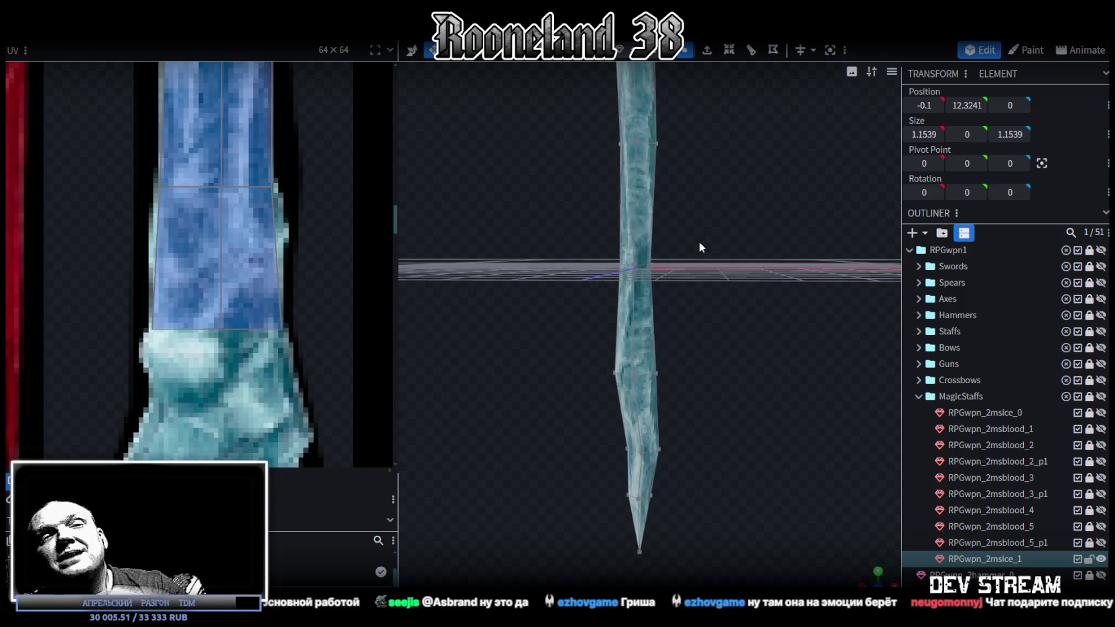
pyautogui.moveTo(737, 309)
pyautogui.mouseDown()
pyautogui.moveTo(730, 289)
pyautogui.moveTo(744, 281)
pyautogui.mouseUp()
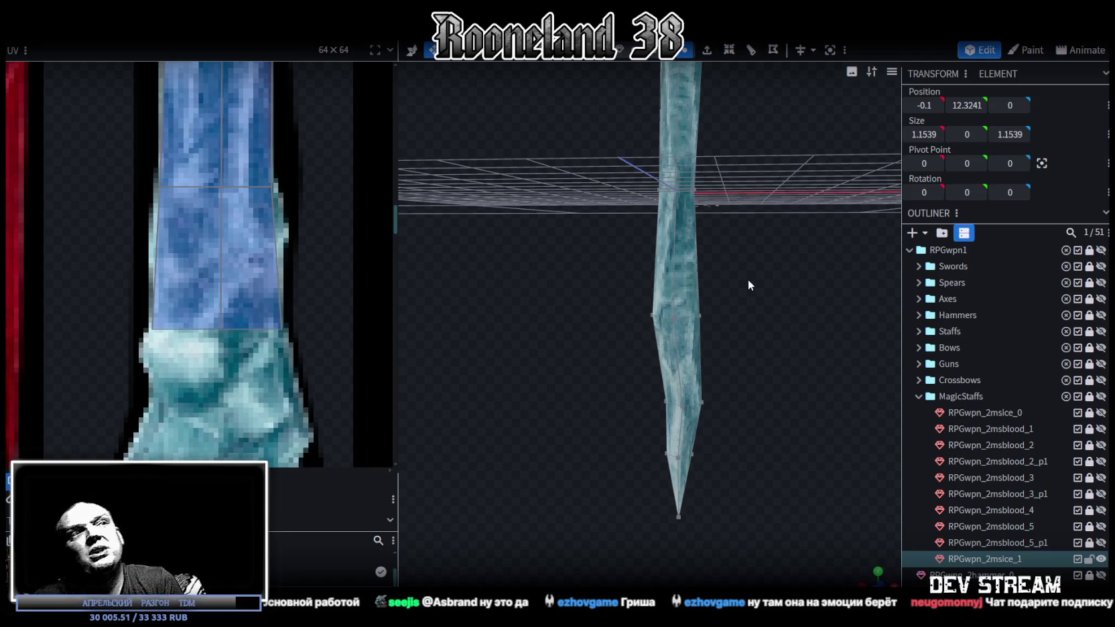
pyautogui.moveTo(745, 276)
pyautogui.mouseDown()
pyautogui.moveTo(732, 241)
pyautogui.moveTo(738, 279)
pyautogui.mouseUp()
# Move one shaft vertex inward from X 0.4334 to 0.3334
pyautogui.click(680, 283)
pyautogui.press('v')
pyautogui.moveTo(778, 226)
pyautogui.mouseDown()
pyautogui.moveTo(721, 229)
pyautogui.moveTo(739, 213)
pyautogui.mouseUp()
pyautogui.moveTo(666, 289); pyautogui.dragTo(665, 288)
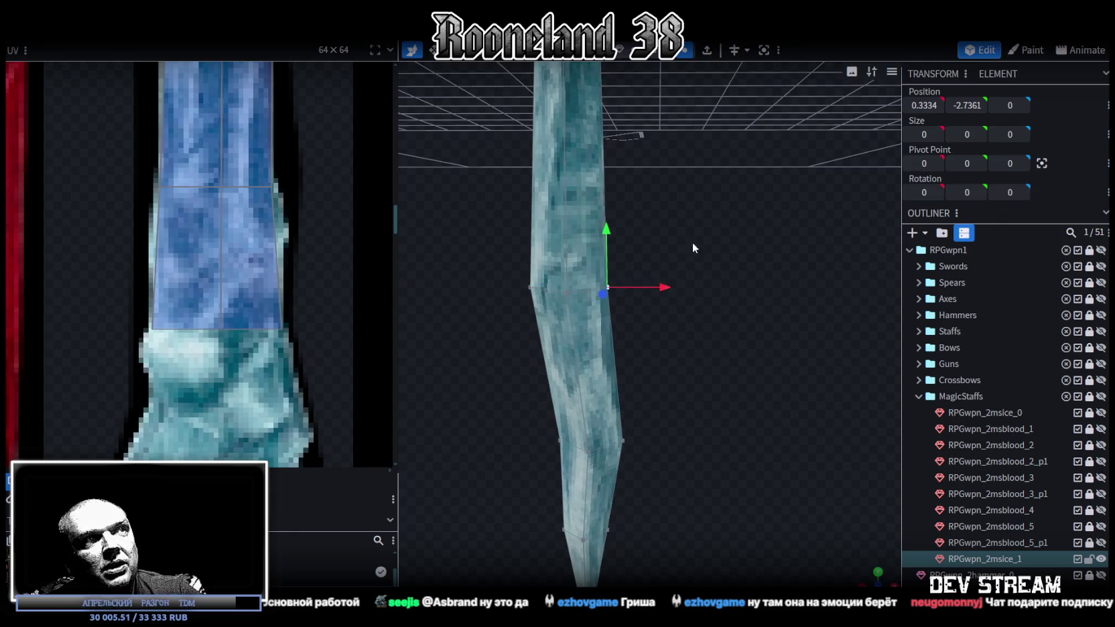
pyautogui.moveTo(692, 242); pyautogui.dragTo(723, 233)
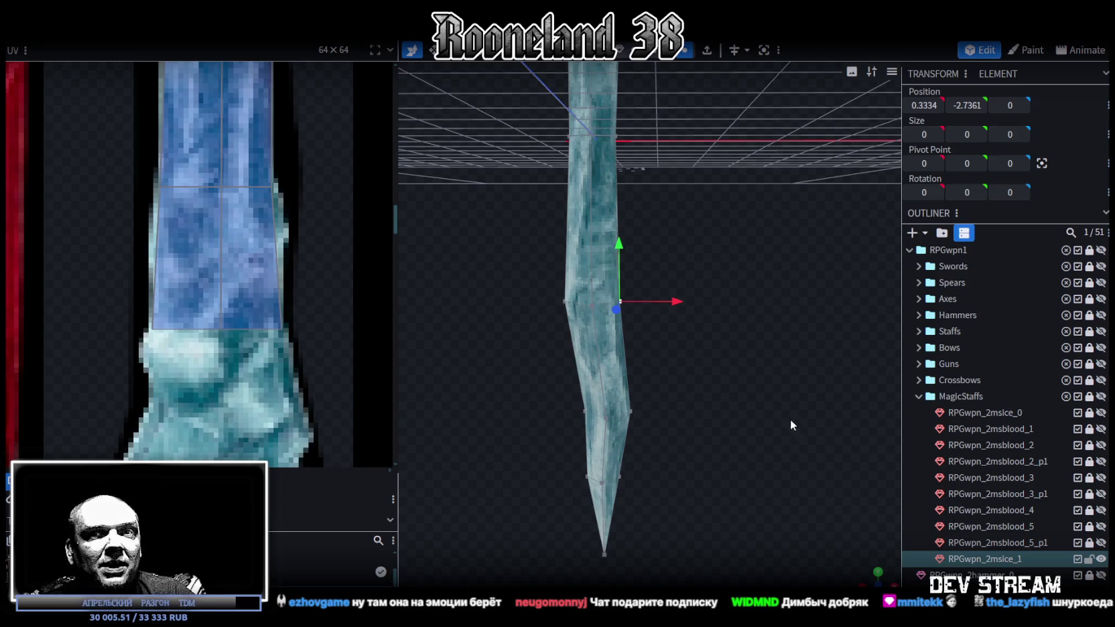
pyautogui.scroll(-2, 785, 426)
pyautogui.moveTo(714, 343)
pyautogui.mouseDown()
pyautogui.moveTo(692, 376)
pyautogui.moveTo(712, 321)
pyautogui.moveTo(768, 381)
pyautogui.moveTo(745, 364)
pyautogui.moveTo(758, 465)
pyautogui.moveTo(723, 381)
pyautogui.moveTo(658, 381)
pyautogui.mouseUp()
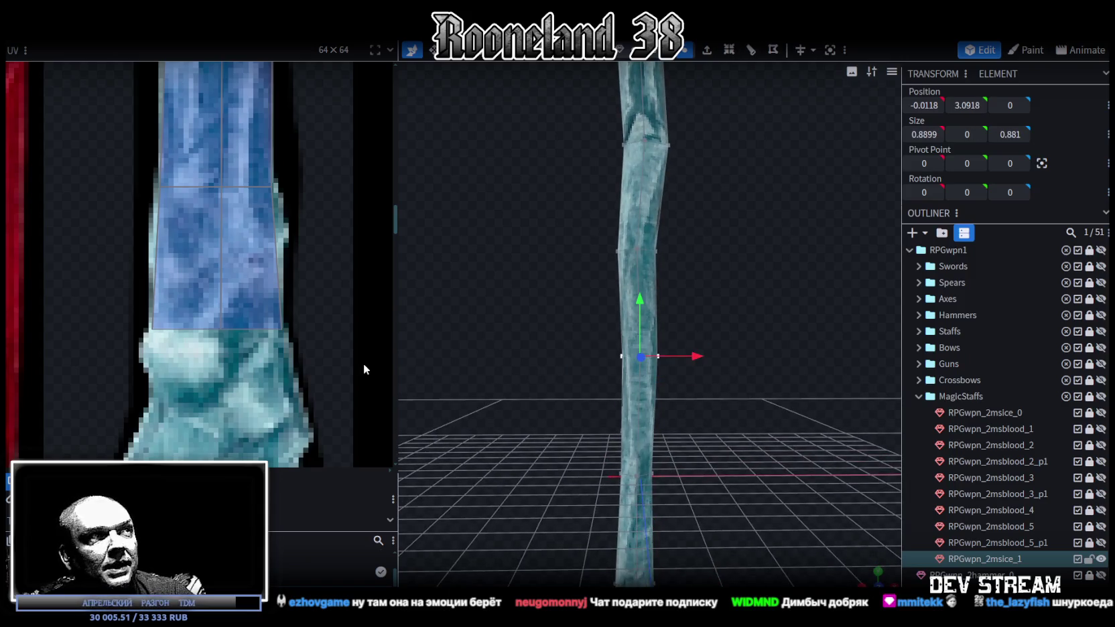
pyautogui.scroll(-3, 281, 321)
pyautogui.scroll(-2, 235, 335)
# Zoom the UV panel out to the full texture atlas and orbit around the textured ice shaft to inspect its bend
pyautogui.scroll(-2, 248, 390)
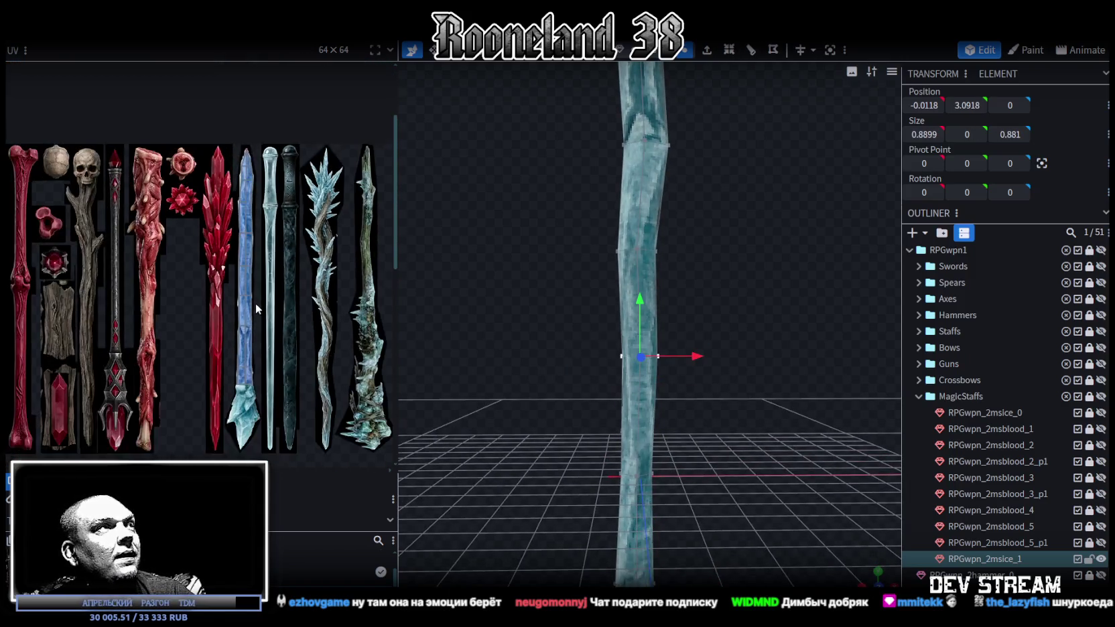
pyautogui.moveTo(693, 445); pyautogui.dragTo(737, 397)
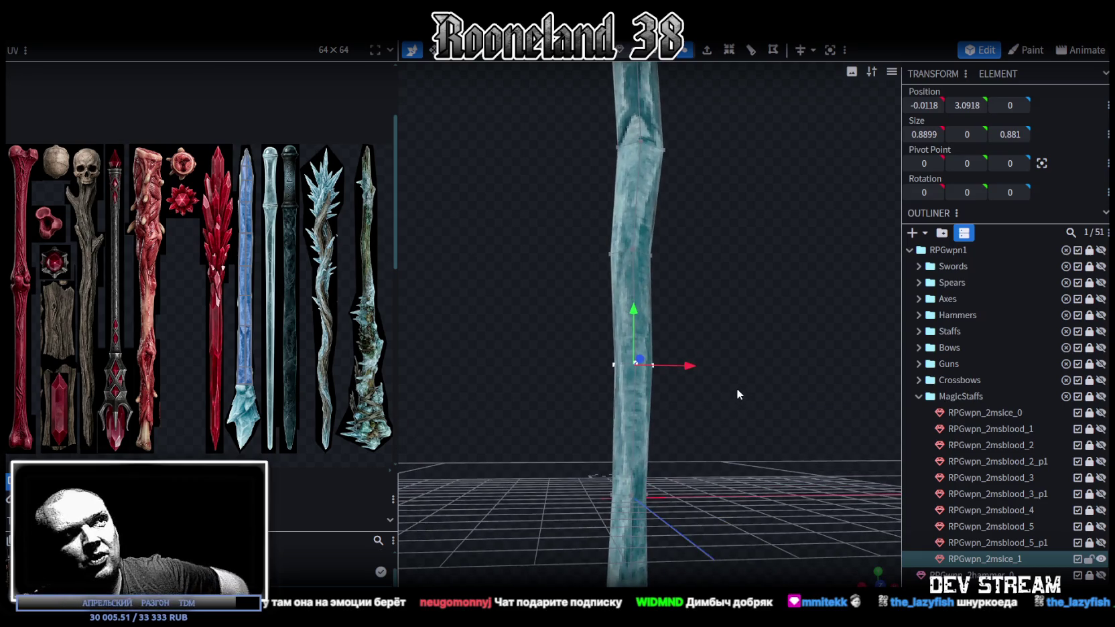
pyautogui.moveTo(742, 404)
pyautogui.mouseDown()
pyautogui.moveTo(720, 437)
pyautogui.moveTo(746, 416)
pyautogui.moveTo(744, 397)
pyautogui.mouseUp()
pyautogui.moveTo(553, 315)
pyautogui.mouseDown()
pyautogui.moveTo(635, 372)
pyautogui.moveTo(552, 315)
pyautogui.moveTo(547, 327)
pyautogui.mouseUp()
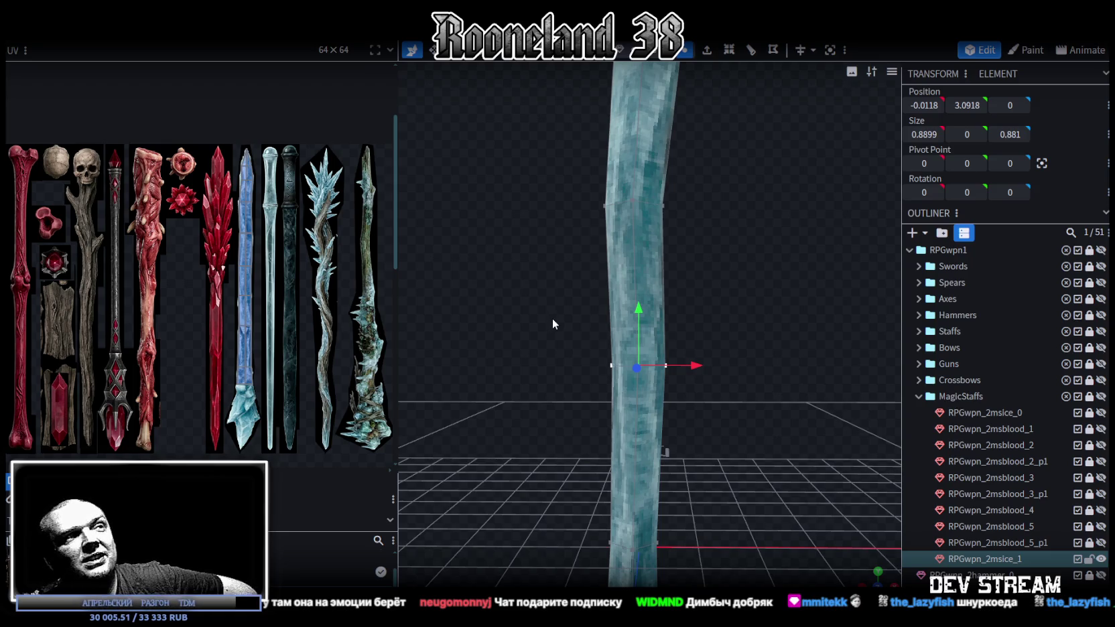
pyautogui.moveTo(561, 313)
pyautogui.mouseDown()
pyautogui.moveTo(588, 425)
pyautogui.moveTo(747, 309)
pyautogui.mouseUp()
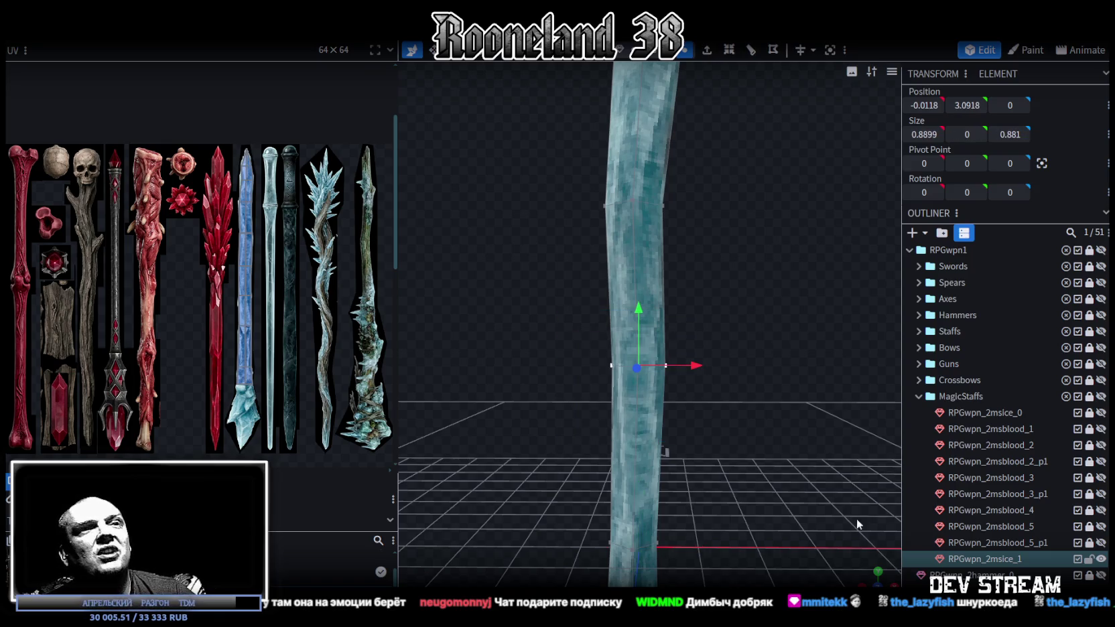
pyautogui.moveTo(871, 577); pyautogui.dragTo(698, 387)
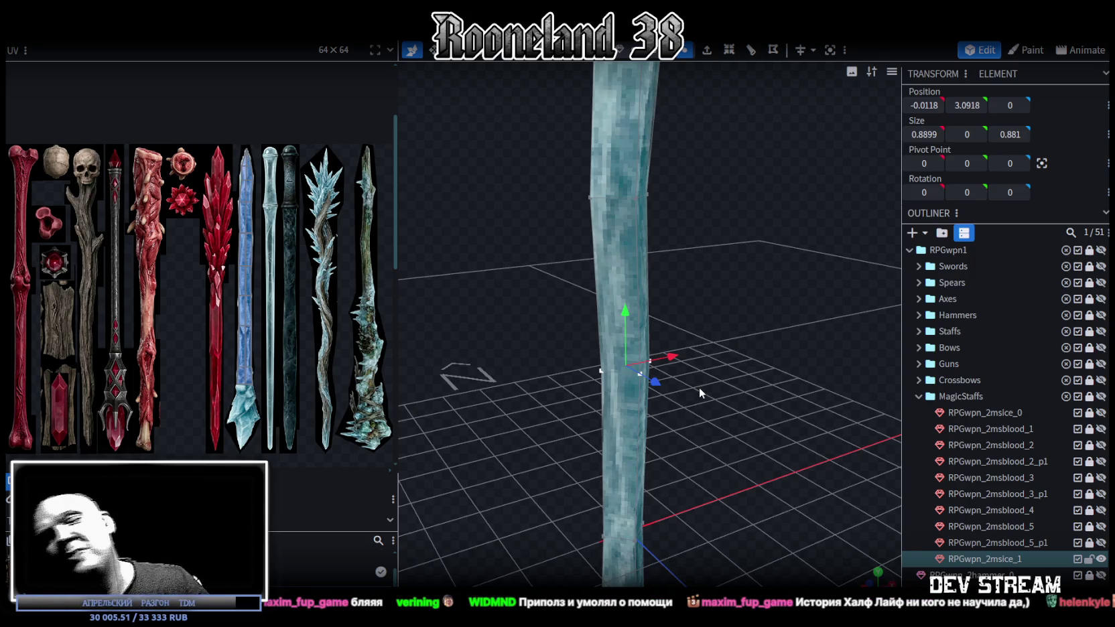
pyautogui.moveTo(699, 387)
pyautogui.mouseDown()
pyautogui.moveTo(711, 437)
pyautogui.moveTo(787, 454)
pyautogui.moveTo(542, 454)
pyautogui.moveTo(801, 464)
pyautogui.moveTo(753, 490)
pyautogui.moveTo(757, 471)
pyautogui.moveTo(805, 482)
pyautogui.moveTo(758, 487)
pyautogui.moveTo(766, 466)
pyautogui.mouseUp()
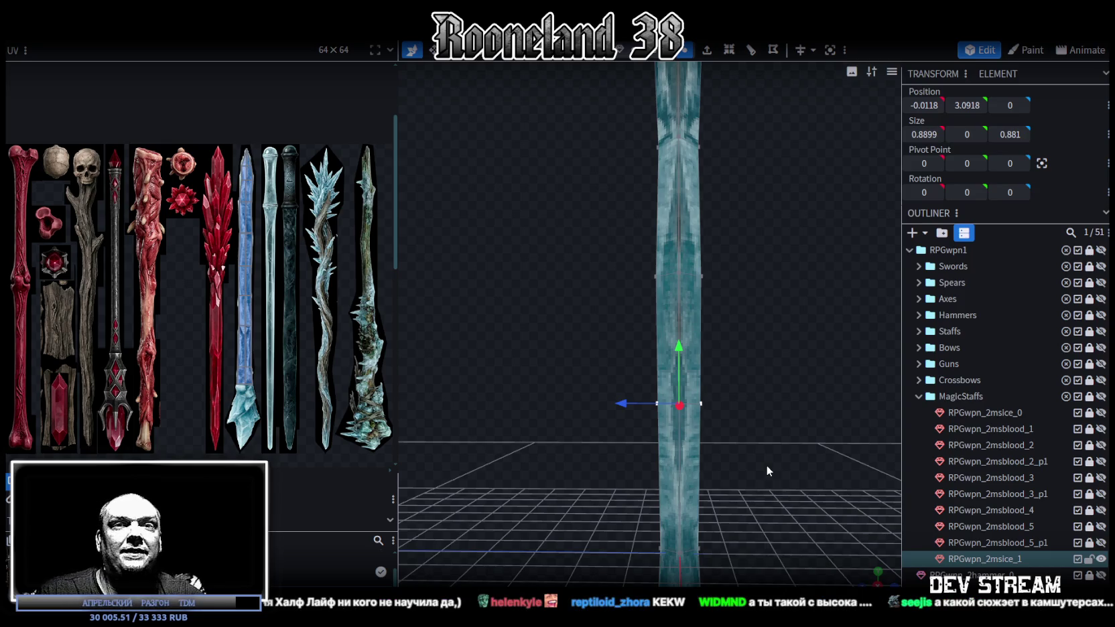
# Select the shaft's middle segment, change the selection mode, and pick a horizontal edge loop partway up
pyautogui.moveTo(767, 464); pyautogui.dragTo(752, 540)
pyautogui.moveTo(555, 462)
pyautogui.mouseDown()
pyautogui.moveTo(667, 480)
pyautogui.moveTo(739, 460)
pyautogui.moveTo(714, 454)
pyautogui.moveTo(737, 518)
pyautogui.moveTo(738, 337)
pyautogui.moveTo(767, 258)
pyautogui.moveTo(632, 291)
pyautogui.moveTo(764, 282)
pyautogui.moveTo(807, 253)
pyautogui.mouseUp()
pyautogui.click(696, 278)
pyautogui.click(683, 50)
pyautogui.moveTo(623, 413)
pyautogui.mouseDown()
pyautogui.moveTo(639, 384)
pyautogui.moveTo(578, 340)
pyautogui.moveTo(629, 372)
pyautogui.mouseUp()
pyautogui.click(707, 310)
pyautogui.moveTo(813, 227)
pyautogui.mouseDown()
pyautogui.moveTo(761, 272)
pyautogui.moveTo(759, 372)
pyautogui.moveTo(692, 325)
pyautogui.moveTo(595, 307)
pyautogui.moveTo(691, 312)
pyautogui.moveTo(742, 300)
pyautogui.moveTo(809, 317)
pyautogui.moveTo(826, 310)
pyautogui.moveTo(790, 292)
pyautogui.moveTo(658, 295)
pyautogui.moveTo(816, 290)
pyautogui.mouseUp()
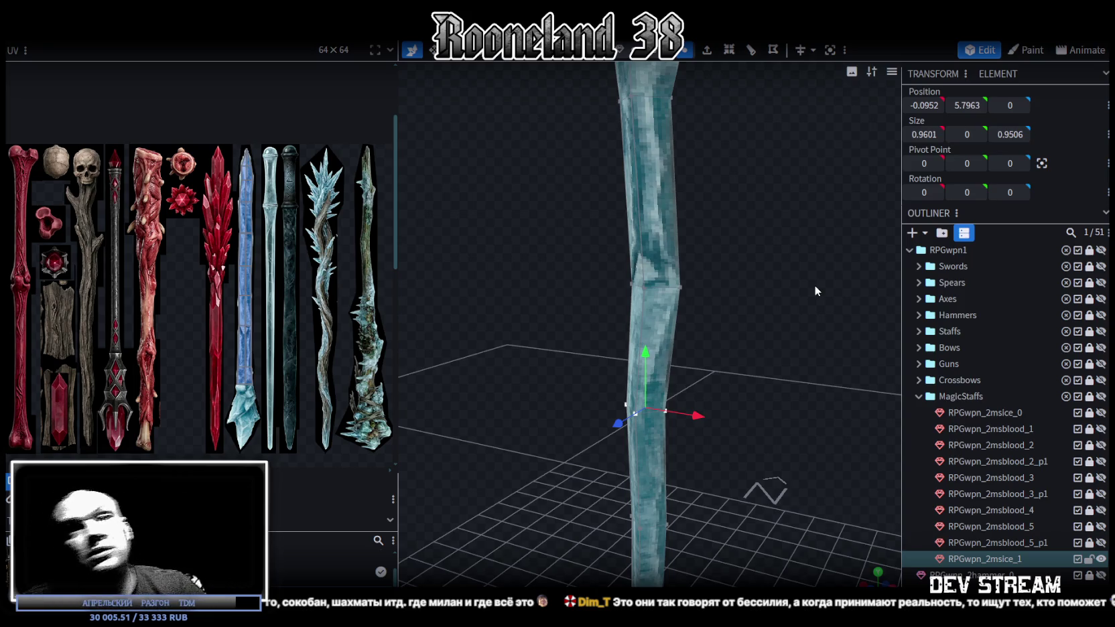
pyautogui.moveTo(767, 368)
pyautogui.mouseDown()
pyautogui.moveTo(598, 381)
pyautogui.moveTo(593, 324)
pyautogui.moveTo(647, 249)
pyautogui.mouseUp()
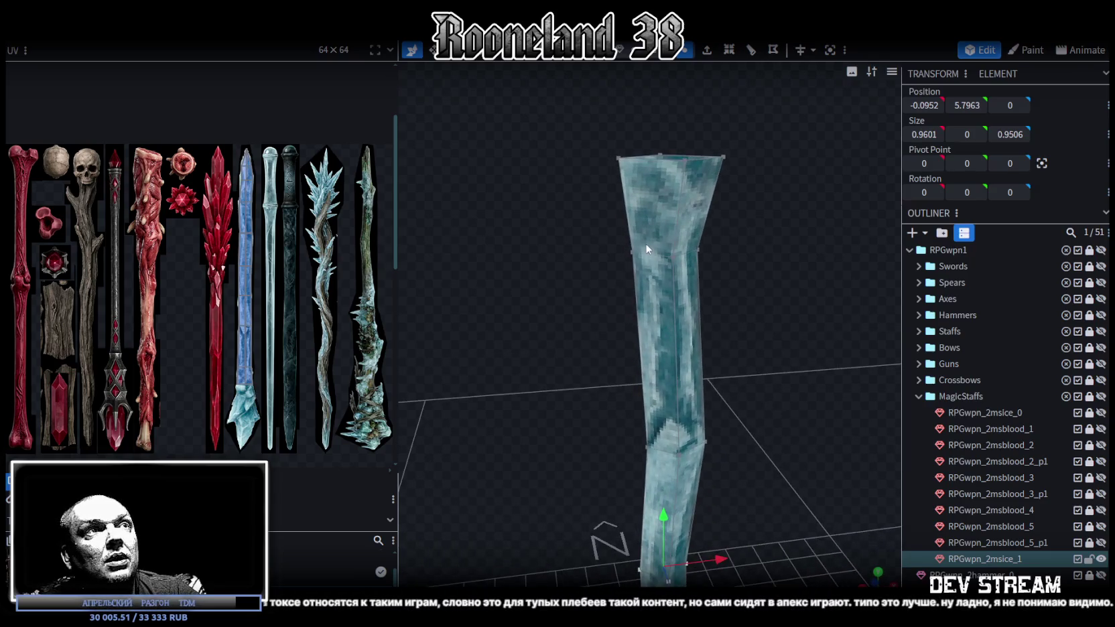
# Select a vertex at the top of the shaft and zoom in close to the top end
pyautogui.click(630, 252)
pyautogui.moveTo(816, 322)
pyautogui.mouseDown()
pyautogui.moveTo(791, 320)
pyautogui.moveTo(783, 350)
pyautogui.moveTo(764, 312)
pyautogui.mouseUp()
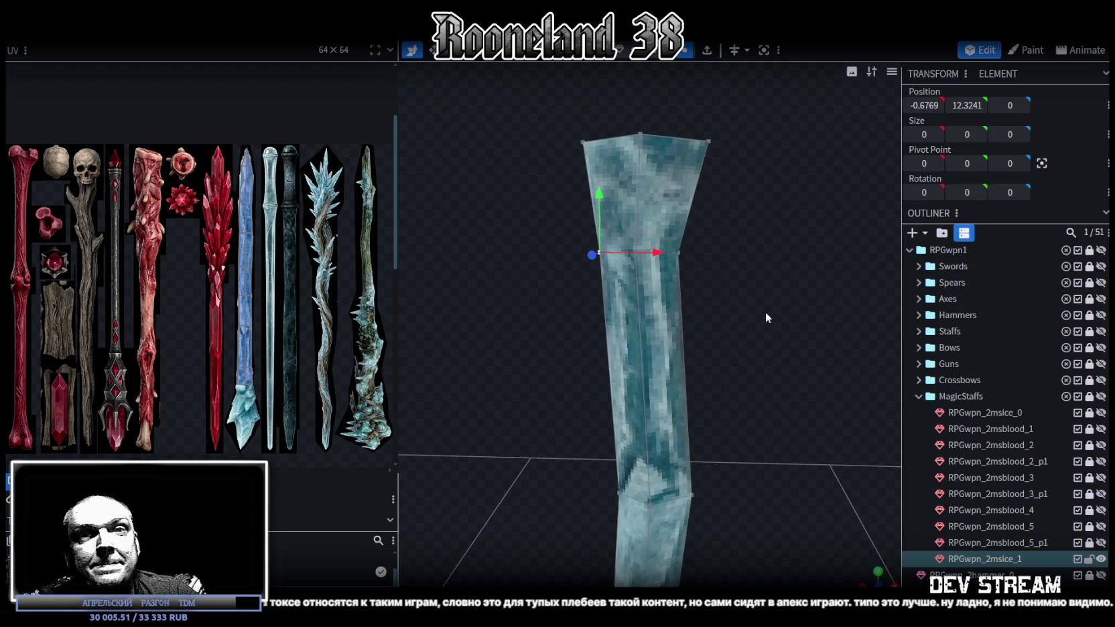
pyautogui.scroll(-1, 763, 311)
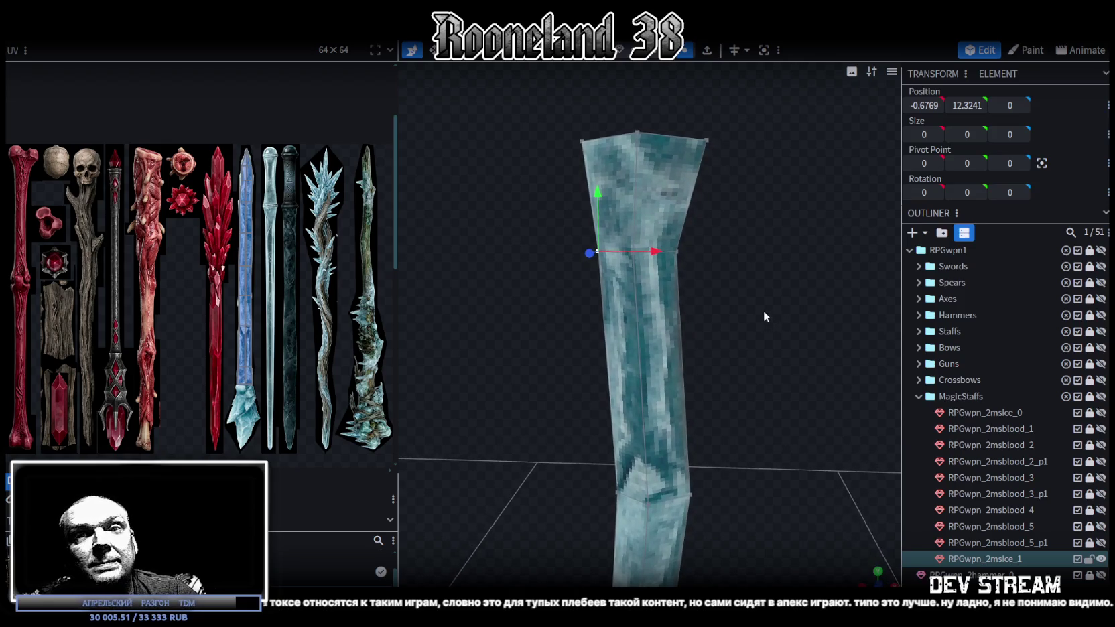
pyautogui.scroll(-1, 763, 310)
pyautogui.scroll(1, 762, 307)
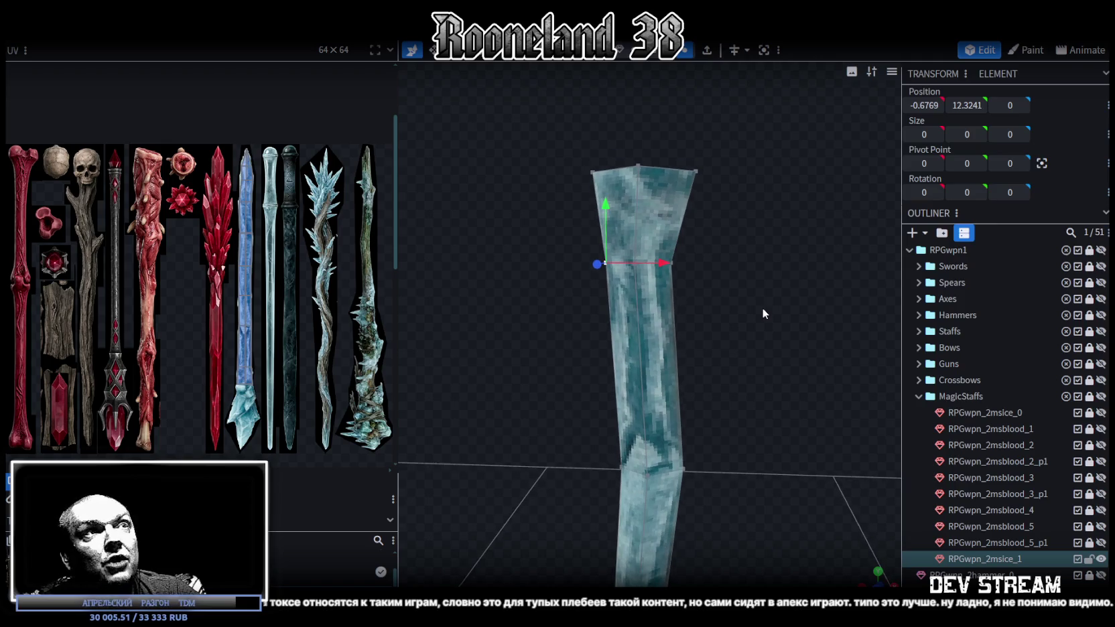
pyautogui.moveTo(765, 312); pyautogui.dragTo(762, 306)
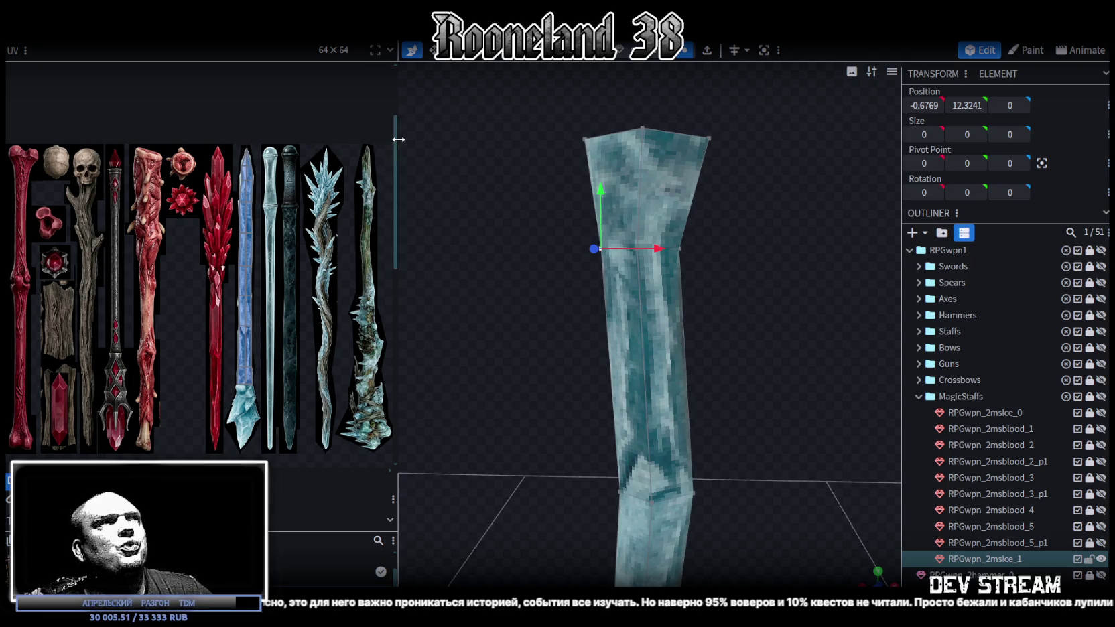
# Widen the texture panel beside the model and box-select the shaft's top face from above
pyautogui.moveTo(398, 147); pyautogui.dragTo(498, 154)
pyautogui.scroll(-3, 324, 225)
pyautogui.scroll(2, 324, 226)
pyautogui.scroll(2, 329, 217)
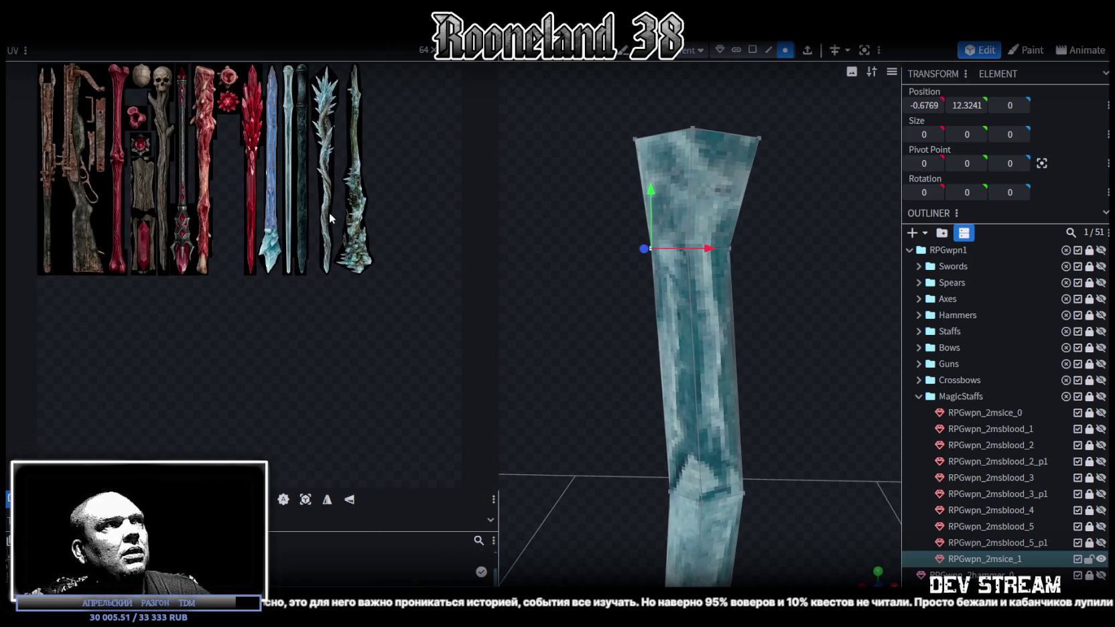
pyautogui.scroll(1, 292, 224)
pyautogui.scroll(-2, 298, 205)
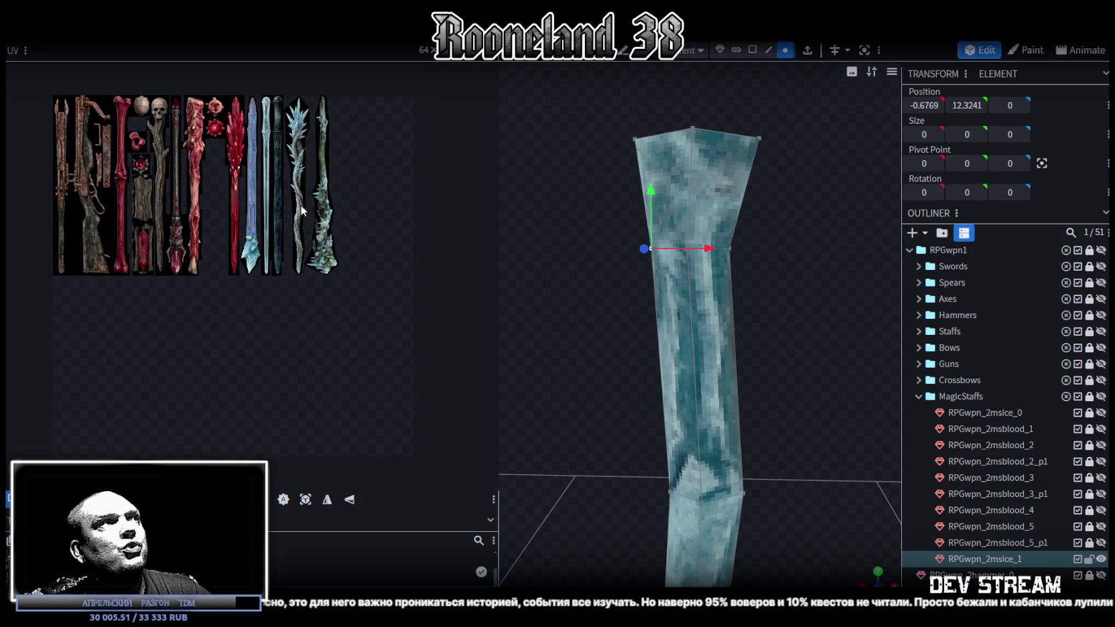
pyautogui.moveTo(307, 207); pyautogui.dragTo(316, 208, button='middle')
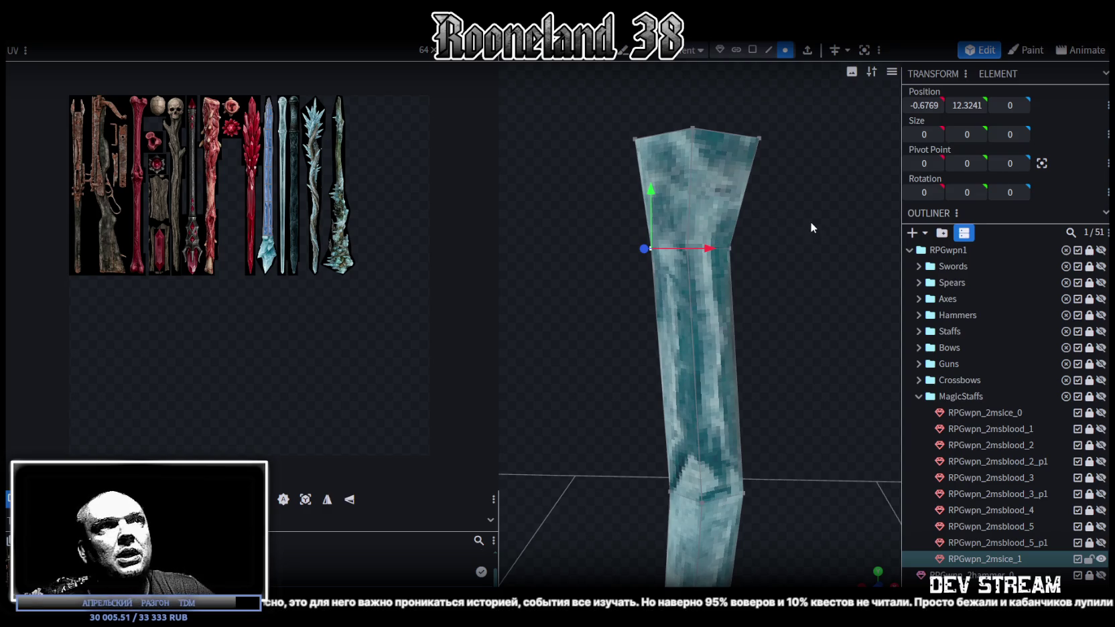
pyautogui.moveTo(810, 255)
pyautogui.mouseDown()
pyautogui.moveTo(807, 503)
pyautogui.moveTo(761, 410)
pyautogui.moveTo(785, 388)
pyautogui.mouseUp()
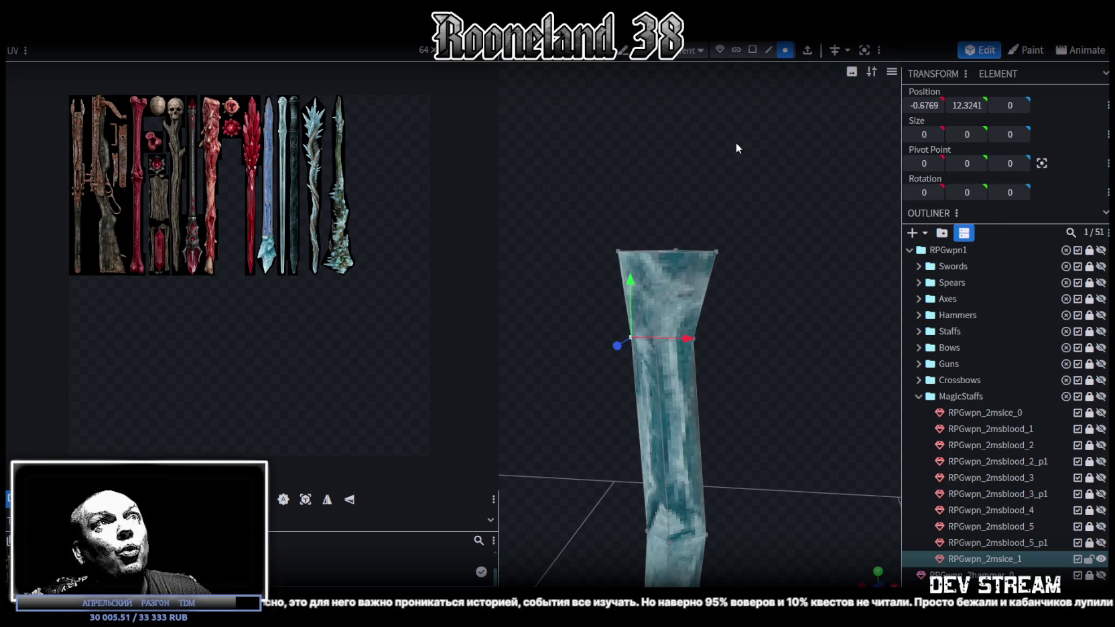
pyautogui.keyDown('ctrl'); pyautogui.moveTo(670, 170); pyautogui.dragTo(753, 260); pyautogui.keyUp('ctrl')
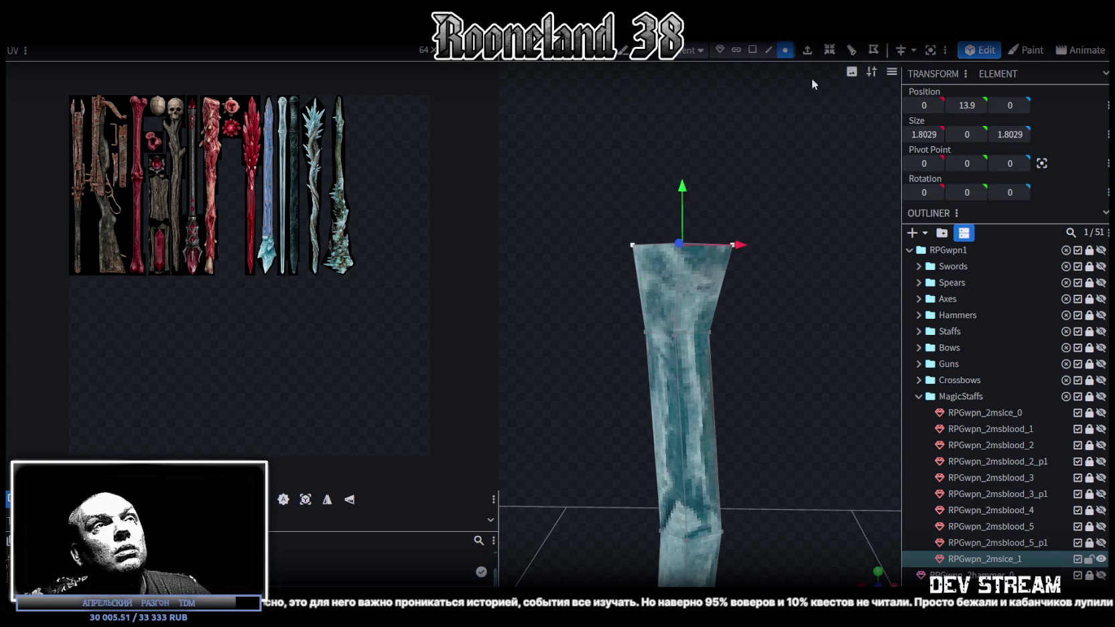
# Switch to Edge selection and extrude the top face 1 unit outwards into a new section
pyautogui.click(768, 50)
pyautogui.moveTo(778, 79)
pyautogui.mouseDown()
pyautogui.moveTo(773, 241)
pyautogui.moveTo(798, 204)
pyautogui.moveTo(743, 270)
pyautogui.moveTo(759, 241)
pyautogui.mouseUp()
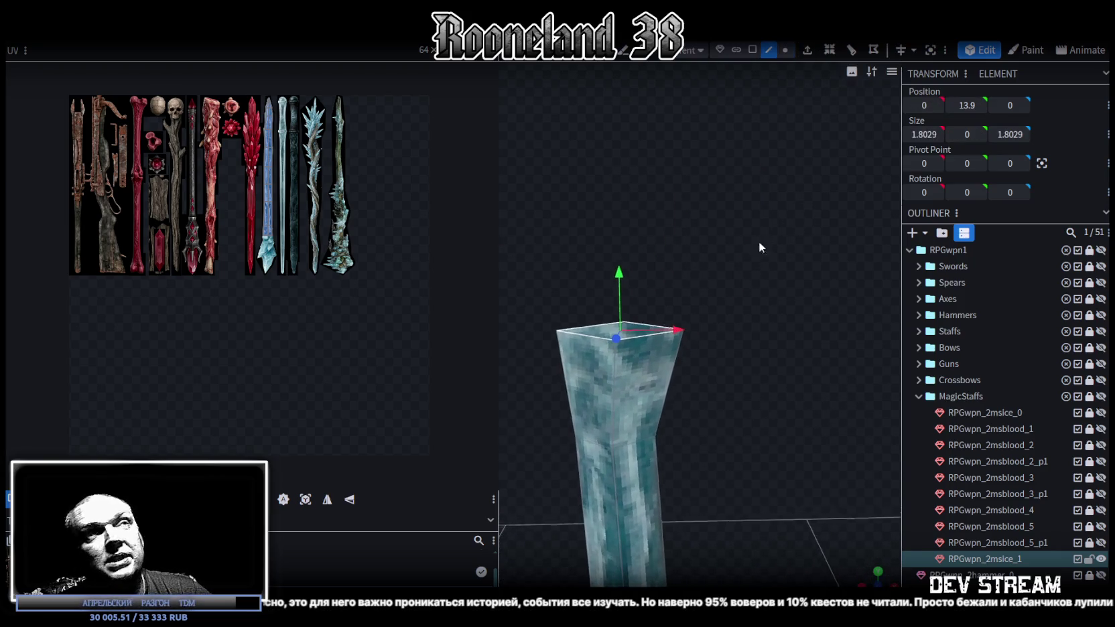
pyautogui.click(808, 54)
pyautogui.moveTo(756, 270)
pyautogui.mouseDown()
pyautogui.moveTo(718, 298)
pyautogui.moveTo(775, 287)
pyautogui.mouseUp()
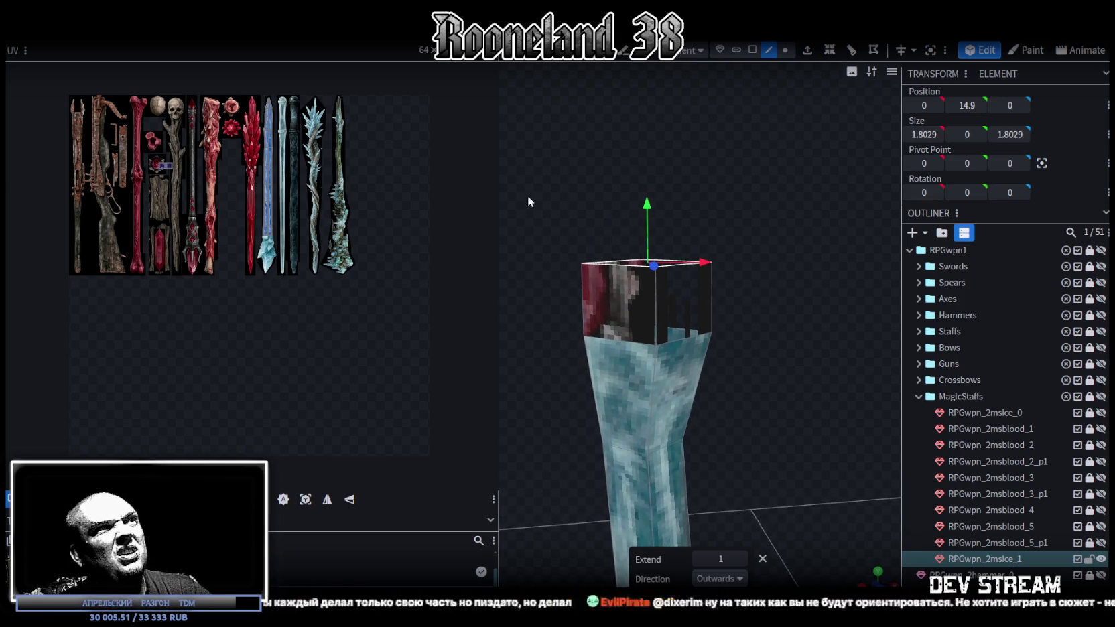
# Narrow the texture panel to enlarge the 3D view and inspect the new section's top face
pyautogui.moveTo(501, 194); pyautogui.dragTo(422, 193)
pyautogui.scroll(-2, 292, 233)
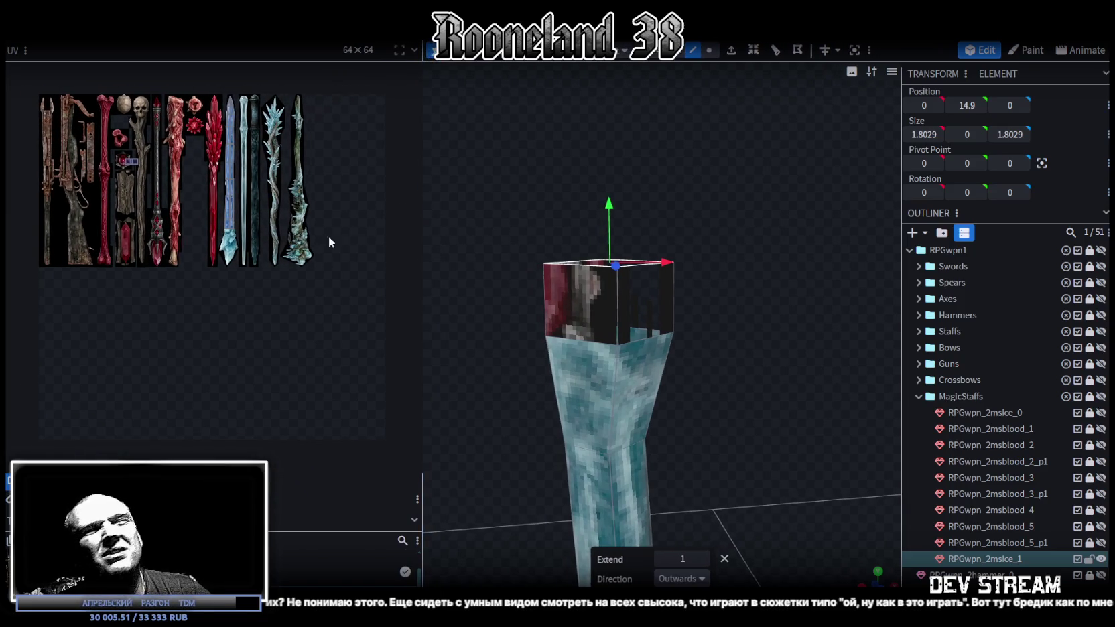
pyautogui.moveTo(686, 218)
pyautogui.mouseDown()
pyautogui.moveTo(676, 240)
pyautogui.moveTo(679, 211)
pyautogui.mouseUp()
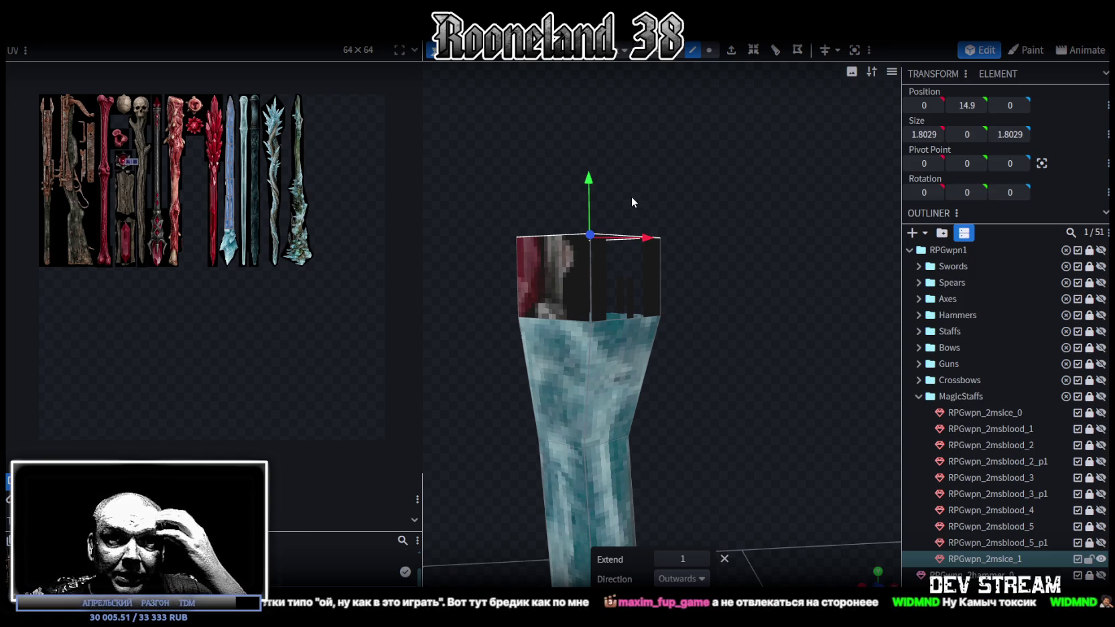
pyautogui.moveTo(651, 217)
pyautogui.mouseDown()
pyautogui.moveTo(732, 199)
pyautogui.moveTo(707, 257)
pyautogui.moveTo(731, 203)
pyautogui.moveTo(714, 217)
pyautogui.moveTo(763, 296)
pyautogui.moveTo(771, 252)
pyautogui.moveTo(784, 249)
pyautogui.mouseUp()
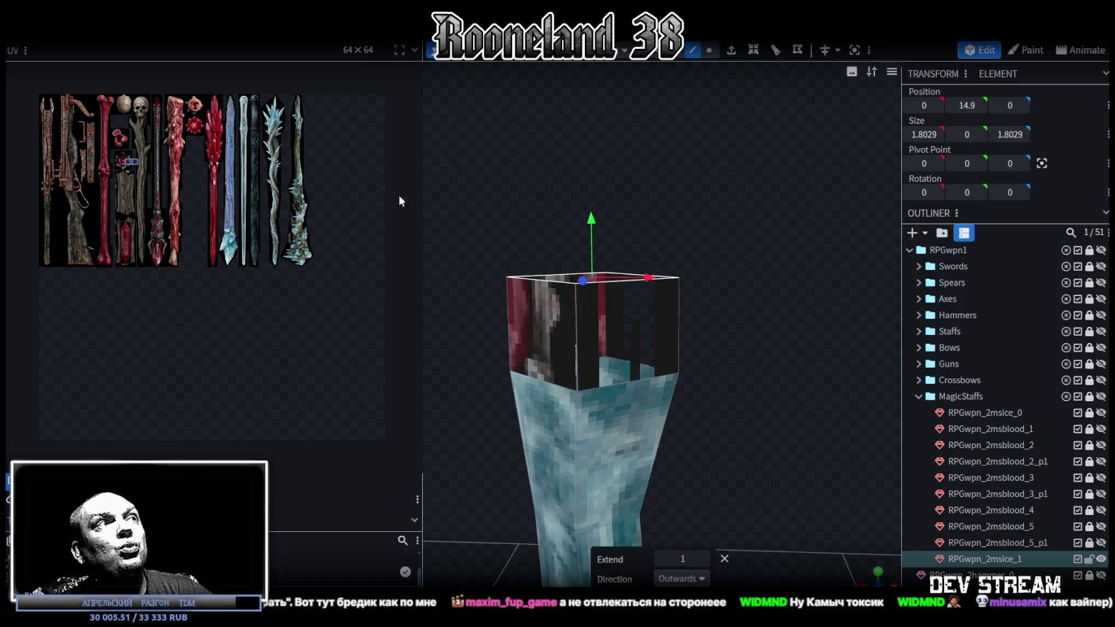
pyautogui.moveTo(725, 208); pyautogui.dragTo(712, 203)
pyautogui.scroll(2, 239, 207)
pyautogui.scroll(2, 248, 221)
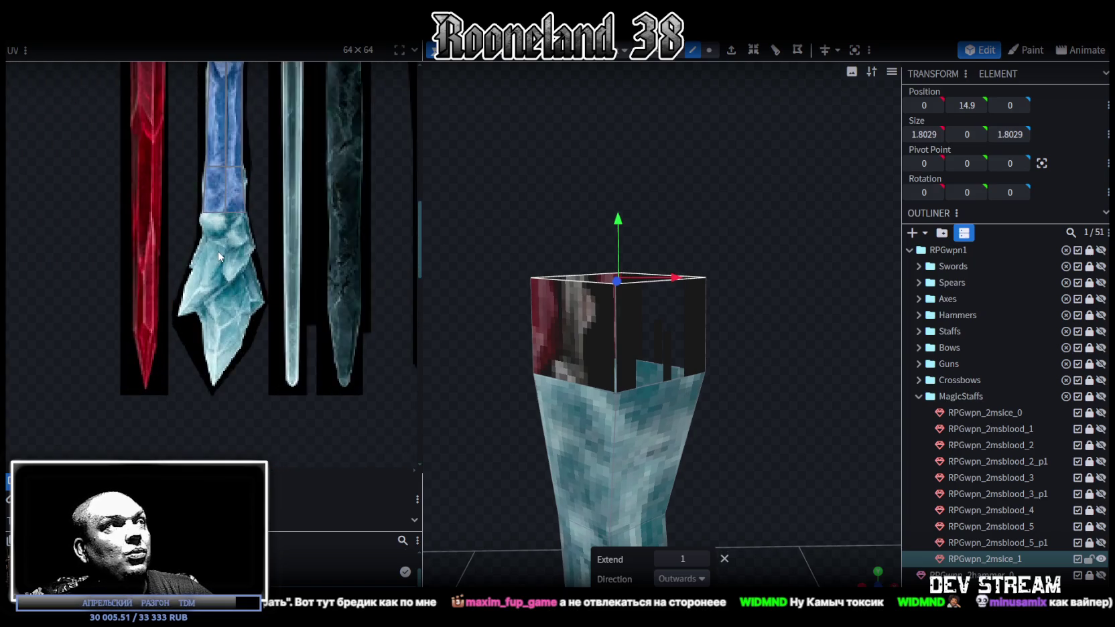
# Lower the top face by 0.1 and extrude it again
pyautogui.scroll(2, 264, 248)
pyautogui.moveTo(723, 177)
pyautogui.mouseDown()
pyautogui.moveTo(725, 168)
pyautogui.moveTo(699, 179)
pyautogui.mouseUp()
pyautogui.moveTo(631, 217)
pyautogui.mouseDown()
pyautogui.moveTo(633, 227)
pyautogui.moveTo(634, 215)
pyautogui.mouseUp()
pyautogui.scroll(-3, 709, 205)
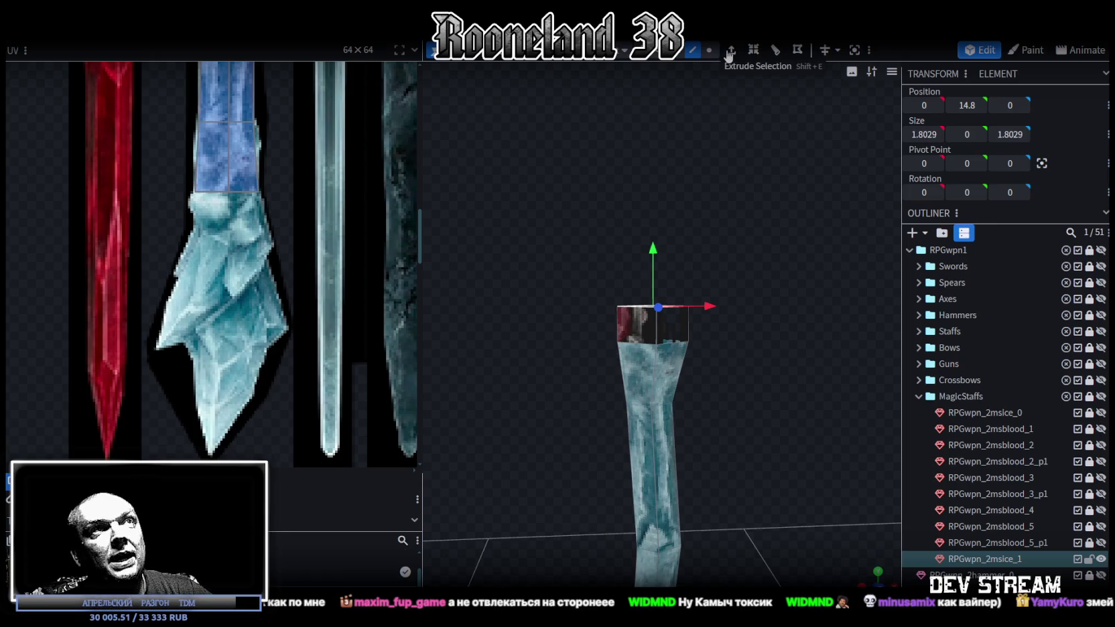
pyautogui.click(730, 51)
# Raise the new top face to height 17.8 and select the whole staff mesh
pyautogui.moveTo(722, 250); pyautogui.dragTo(655, 257, button='right')
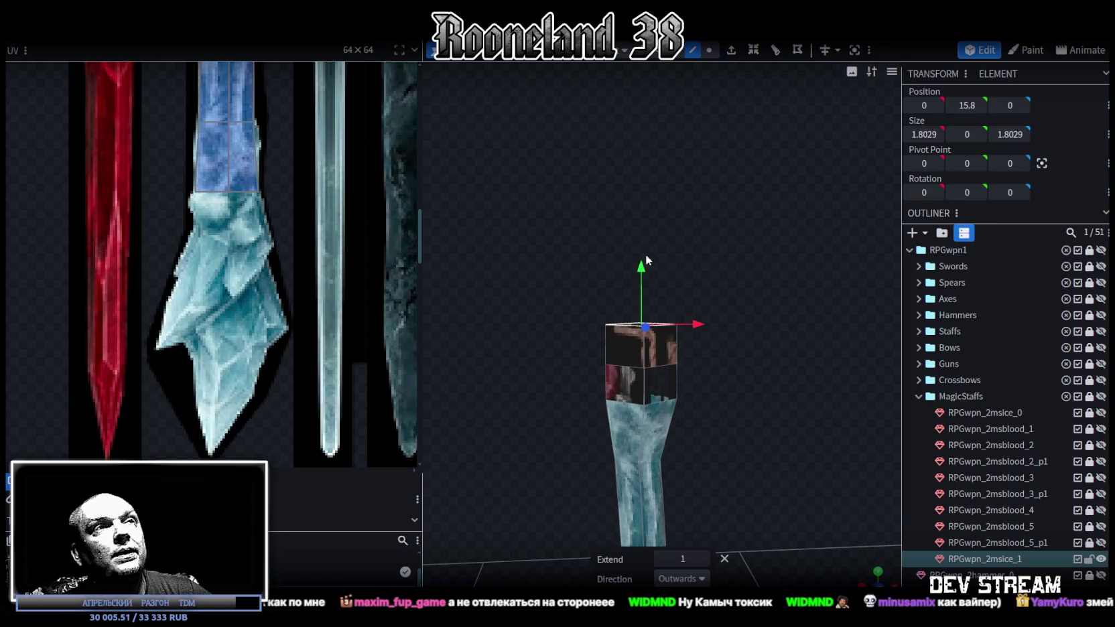
pyautogui.moveTo(645, 270); pyautogui.dragTo(646, 154)
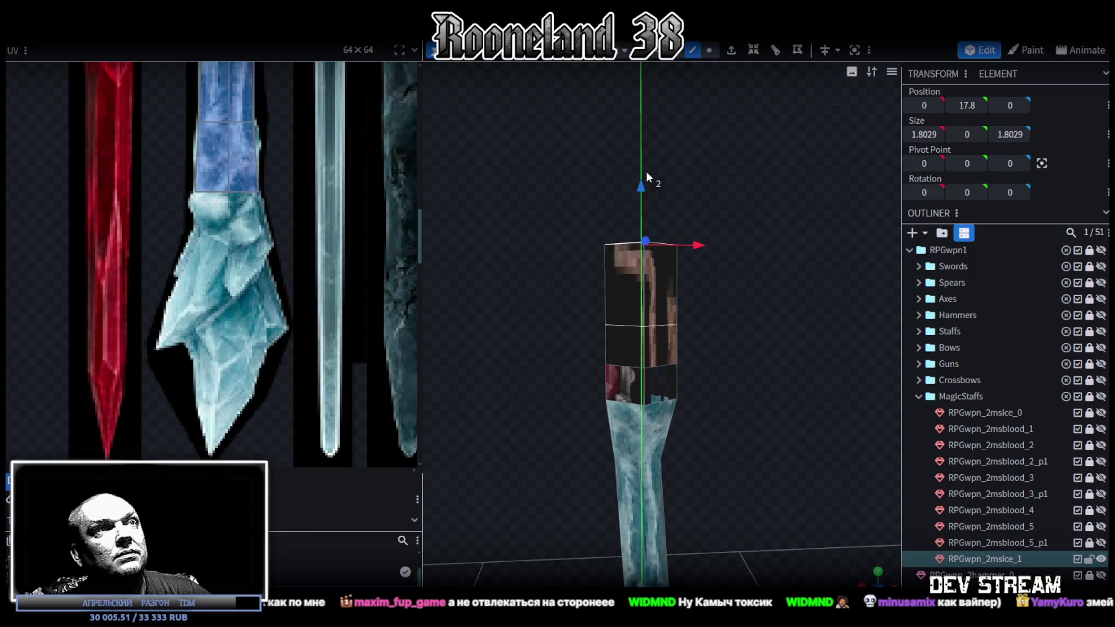
pyautogui.moveTo(646, 151); pyautogui.dragTo(638, 180)
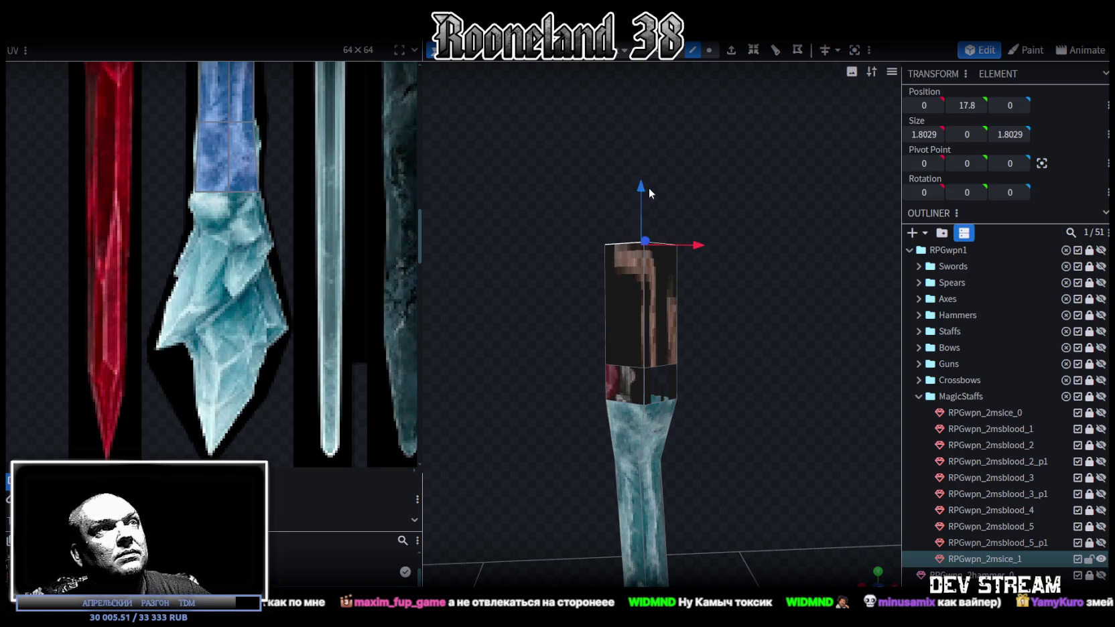
pyautogui.moveTo(648, 188); pyautogui.dragTo(718, 263, button='right')
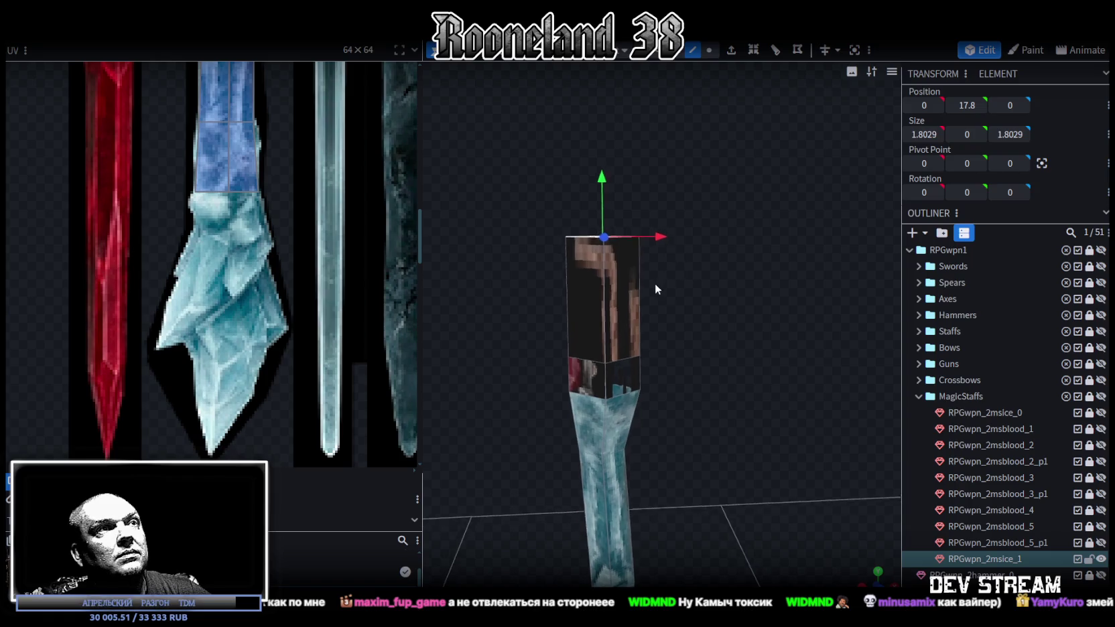
pyautogui.click(583, 300)
pyautogui.moveTo(655, 100); pyautogui.dragTo(666, 153)
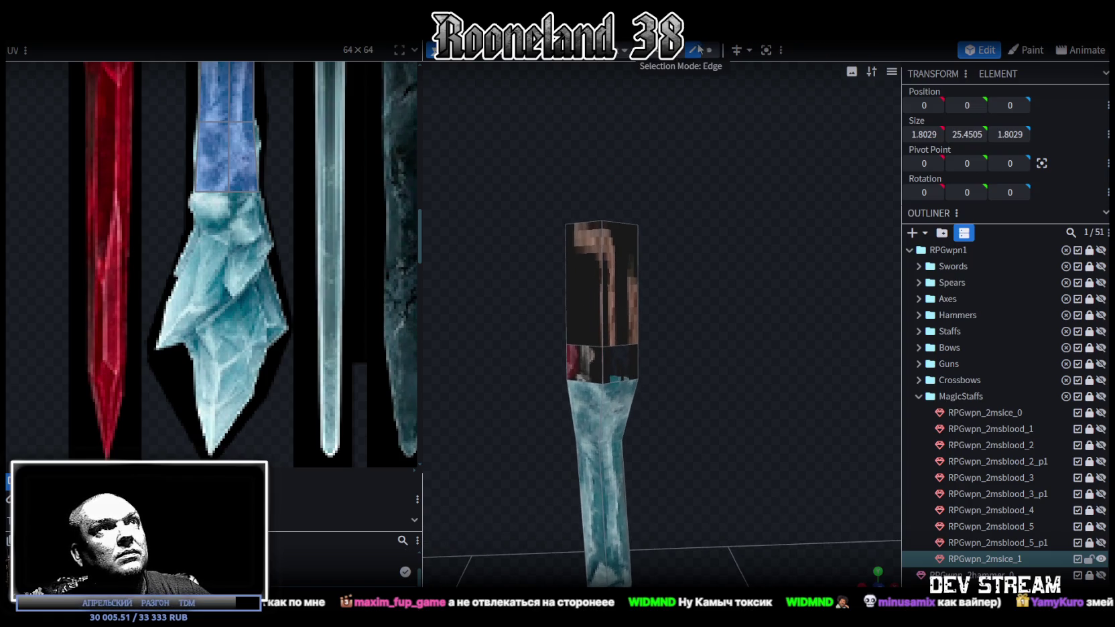
# Copy the upper section's four side faces, paste them as a mesh at X 3, and select the copy's bottom vertices
pyautogui.doubleClick(577, 230)
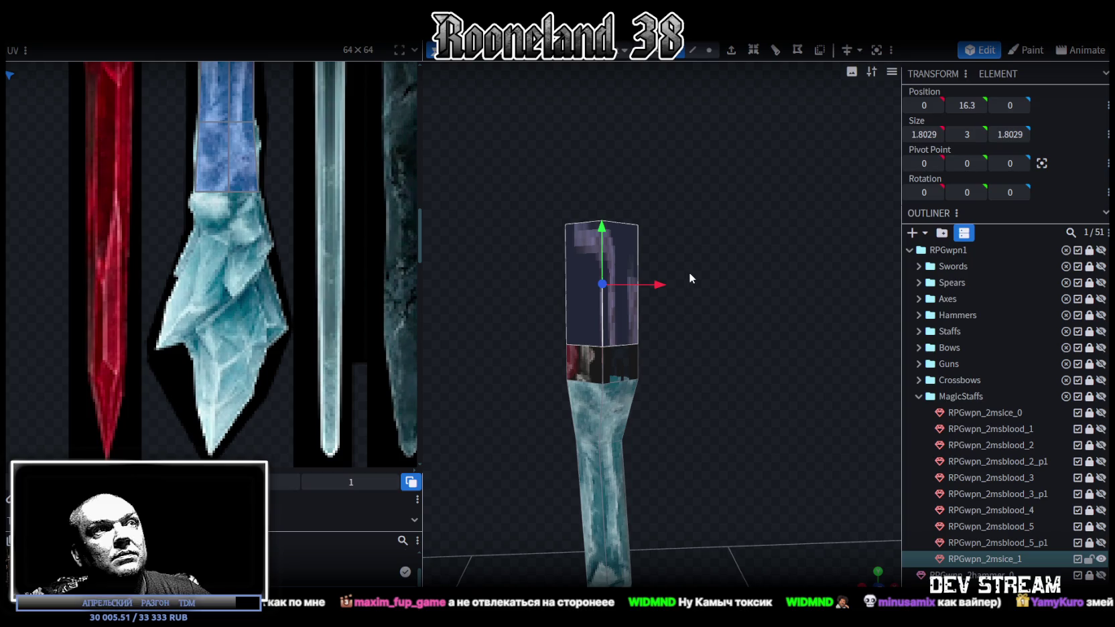
pyautogui.hotkey('ctrl', 'c')
pyautogui.hotkey('ctrl', 'v')
pyautogui.click(715, 285)
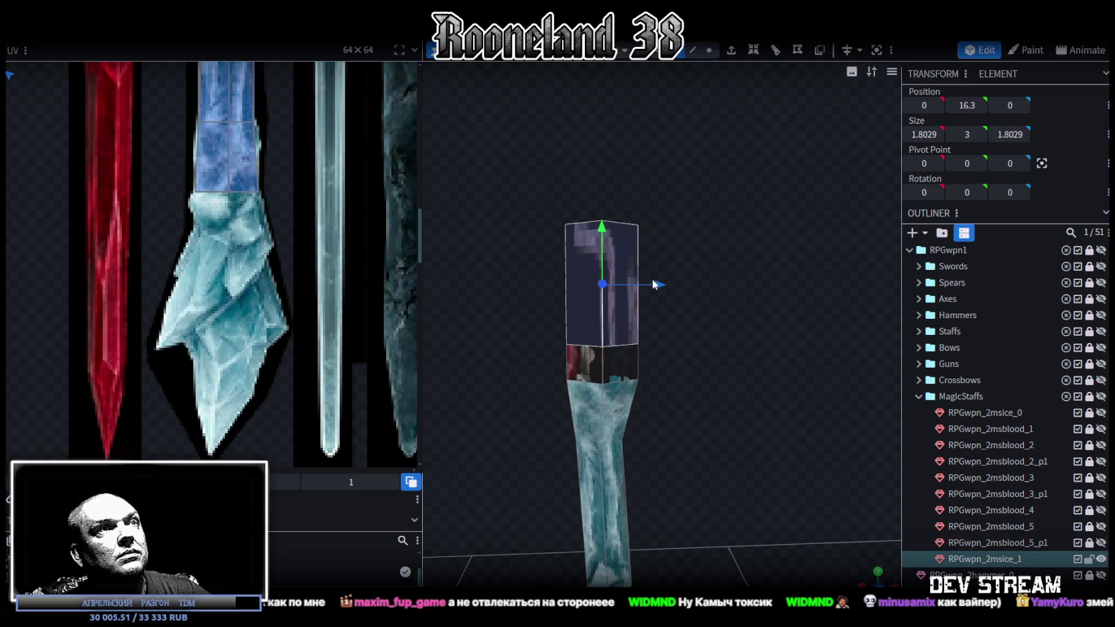
pyautogui.moveTo(654, 284); pyautogui.dragTo(764, 285)
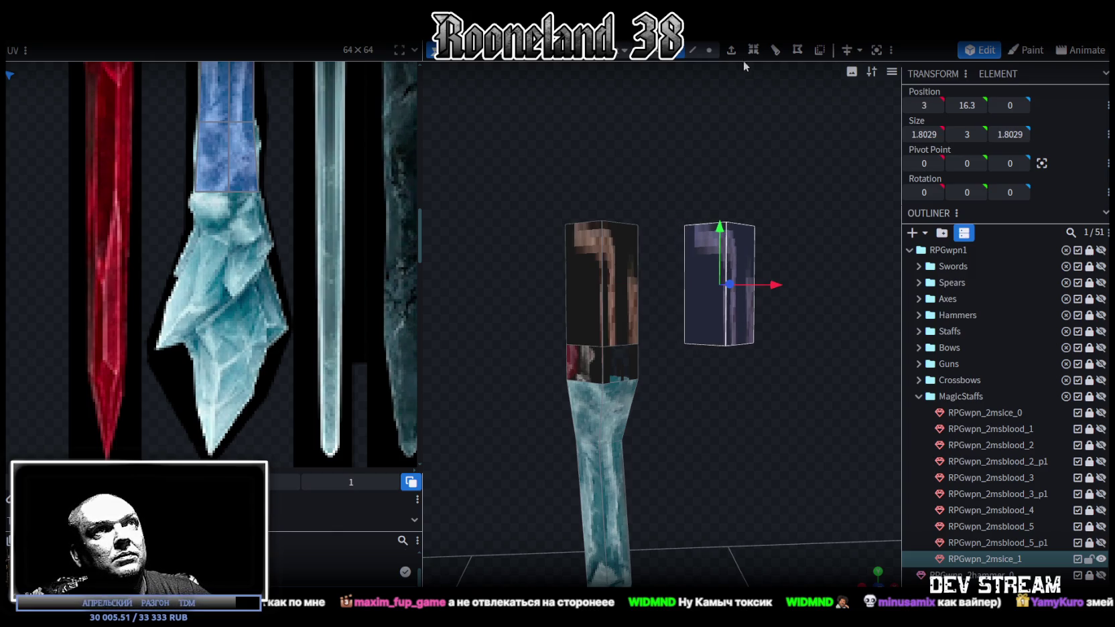
pyautogui.click(709, 50)
pyautogui.moveTo(710, 330); pyautogui.dragTo(661, 292)
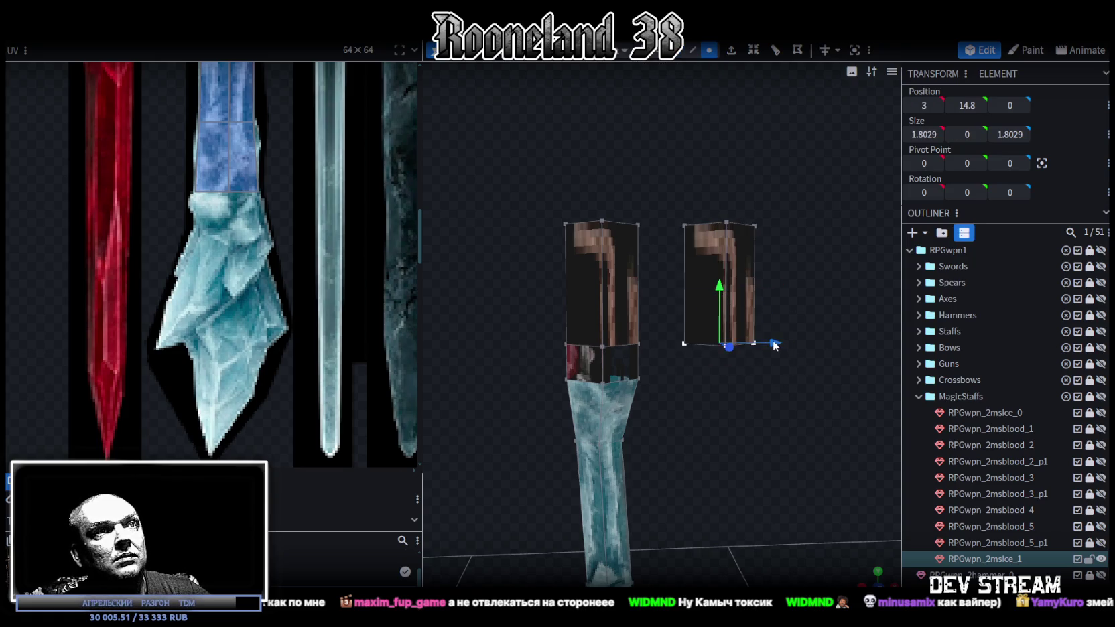
# Drag the copy's bottom vertices onto the staff head and merge them, forming an angled prong
pyautogui.moveTo(763, 346); pyautogui.dragTo(641, 339)
pyautogui.click(603, 141)
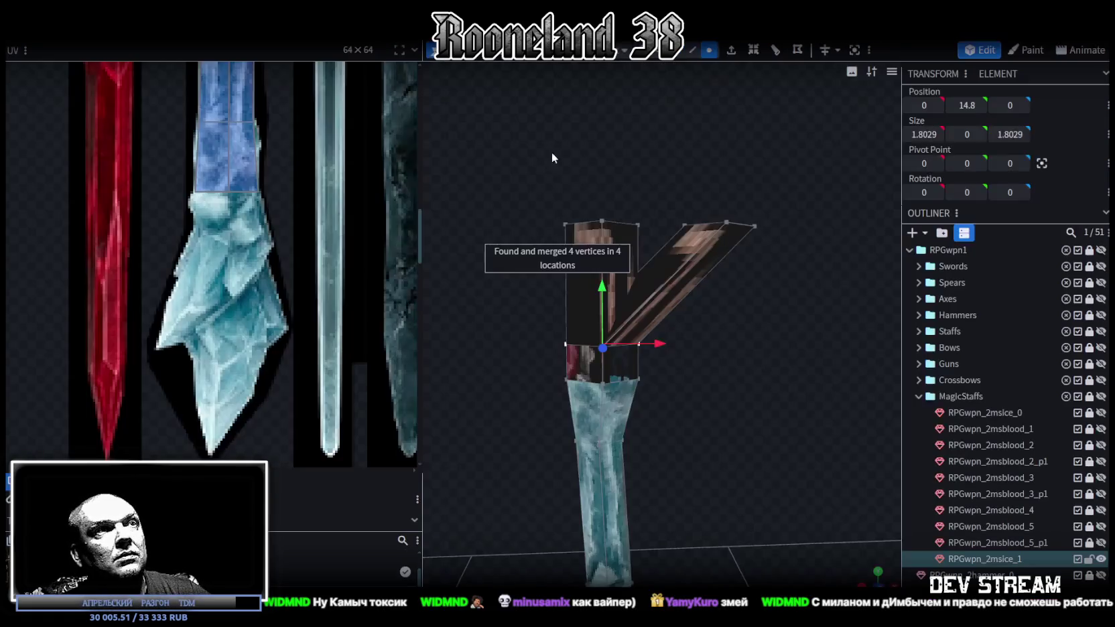
pyautogui.moveTo(738, 319)
pyautogui.mouseDown()
pyautogui.moveTo(720, 296)
pyautogui.moveTo(723, 314)
pyautogui.moveTo(712, 307)
pyautogui.moveTo(791, 335)
pyautogui.moveTo(820, 333)
pyautogui.moveTo(775, 313)
pyautogui.moveTo(762, 333)
pyautogui.moveTo(716, 320)
pyautogui.mouseUp()
pyautogui.click(682, 264)
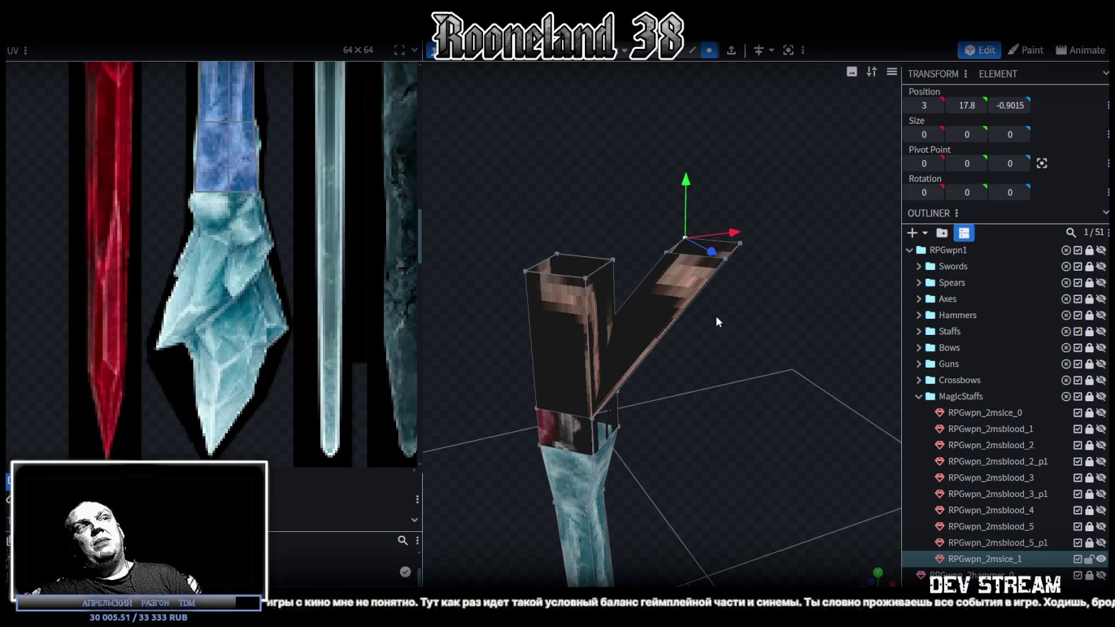
pyautogui.moveTo(725, 304)
pyautogui.mouseDown()
pyautogui.moveTo(773, 305)
pyautogui.moveTo(664, 258)
pyautogui.moveTo(653, 282)
pyautogui.moveTo(695, 235)
pyautogui.moveTo(810, 334)
pyautogui.moveTo(717, 265)
pyautogui.moveTo(796, 281)
pyautogui.moveTo(793, 300)
pyautogui.moveTo(788, 274)
pyautogui.moveTo(572, 143)
pyautogui.mouseUp()
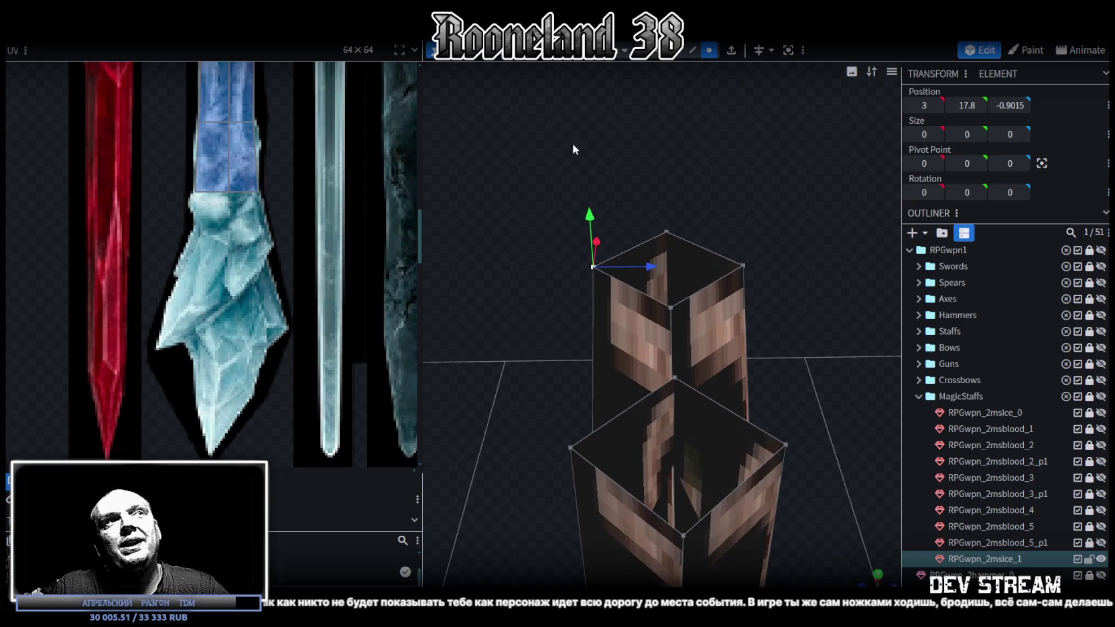
pyautogui.moveTo(532, 176); pyautogui.dragTo(752, 353)
pyautogui.moveTo(821, 323)
pyautogui.mouseDown()
pyautogui.moveTo(782, 315)
pyautogui.moveTo(775, 359)
pyautogui.moveTo(720, 316)
pyautogui.moveTo(810, 352)
pyautogui.mouseUp()
pyautogui.moveTo(774, 310)
pyautogui.mouseDown()
pyautogui.moveTo(753, 307)
pyautogui.moveTo(711, 265)
pyautogui.moveTo(771, 295)
pyautogui.moveTo(747, 294)
pyautogui.mouseUp()
pyautogui.click(642, 289)
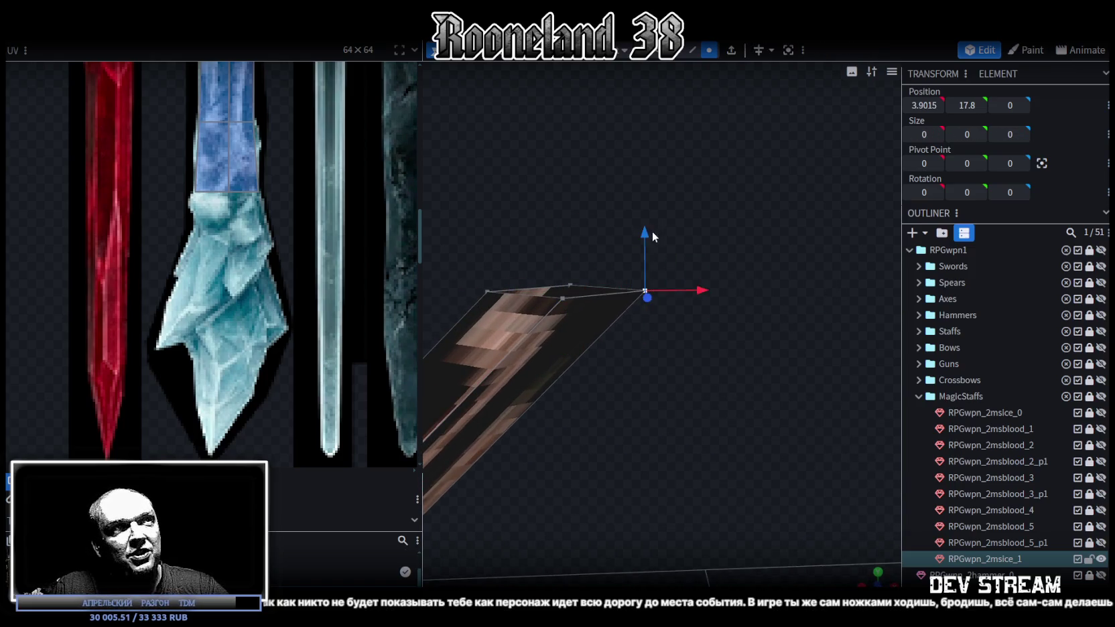
pyautogui.moveTo(651, 231); pyautogui.dragTo(646, 285)
pyautogui.moveTo(703, 341); pyautogui.dragTo(669, 337)
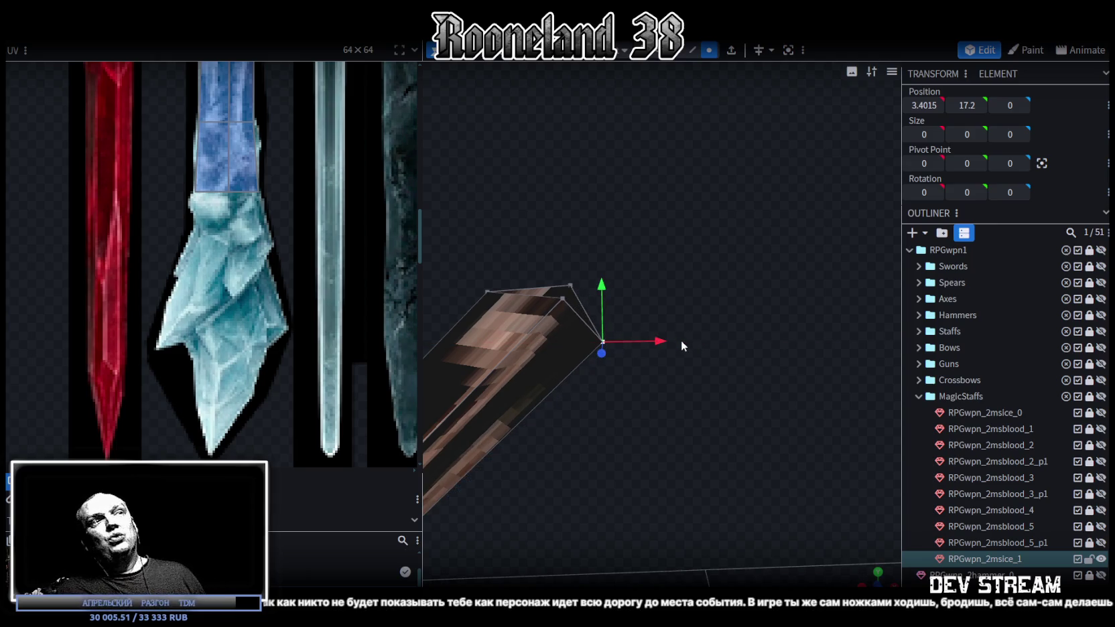
pyautogui.moveTo(673, 334)
pyautogui.mouseDown()
pyautogui.moveTo(603, 204)
pyautogui.moveTo(700, 303)
pyautogui.moveTo(580, 313)
pyautogui.moveTo(632, 280)
pyautogui.moveTo(649, 282)
pyautogui.moveTo(613, 269)
pyautogui.mouseUp()
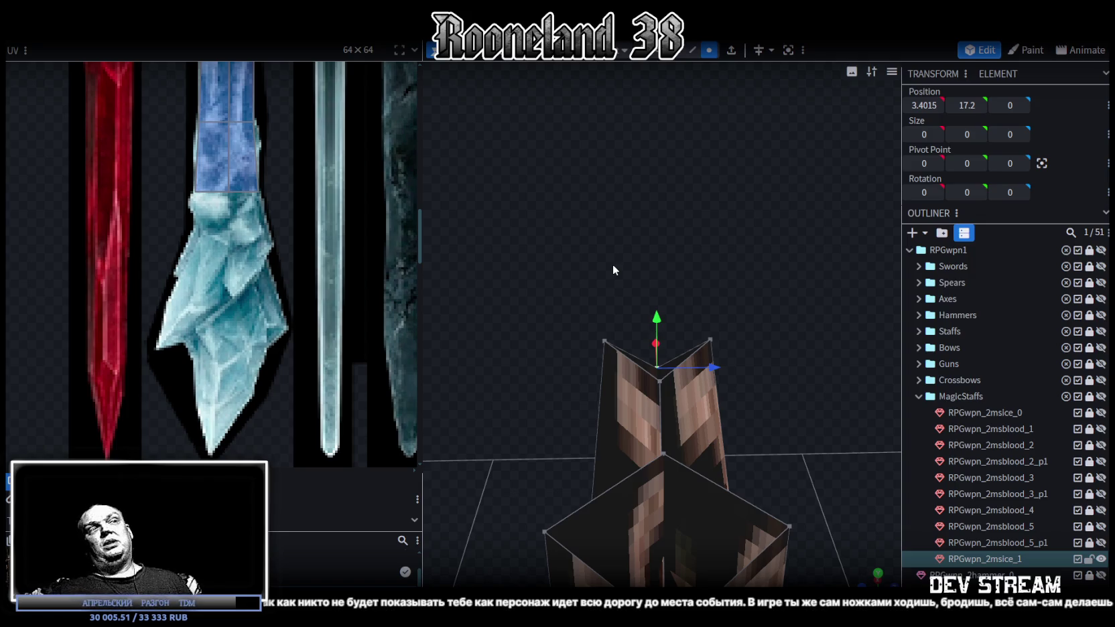
pyautogui.moveTo(612, 293)
pyautogui.mouseDown()
pyautogui.moveTo(590, 265)
pyautogui.moveTo(667, 388)
pyautogui.moveTo(716, 326)
pyautogui.moveTo(682, 300)
pyautogui.moveTo(741, 362)
pyautogui.moveTo(673, 362)
pyautogui.moveTo(705, 345)
pyautogui.mouseUp()
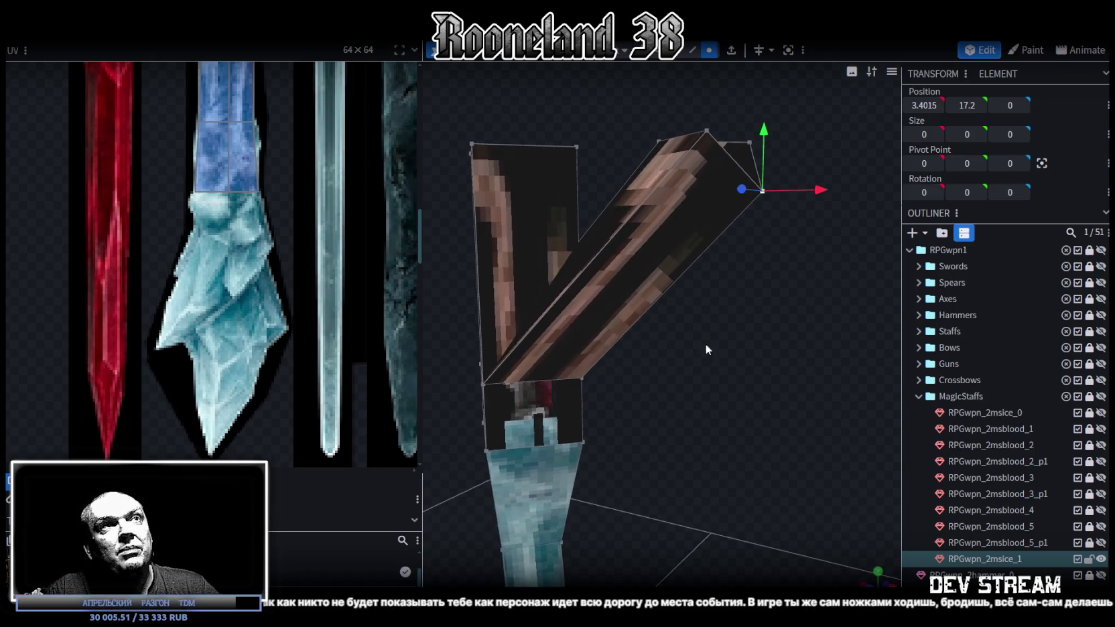
pyautogui.click(707, 132)
pyautogui.moveTo(604, 358)
pyautogui.mouseDown()
pyautogui.moveTo(786, 288)
pyautogui.moveTo(748, 307)
pyautogui.moveTo(760, 223)
pyautogui.moveTo(722, 270)
pyautogui.moveTo(738, 263)
pyautogui.moveTo(707, 248)
pyautogui.moveTo(731, 233)
pyautogui.moveTo(681, 201)
pyautogui.mouseUp()
pyautogui.click(748, 181)
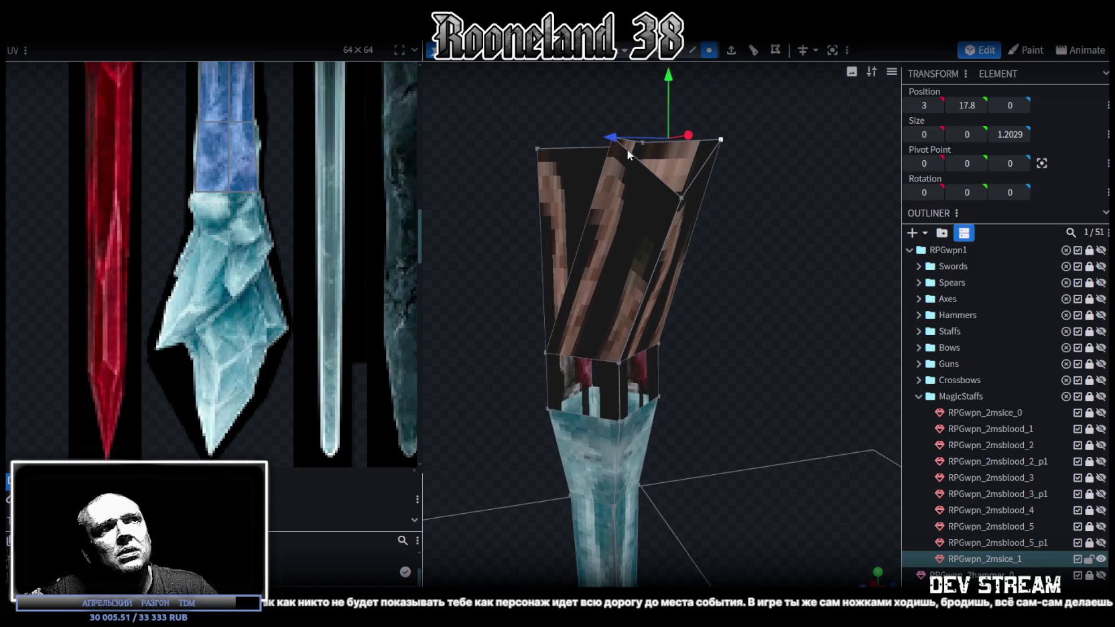
pyautogui.moveTo(627, 149); pyautogui.dragTo(710, 264)
pyautogui.click(638, 377)
pyautogui.moveTo(641, 172)
pyautogui.mouseDown()
pyautogui.moveTo(760, 310)
pyautogui.moveTo(769, 270)
pyautogui.moveTo(822, 317)
pyautogui.moveTo(743, 286)
pyautogui.moveTo(605, 396)
pyautogui.mouseUp()
pyautogui.click(683, 205)
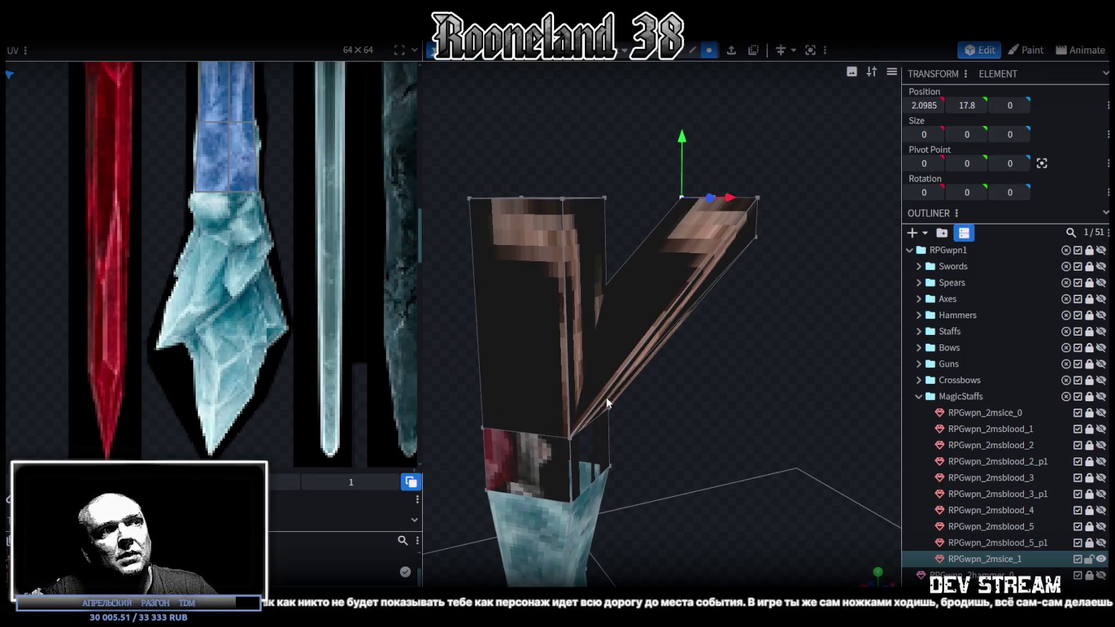
pyautogui.click(572, 434)
pyautogui.moveTo(616, 153)
pyautogui.mouseDown()
pyautogui.moveTo(681, 214)
pyautogui.moveTo(574, 166)
pyautogui.moveTo(448, 188)
pyautogui.moveTo(780, 187)
pyautogui.moveTo(714, 247)
pyautogui.moveTo(624, 223)
pyautogui.moveTo(643, 247)
pyautogui.mouseUp()
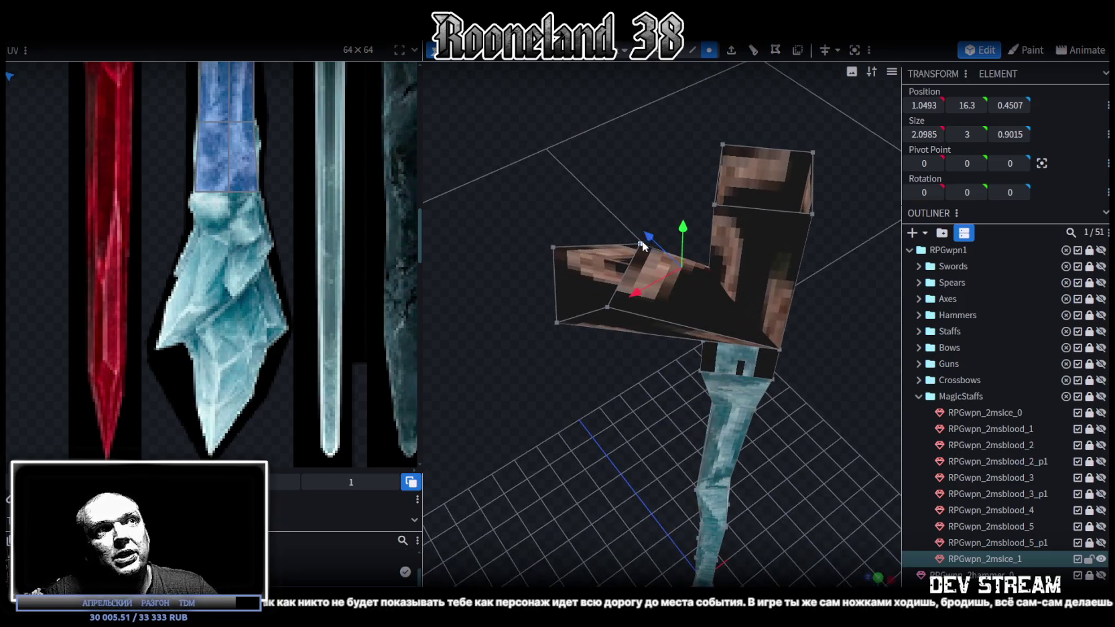
pyautogui.click(642, 246)
pyautogui.click(779, 352)
pyautogui.moveTo(779, 352)
pyautogui.mouseDown()
pyautogui.moveTo(727, 192)
pyautogui.moveTo(748, 199)
pyautogui.mouseUp()
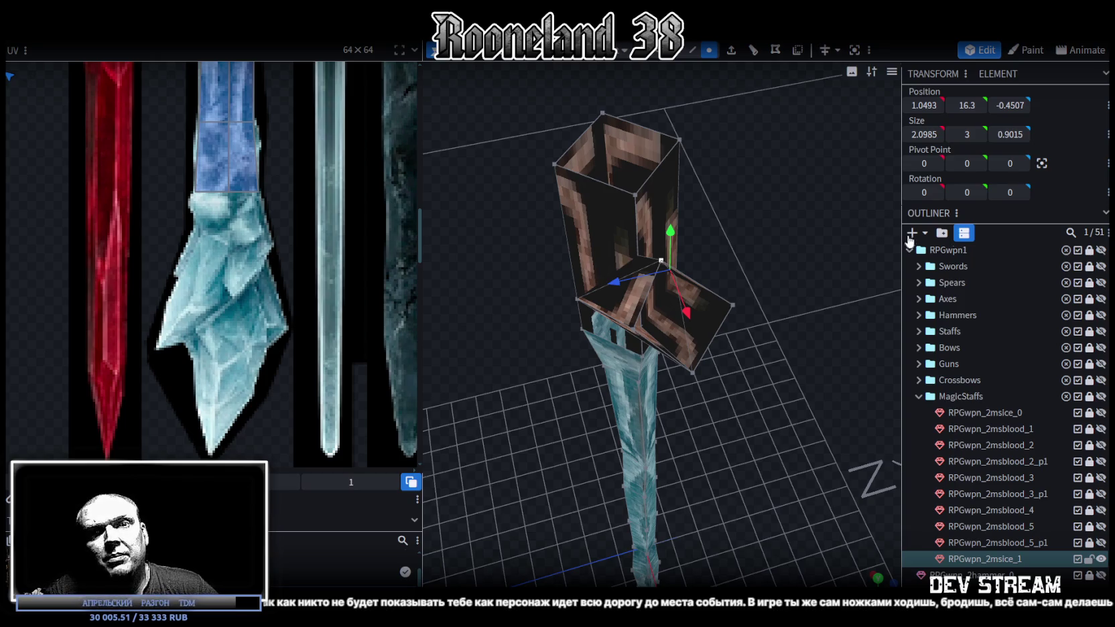
pyautogui.scroll(-2, 928, 257)
pyautogui.moveTo(884, 229)
pyautogui.mouseDown()
pyautogui.moveTo(717, 233)
pyautogui.moveTo(799, 186)
pyautogui.mouseUp()
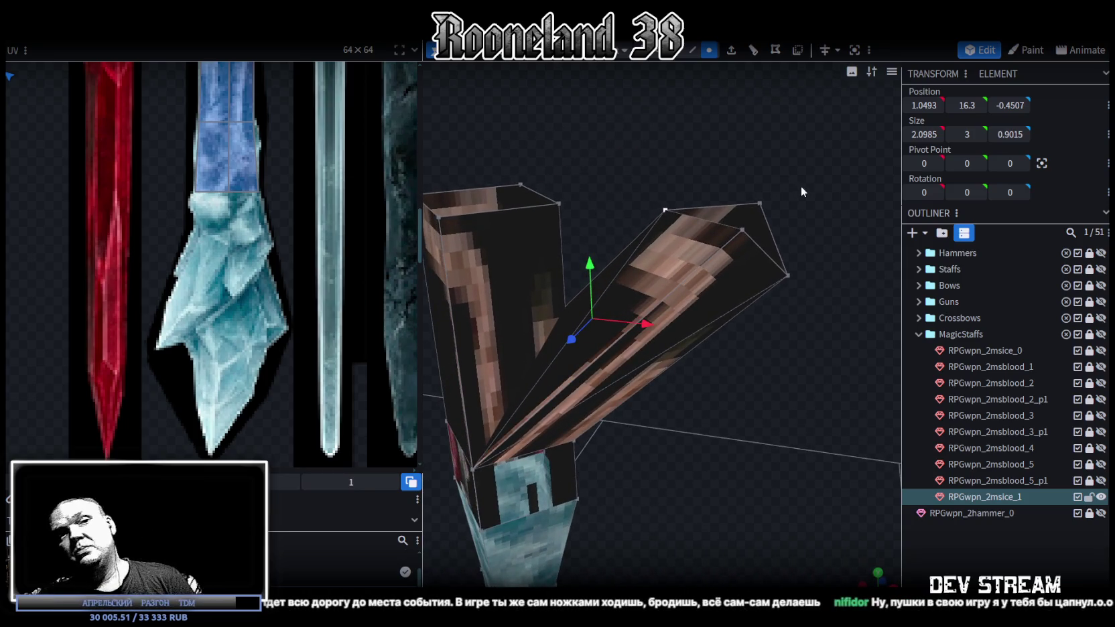
pyautogui.moveTo(787, 240)
pyautogui.mouseDown()
pyautogui.moveTo(799, 140)
pyautogui.moveTo(794, 154)
pyautogui.moveTo(825, 148)
pyautogui.moveTo(799, 306)
pyautogui.moveTo(743, 329)
pyautogui.mouseUp()
pyautogui.scroll(2, 746, 326)
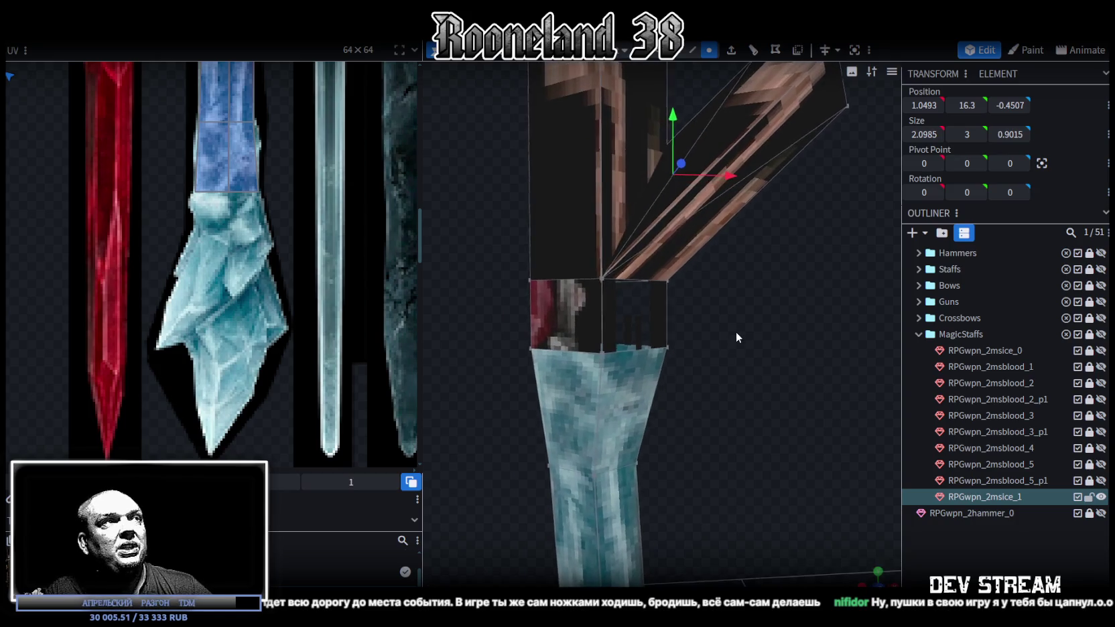
pyautogui.scroll(-3, 733, 331)
pyautogui.scroll(-2, 730, 335)
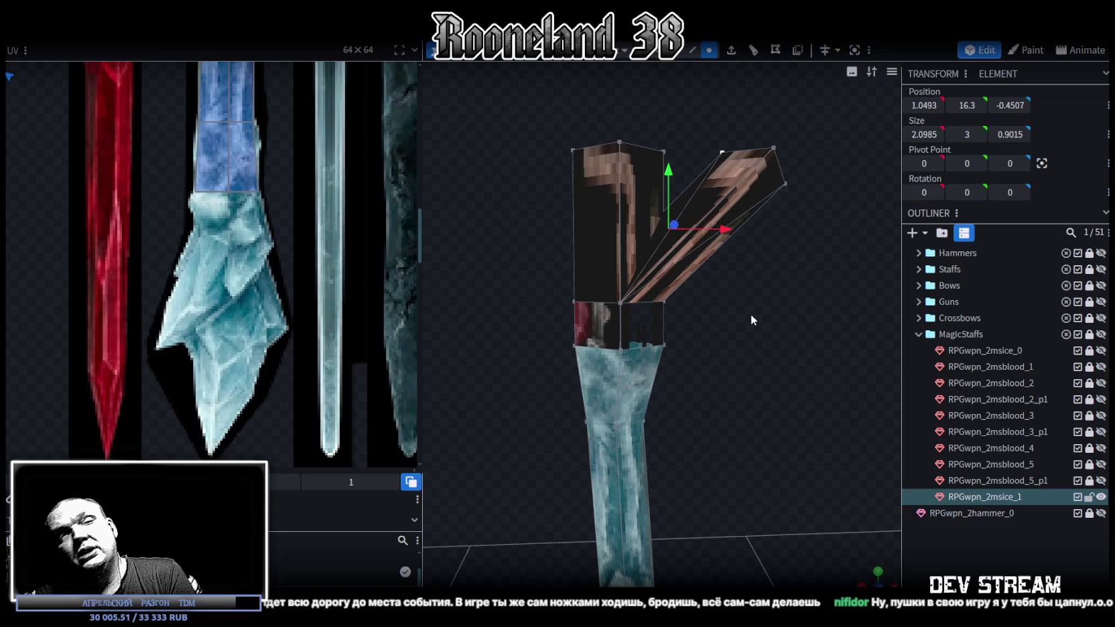
pyautogui.moveTo(746, 309)
pyautogui.mouseDown()
pyautogui.moveTo(665, 357)
pyautogui.moveTo(648, 342)
pyautogui.moveTo(584, 345)
pyautogui.moveTo(712, 322)
pyautogui.moveTo(727, 348)
pyautogui.moveTo(745, 327)
pyautogui.moveTo(696, 432)
pyautogui.moveTo(697, 395)
pyautogui.mouseUp()
pyautogui.click(668, 284)
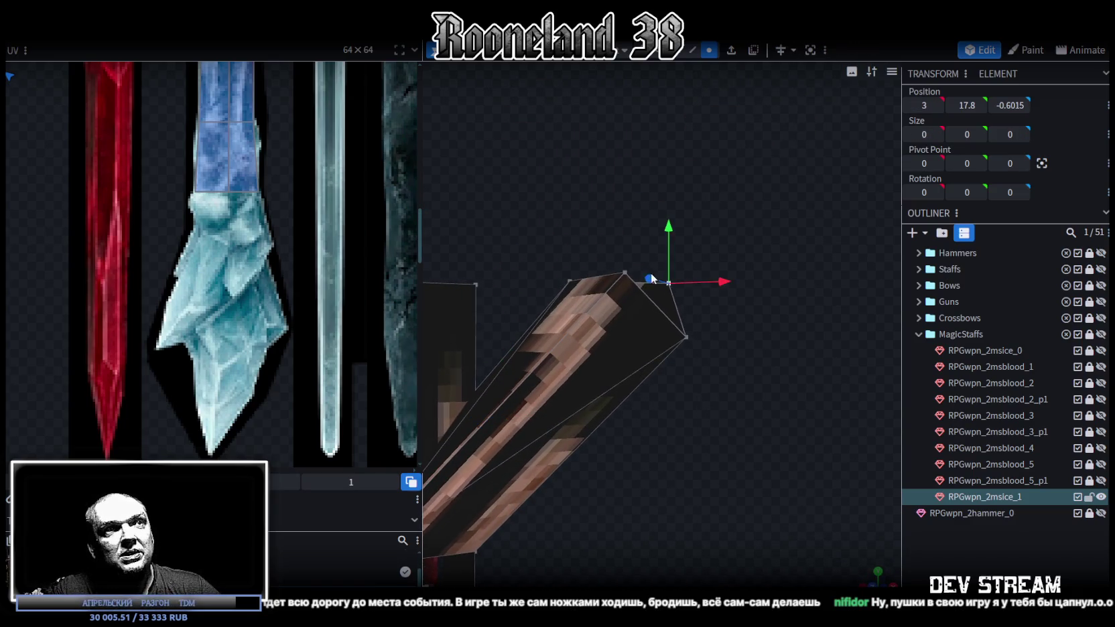
# Select the prong tip's corner vertices and merge them to narrow the tip
pyautogui.keyDown('shift'); pyautogui.click(625, 273); pyautogui.keyUp('shift')
pyautogui.moveTo(627, 282)
pyautogui.mouseDown()
pyautogui.moveTo(716, 453)
pyautogui.moveTo(666, 474)
pyautogui.moveTo(655, 456)
pyautogui.moveTo(675, 351)
pyautogui.moveTo(639, 392)
pyautogui.moveTo(768, 384)
pyautogui.moveTo(789, 362)
pyautogui.moveTo(748, 385)
pyautogui.moveTo(769, 368)
pyautogui.moveTo(712, 362)
pyautogui.moveTo(731, 369)
pyautogui.mouseUp()
pyautogui.press('s')
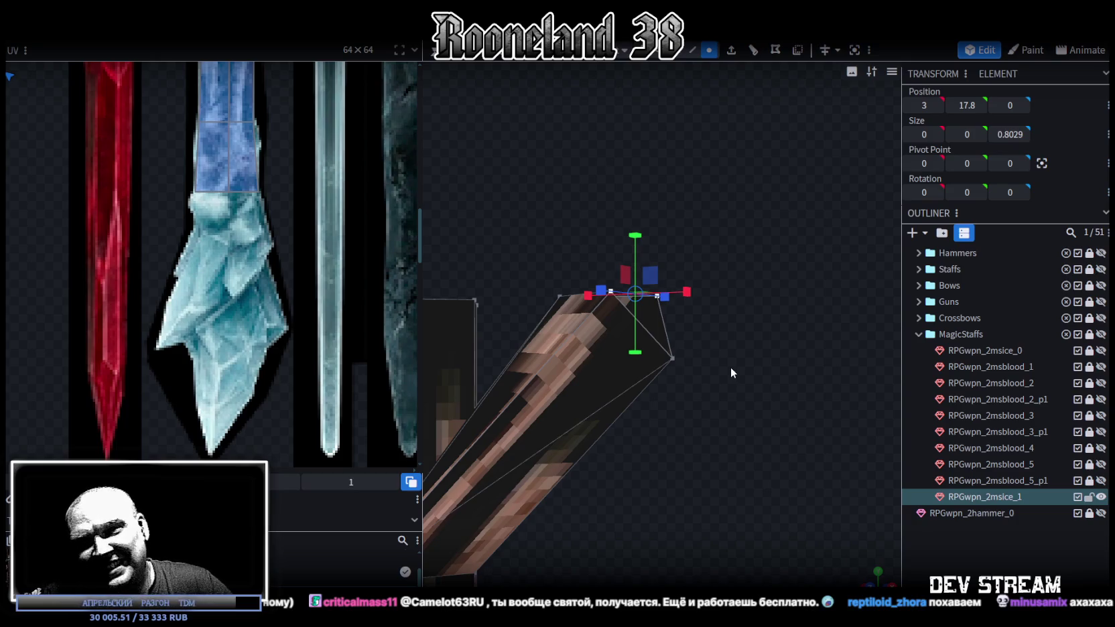
pyautogui.moveTo(731, 369)
pyautogui.mouseDown()
pyautogui.moveTo(745, 398)
pyautogui.moveTo(730, 395)
pyautogui.moveTo(764, 405)
pyautogui.mouseUp()
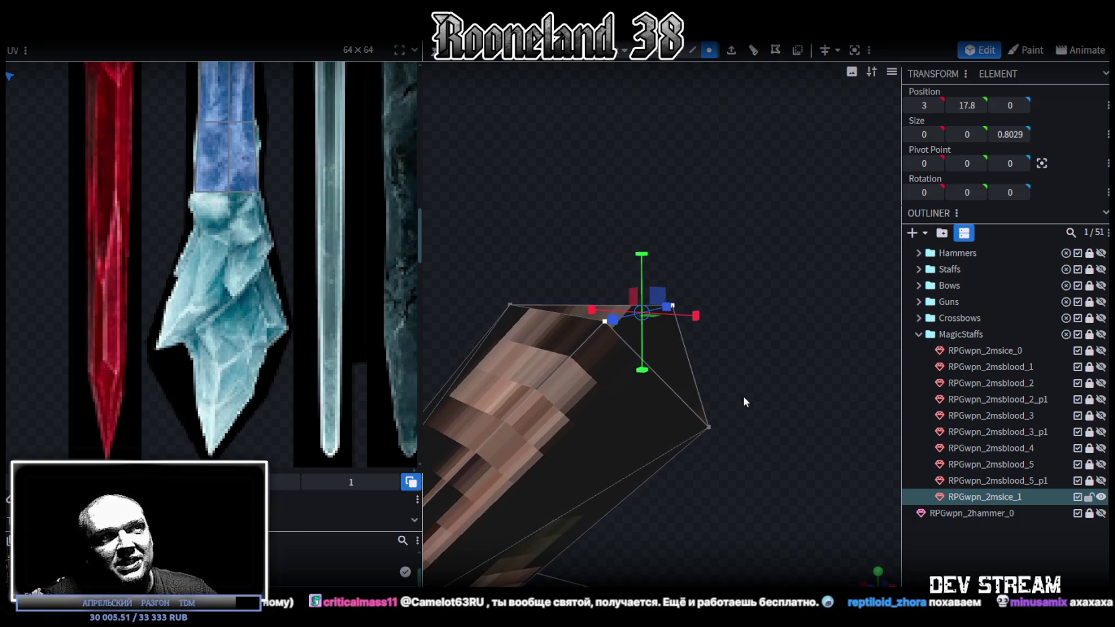
pyautogui.click(708, 427)
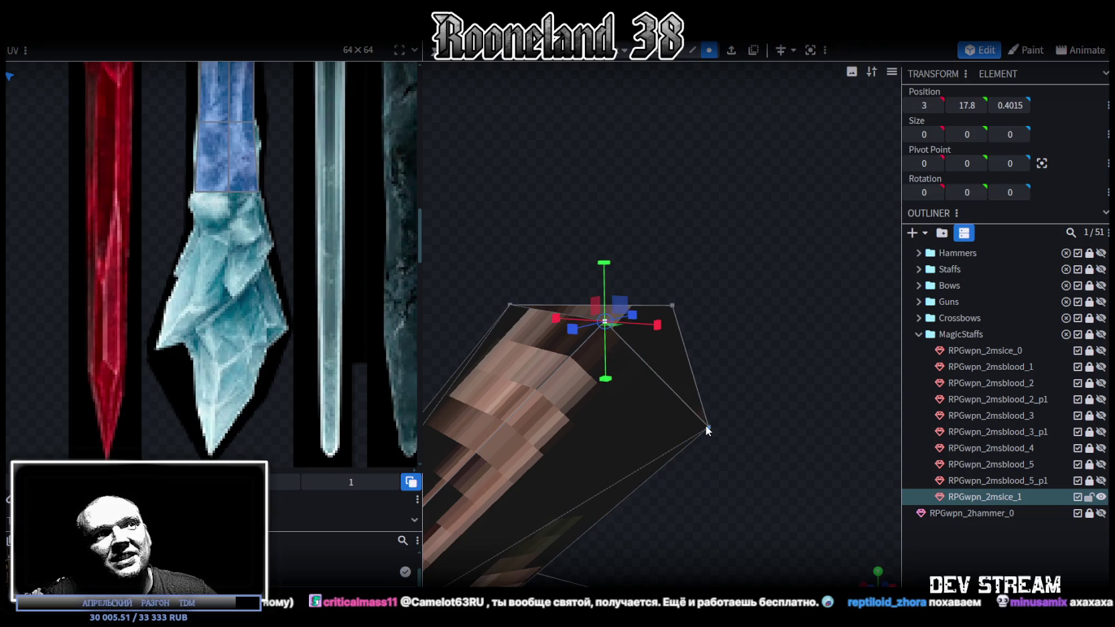
pyautogui.rightClick(705, 424)
pyautogui.click(864, 142)
# Try selecting head vertices and its front and left faces, then clear the selection
pyautogui.moveTo(763, 379)
pyautogui.mouseDown()
pyautogui.moveTo(688, 372)
pyautogui.moveTo(758, 364)
pyautogui.moveTo(699, 368)
pyautogui.moveTo(603, 491)
pyautogui.mouseUp()
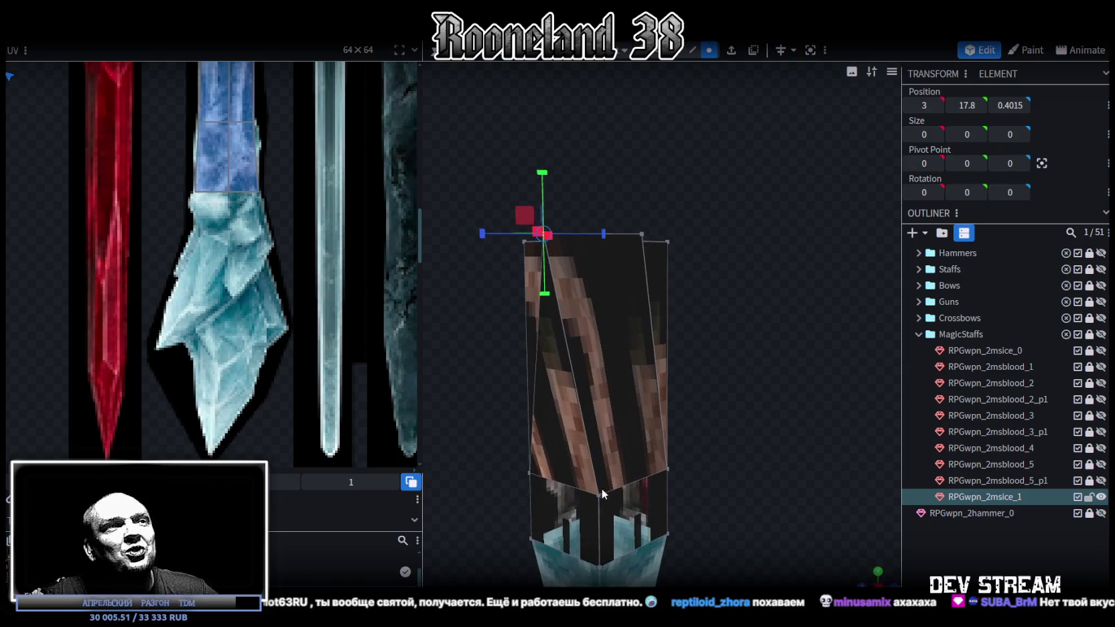
pyautogui.click(603, 491)
pyautogui.keyDown('shift'); pyautogui.click(641, 235); pyautogui.keyUp('shift')
pyautogui.moveTo(788, 224)
pyautogui.mouseDown()
pyautogui.moveTo(757, 293)
pyautogui.moveTo(797, 290)
pyautogui.moveTo(775, 290)
pyautogui.moveTo(763, 341)
pyautogui.moveTo(674, 103)
pyautogui.mouseUp()
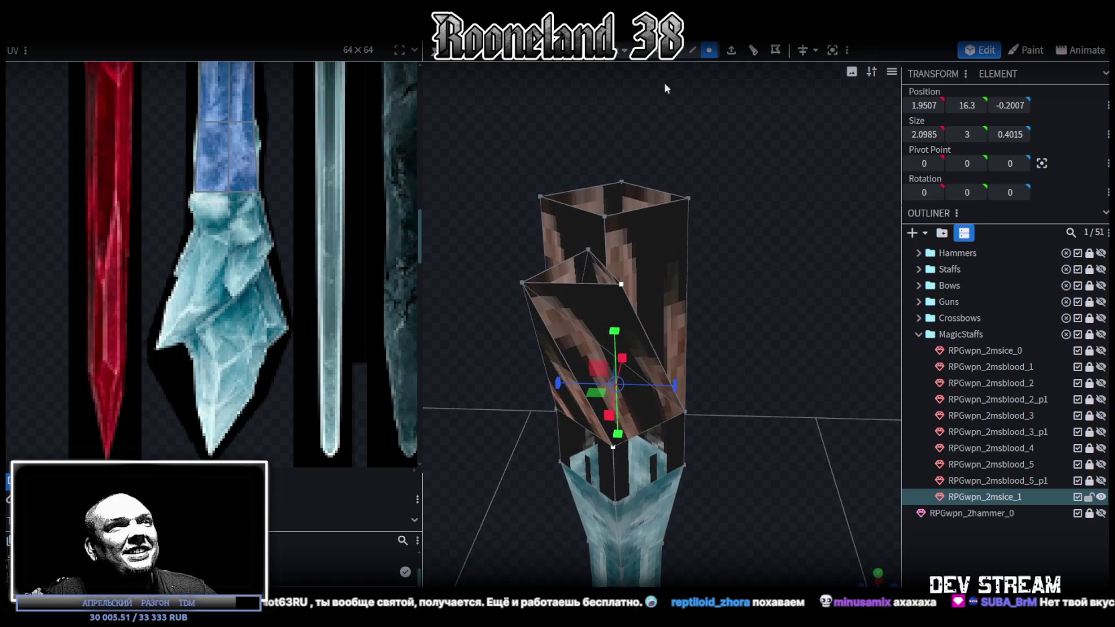
pyautogui.click(591, 296)
pyautogui.keyDown('shift'); pyautogui.click(578, 340); pyautogui.keyUp('shift')
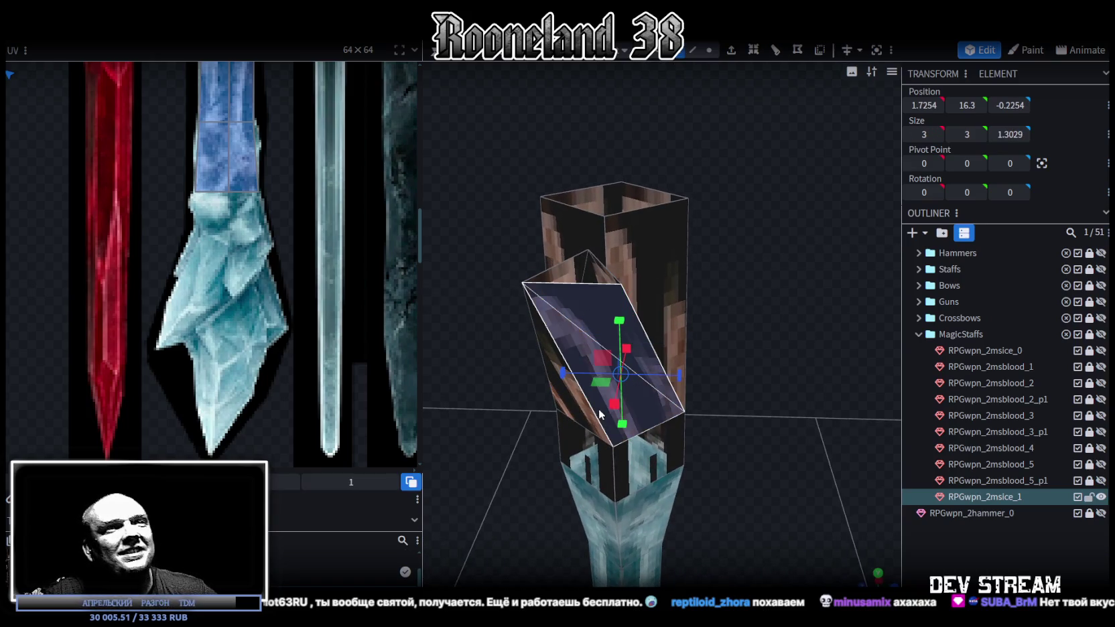
pyautogui.click(786, 348)
pyautogui.moveTo(787, 348); pyautogui.dragTo(760, 309)
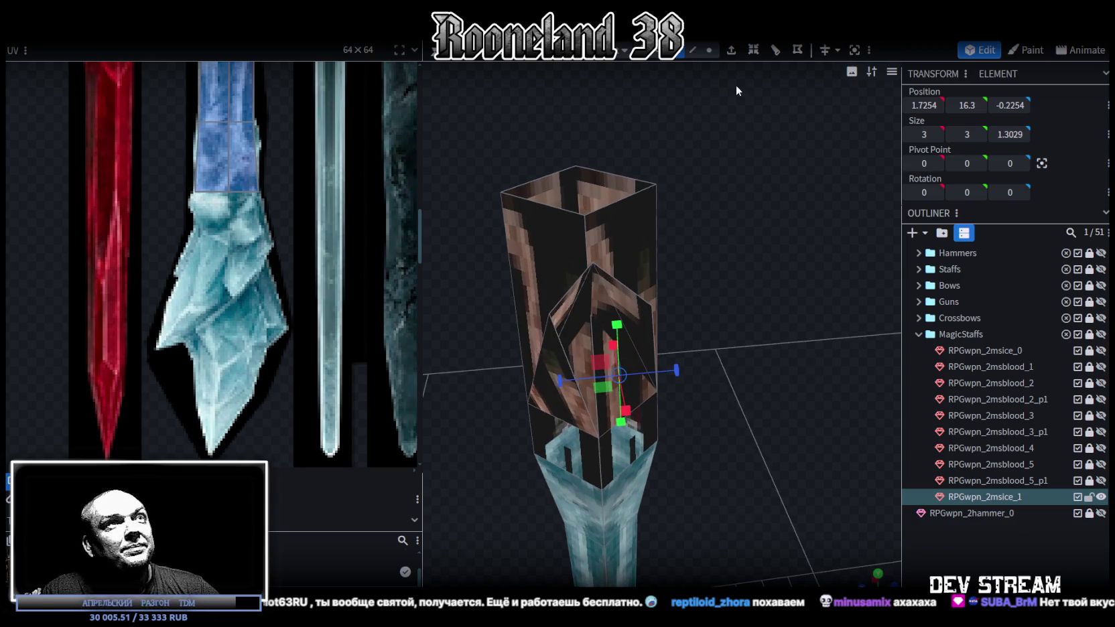
# Try selecting prong edges and faces in Edge mode, then return to Vertex mode at the prong tip
pyautogui.click(692, 49)
pyautogui.moveTo(768, 326); pyautogui.dragTo(670, 352)
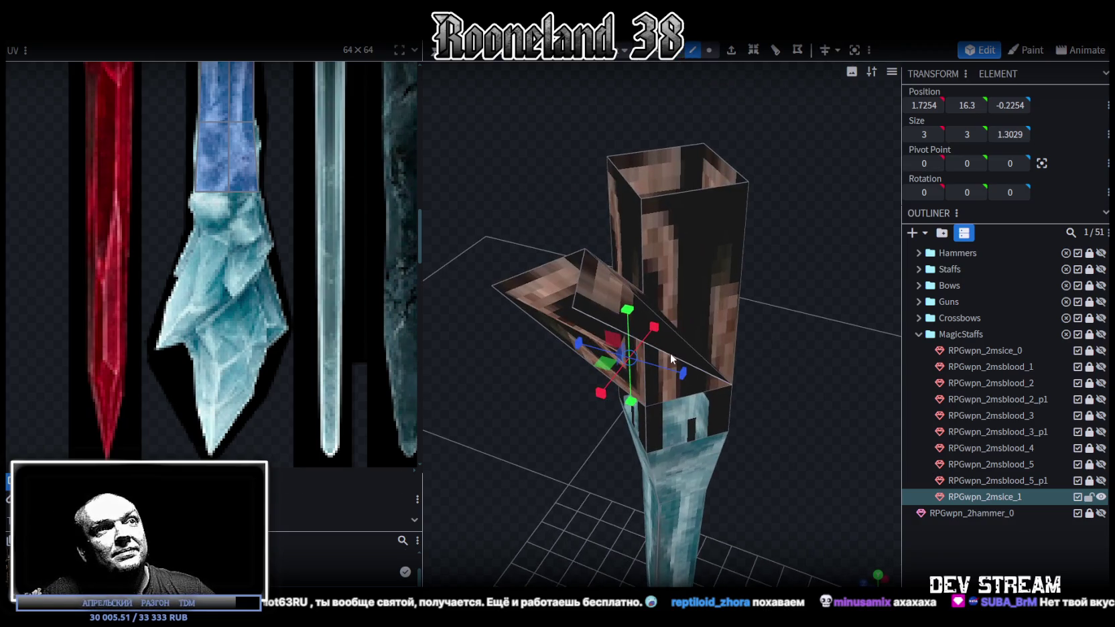
pyautogui.click(670, 355)
pyautogui.moveTo(781, 438)
pyautogui.mouseDown()
pyautogui.moveTo(719, 423)
pyautogui.moveTo(572, 353)
pyautogui.mouseUp()
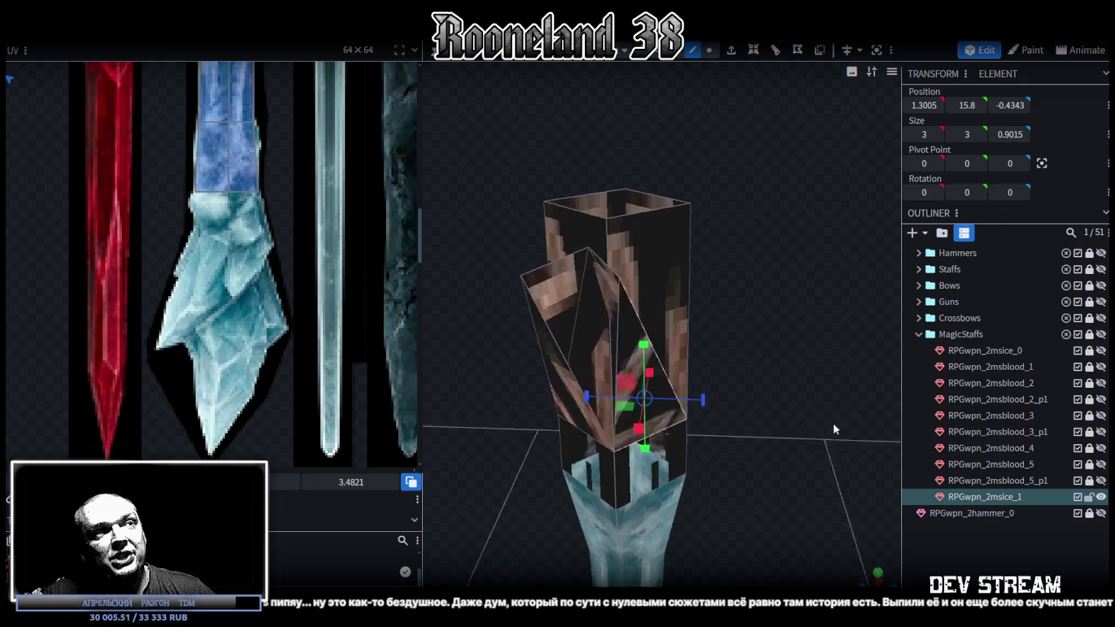
pyautogui.click(572, 352)
pyautogui.click(633, 342)
pyautogui.moveTo(723, 341)
pyautogui.mouseDown()
pyautogui.moveTo(740, 353)
pyautogui.moveTo(788, 309)
pyautogui.moveTo(805, 333)
pyautogui.moveTo(780, 335)
pyautogui.moveTo(797, 308)
pyautogui.mouseUp()
pyautogui.click(709, 50)
pyautogui.moveTo(763, 136)
pyautogui.mouseDown()
pyautogui.moveTo(601, 186)
pyautogui.moveTo(768, 253)
pyautogui.moveTo(788, 305)
pyautogui.moveTo(652, 276)
pyautogui.moveTo(700, 290)
pyautogui.moveTo(653, 265)
pyautogui.mouseUp()
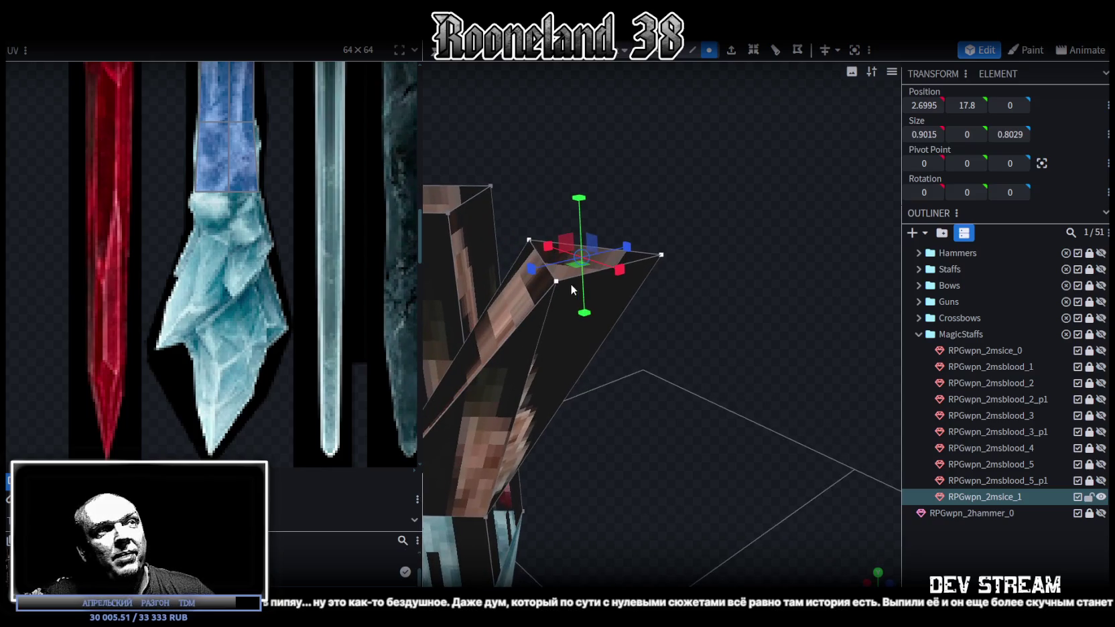
pyautogui.click(659, 254)
# Merge the prong tip vertices into a sharp point and nudge it slightly down and left
pyautogui.rightClick(660, 255)
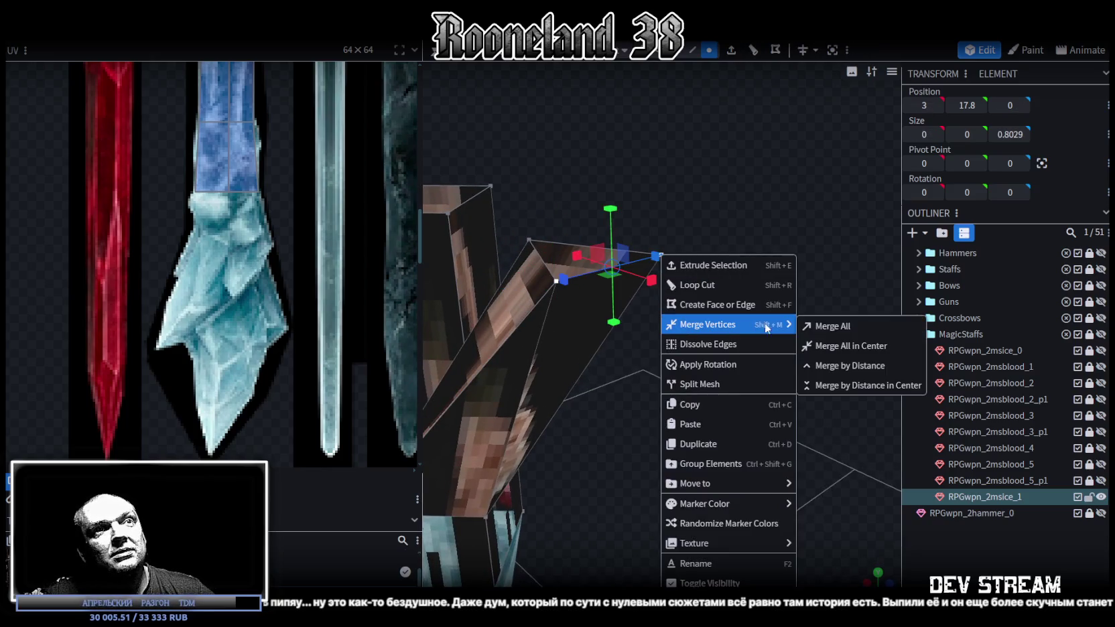
pyautogui.click(884, 346)
pyautogui.moveTo(801, 301); pyautogui.dragTo(805, 290)
pyautogui.click(633, 267)
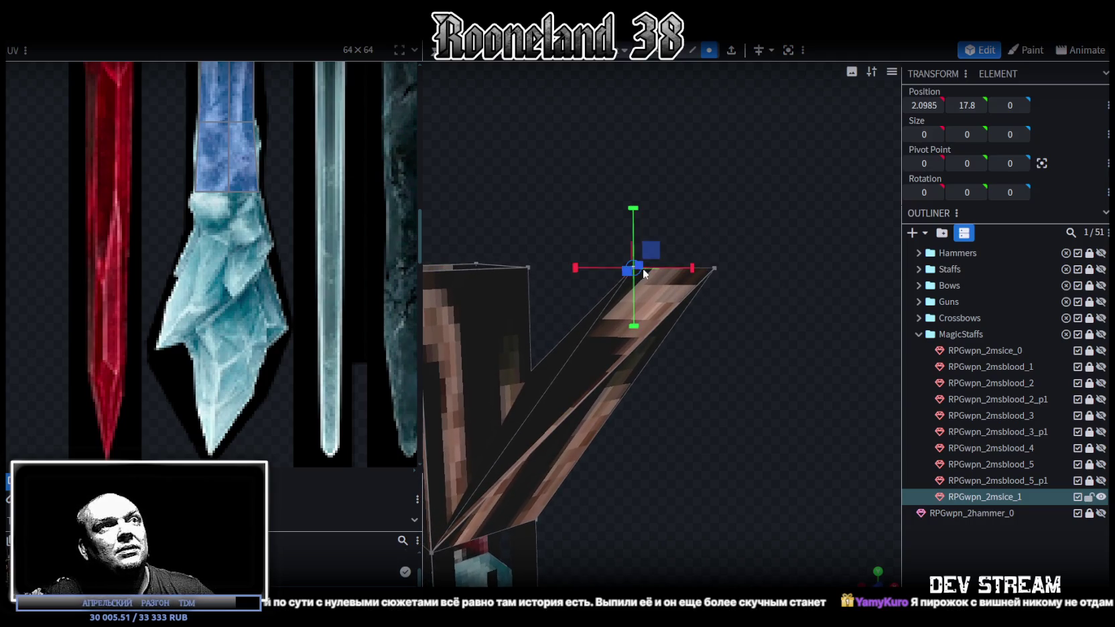
pyautogui.moveTo(631, 211); pyautogui.dragTo(631, 245)
pyautogui.moveTo(699, 308)
pyautogui.mouseDown()
pyautogui.moveTo(686, 346)
pyautogui.moveTo(748, 356)
pyautogui.moveTo(731, 342)
pyautogui.mouseUp()
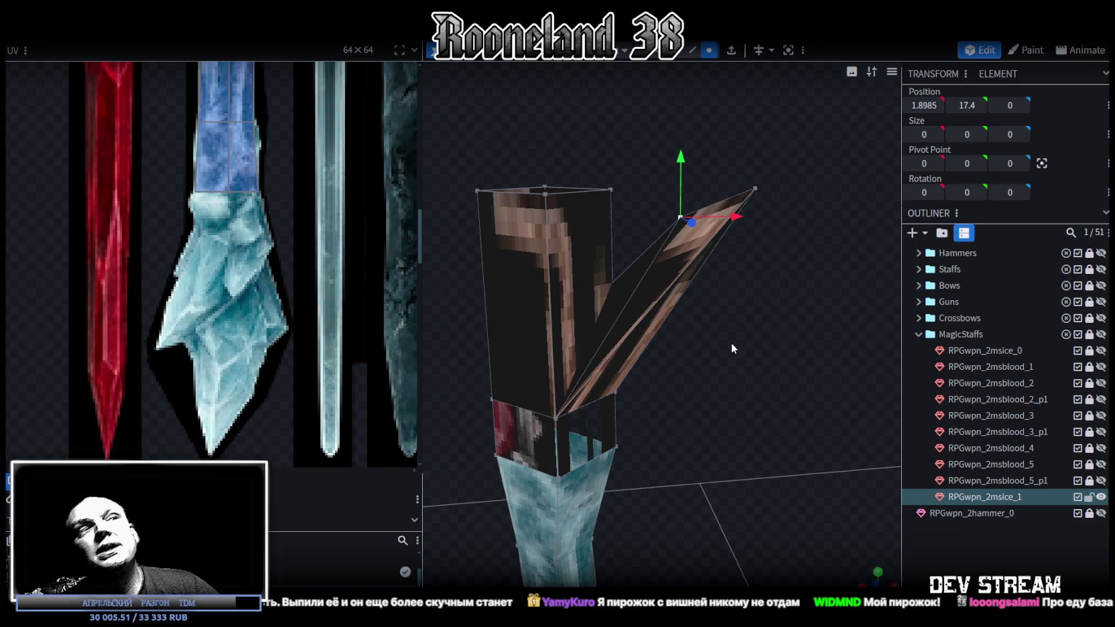
# Select side vertices of the staff head and push them outward along X by 0.3
pyautogui.scroll(3, 722, 364)
pyautogui.scroll(1, 697, 431)
pyautogui.moveTo(697, 431)
pyautogui.mouseDown()
pyautogui.moveTo(687, 459)
pyautogui.moveTo(662, 380)
pyautogui.mouseUp()
pyautogui.click(548, 303)
pyautogui.moveTo(783, 347)
pyautogui.mouseDown()
pyautogui.moveTo(510, 395)
pyautogui.moveTo(713, 292)
pyautogui.moveTo(752, 384)
pyautogui.moveTo(751, 368)
pyautogui.mouseUp()
pyautogui.keyDown('shift'); pyautogui.click(741, 292); pyautogui.keyUp('shift')
pyautogui.moveTo(711, 300); pyautogui.dragTo(689, 304)
pyautogui.moveTo(604, 378)
pyautogui.mouseDown()
pyautogui.moveTo(561, 414)
pyautogui.moveTo(692, 453)
pyautogui.moveTo(539, 422)
pyautogui.moveTo(623, 418)
pyautogui.moveTo(631, 390)
pyautogui.moveTo(617, 380)
pyautogui.moveTo(643, 374)
pyautogui.mouseUp()
pyautogui.click(640, 440)
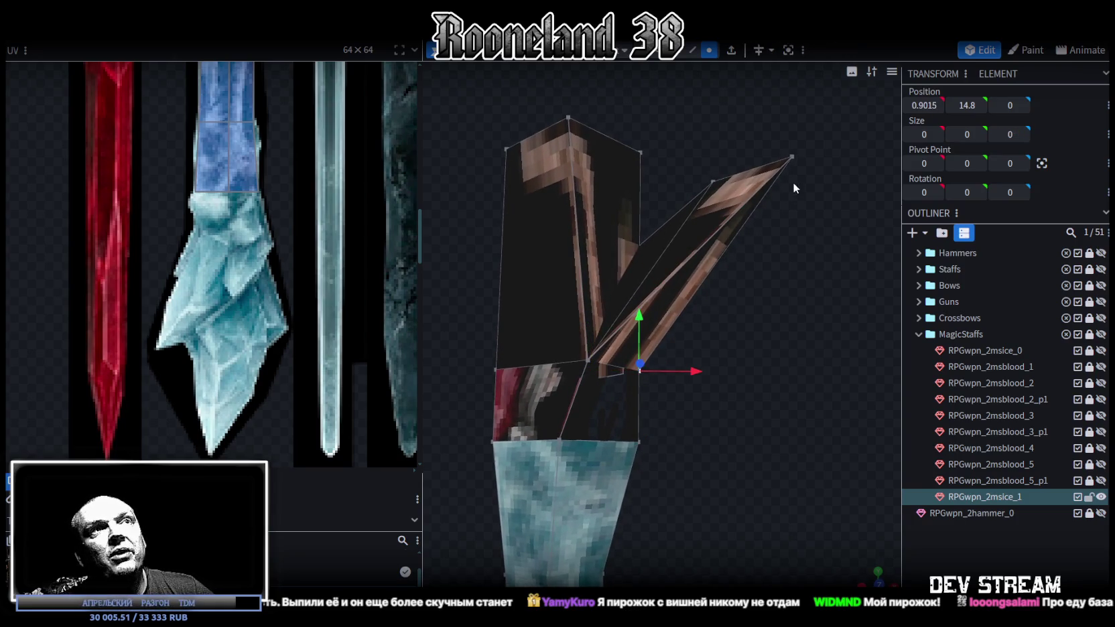
pyautogui.keyDown('shift'); pyautogui.click(792, 156); pyautogui.keyUp('shift')
pyautogui.moveTo(775, 268)
pyautogui.mouseDown()
pyautogui.moveTo(798, 279)
pyautogui.moveTo(752, 396)
pyautogui.moveTo(732, 379)
pyautogui.moveTo(701, 396)
pyautogui.moveTo(757, 403)
pyautogui.mouseUp()
# Box-select the head's top vertices and move them down to height 17.1 and left to X -0.2
pyautogui.moveTo(549, 181); pyautogui.dragTo(697, 240)
pyautogui.moveTo(718, 196)
pyautogui.mouseDown()
pyautogui.moveTo(732, 187)
pyautogui.moveTo(624, 157)
pyautogui.moveTo(618, 199)
pyautogui.mouseUp()
pyautogui.moveTo(670, 258); pyautogui.dragTo(658, 258)
pyautogui.click(694, 51)
pyautogui.moveTo(694, 167); pyautogui.dragTo(732, 58)
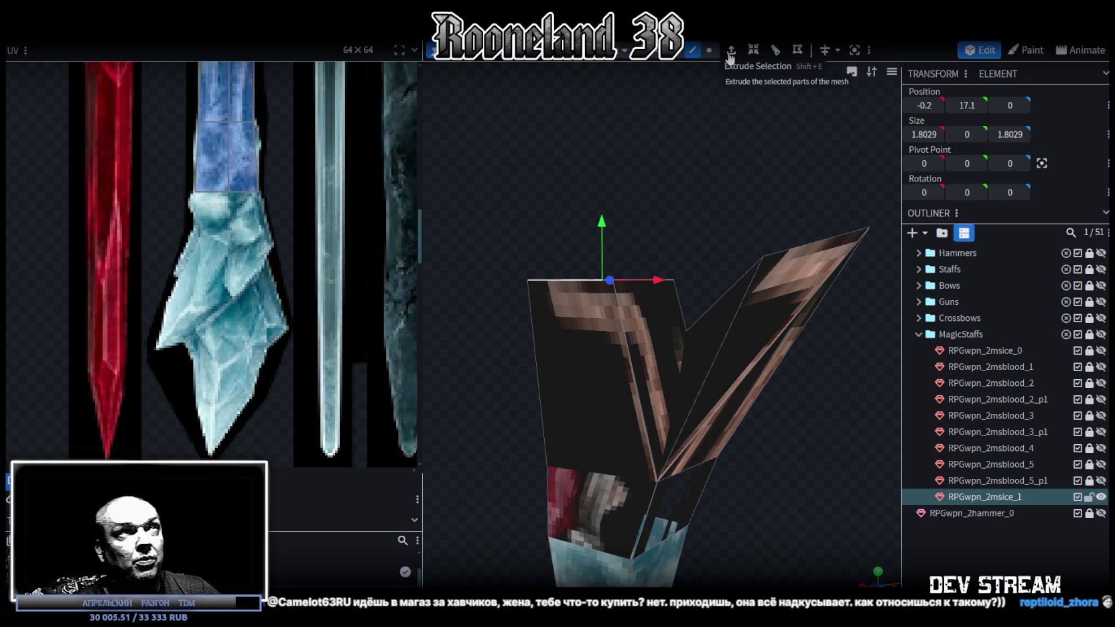
# Extrude the head's top face 1 unit outwards, adding a block up to height 18.1
pyautogui.click(731, 59)
pyautogui.moveTo(720, 107); pyautogui.dragTo(706, 169)
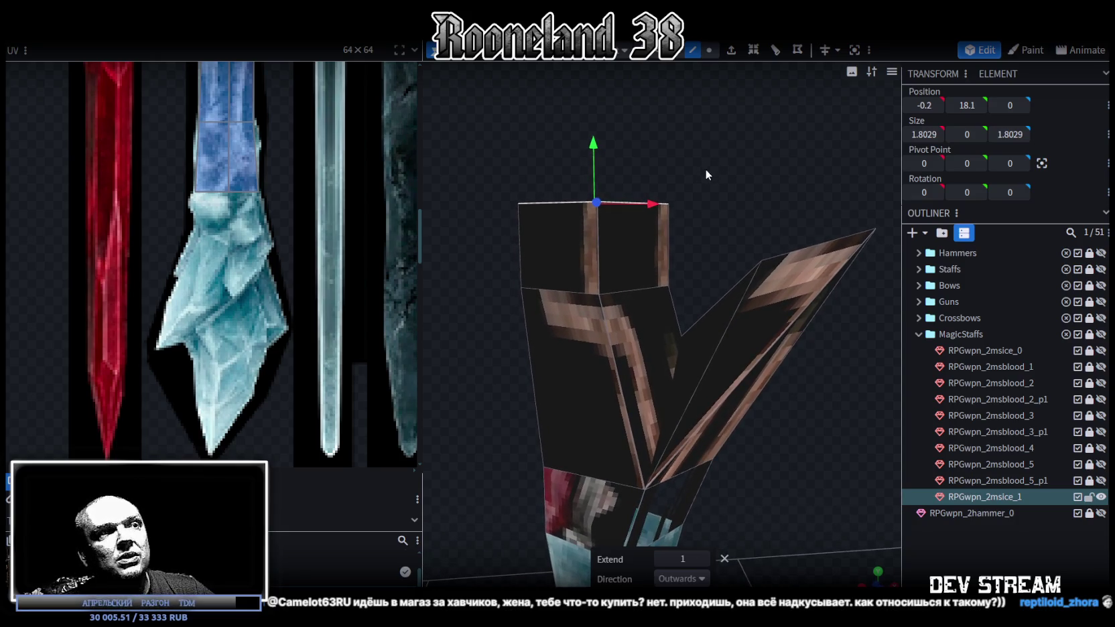
pyautogui.moveTo(705, 169); pyautogui.dragTo(704, 191)
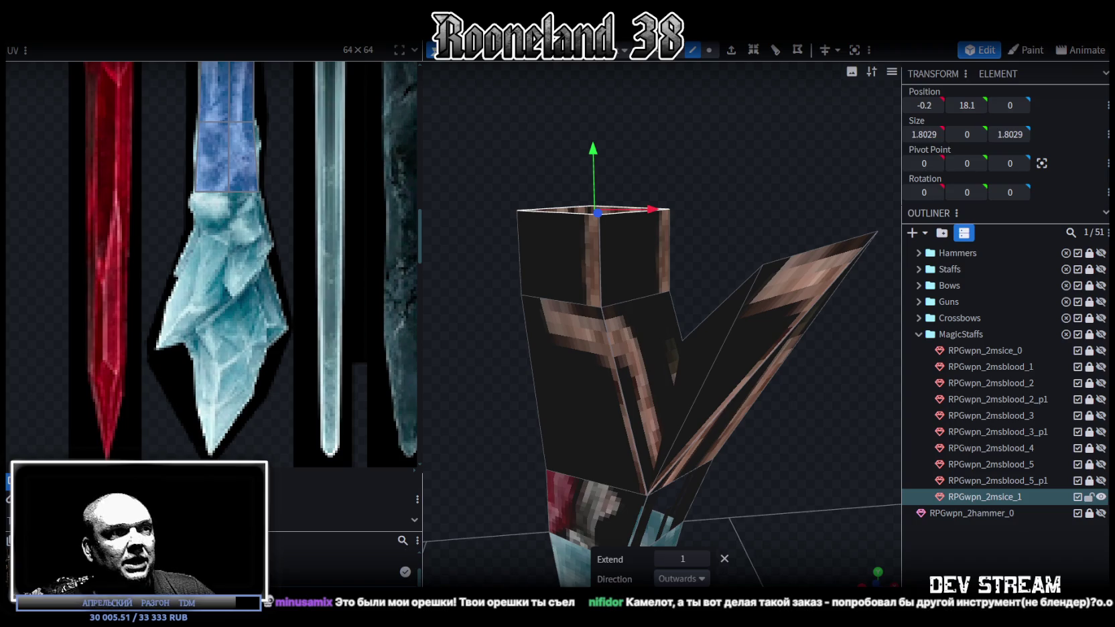
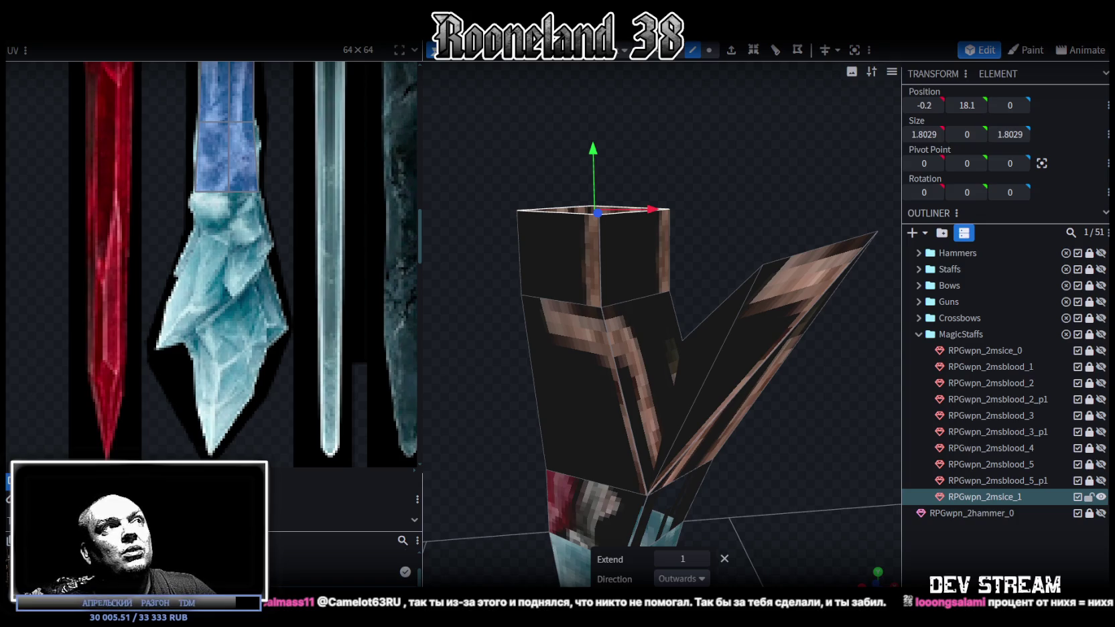
# Select the crystal block's top face and slide it along X to widen the block
pyautogui.moveTo(548, 471); pyautogui.dragTo(670, 278)
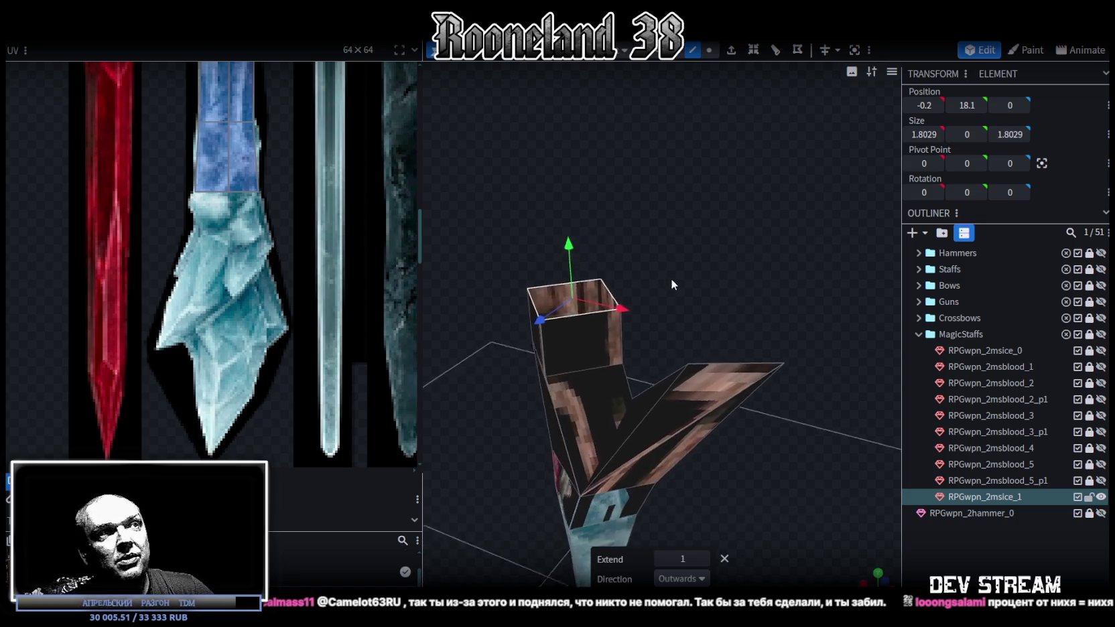
pyautogui.scroll(2, 693, 259)
pyautogui.scroll(2, 701, 254)
pyautogui.scroll(1, 703, 253)
pyautogui.scroll(2, 703, 270)
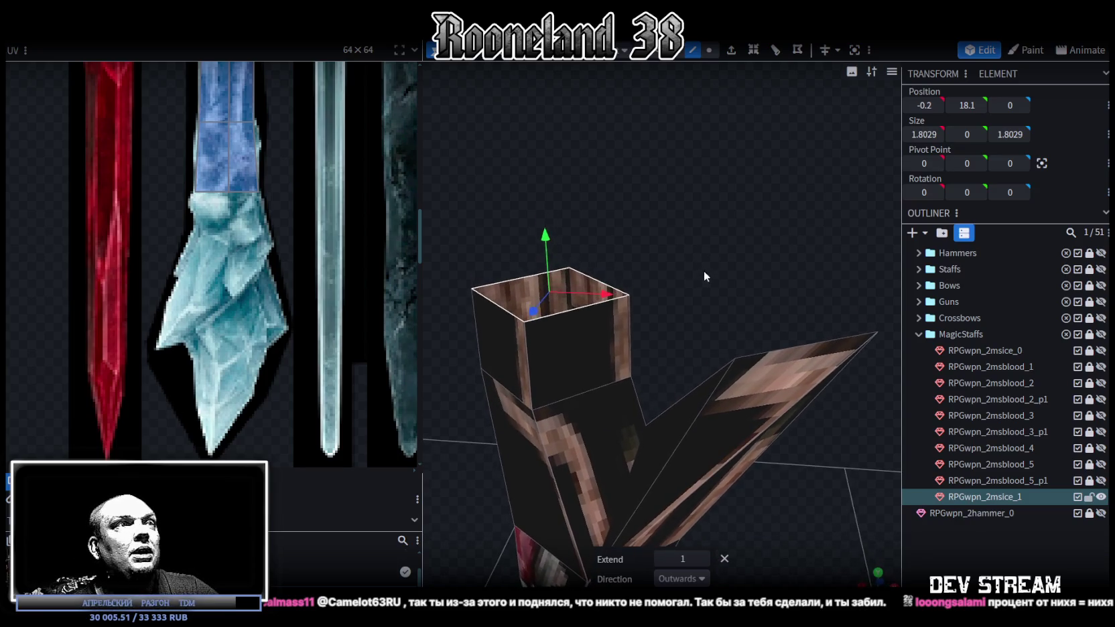
pyautogui.moveTo(703, 270)
pyautogui.mouseDown()
pyautogui.moveTo(721, 263)
pyautogui.moveTo(679, 315)
pyautogui.moveTo(717, 271)
pyautogui.moveTo(699, 302)
pyautogui.mouseUp()
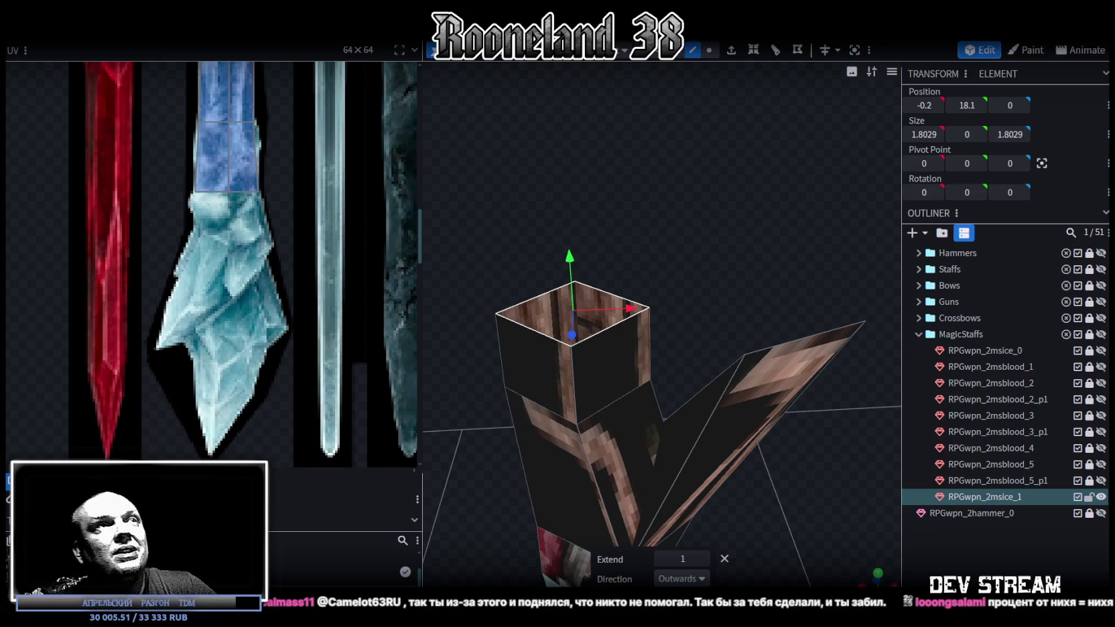
pyautogui.moveTo(563, 406)
pyautogui.mouseDown()
pyautogui.moveTo(707, 198)
pyautogui.moveTo(699, 137)
pyautogui.moveTo(698, 161)
pyautogui.moveTo(678, 181)
pyautogui.moveTo(701, 170)
pyautogui.mouseUp()
pyautogui.moveTo(771, 181)
pyautogui.mouseDown()
pyautogui.moveTo(573, 351)
pyautogui.moveTo(615, 297)
pyautogui.mouseUp()
pyautogui.click(573, 351)
pyautogui.click(588, 306)
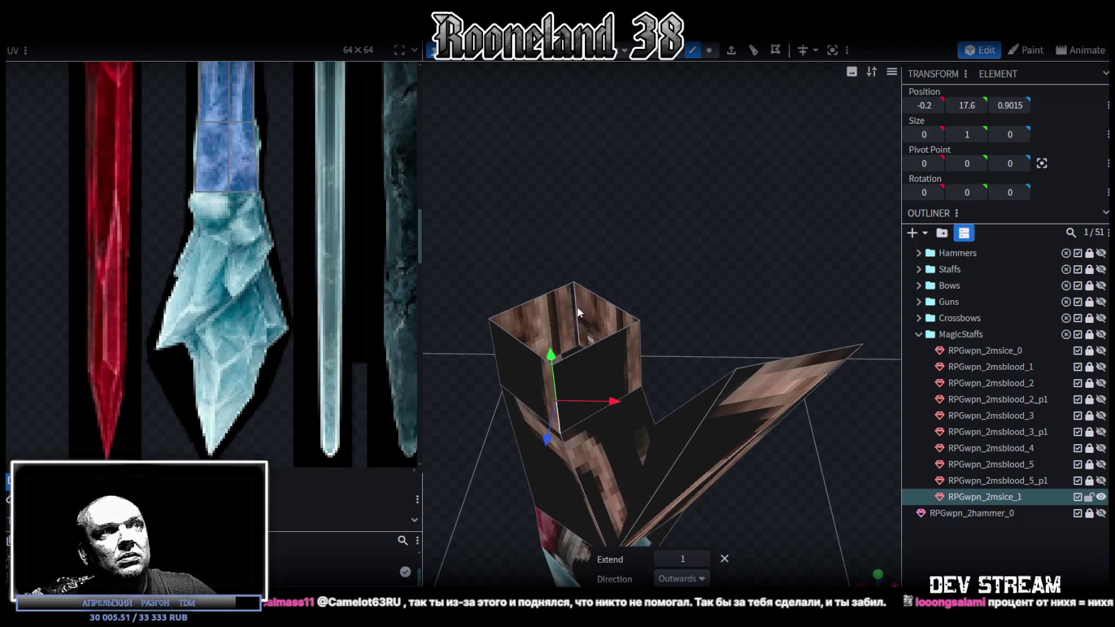
pyautogui.moveTo(701, 286); pyautogui.dragTo(721, 246)
pyautogui.moveTo(635, 332); pyautogui.dragTo(628, 331)
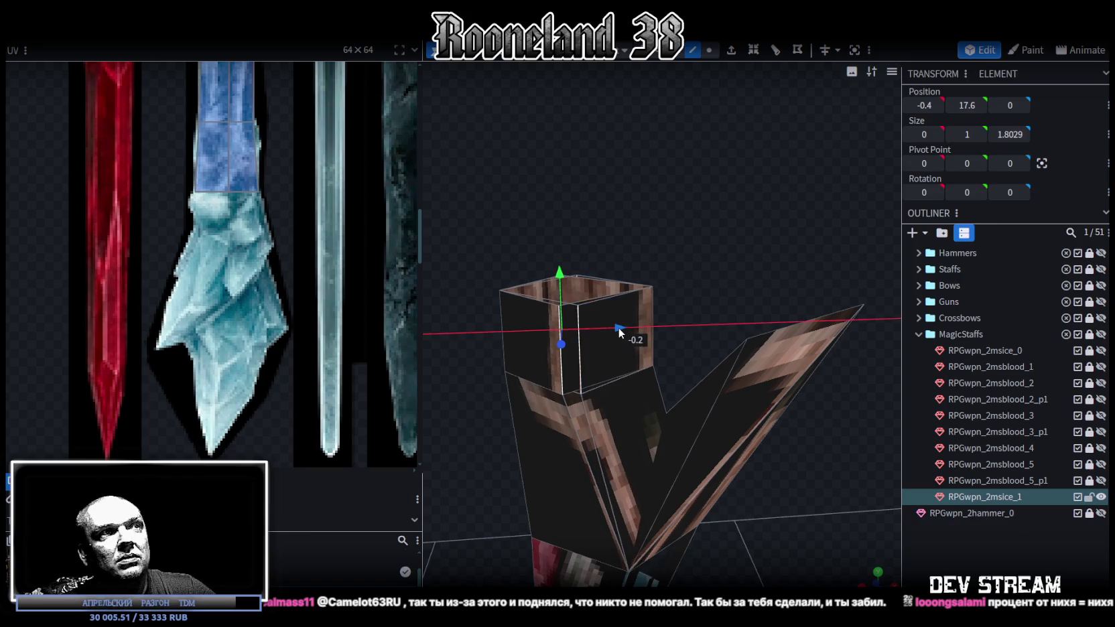
pyautogui.moveTo(688, 247)
pyautogui.mouseDown()
pyautogui.moveTo(686, 223)
pyautogui.moveTo(669, 248)
pyautogui.mouseUp()
pyautogui.moveTo(622, 319); pyautogui.dragTo(722, 313)
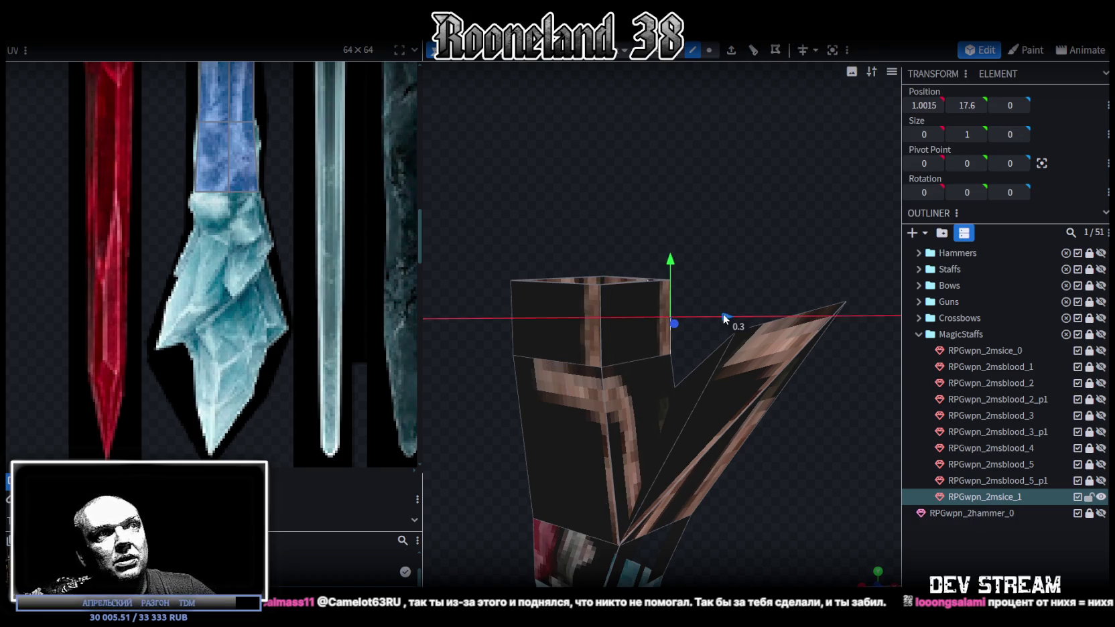
# Raise the block's top vertices by about 0.5 so the top sits at height 18.5
pyautogui.click(709, 51)
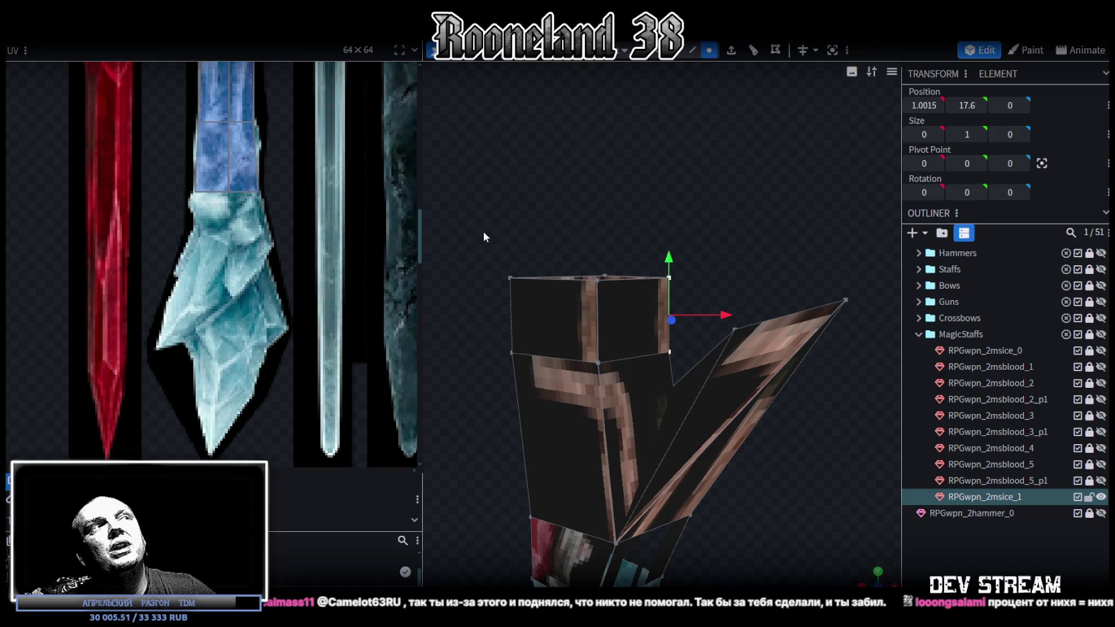
pyautogui.moveTo(484, 232); pyautogui.dragTo(728, 290)
pyautogui.moveTo(728, 228)
pyautogui.mouseDown()
pyautogui.moveTo(690, 268)
pyautogui.moveTo(690, 251)
pyautogui.mouseUp()
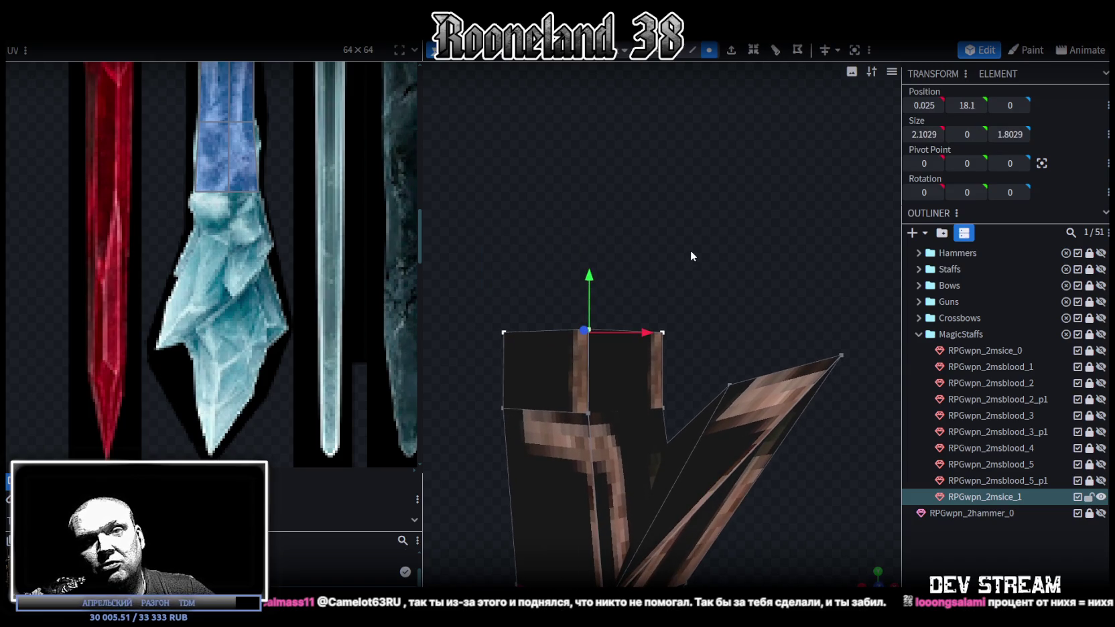
pyautogui.moveTo(683, 247)
pyautogui.mouseDown()
pyautogui.moveTo(679, 260)
pyautogui.moveTo(686, 252)
pyautogui.mouseUp()
pyautogui.moveTo(592, 279)
pyautogui.mouseDown()
pyautogui.moveTo(608, 186)
pyautogui.moveTo(801, 307)
pyautogui.moveTo(794, 327)
pyautogui.moveTo(794, 314)
pyautogui.mouseUp()
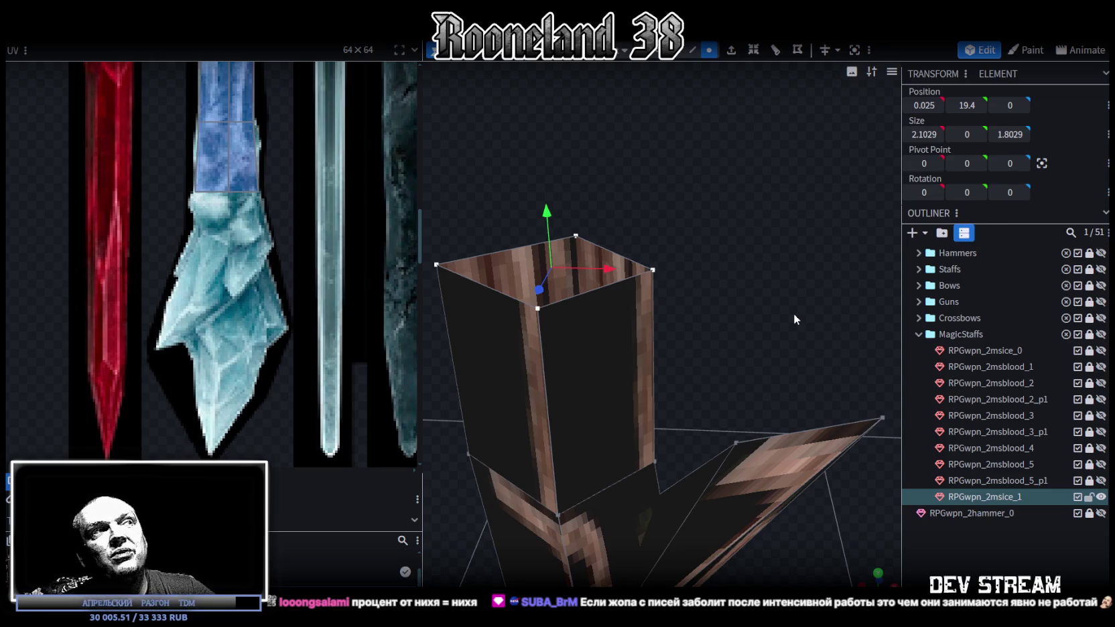
pyautogui.press('KP_1')
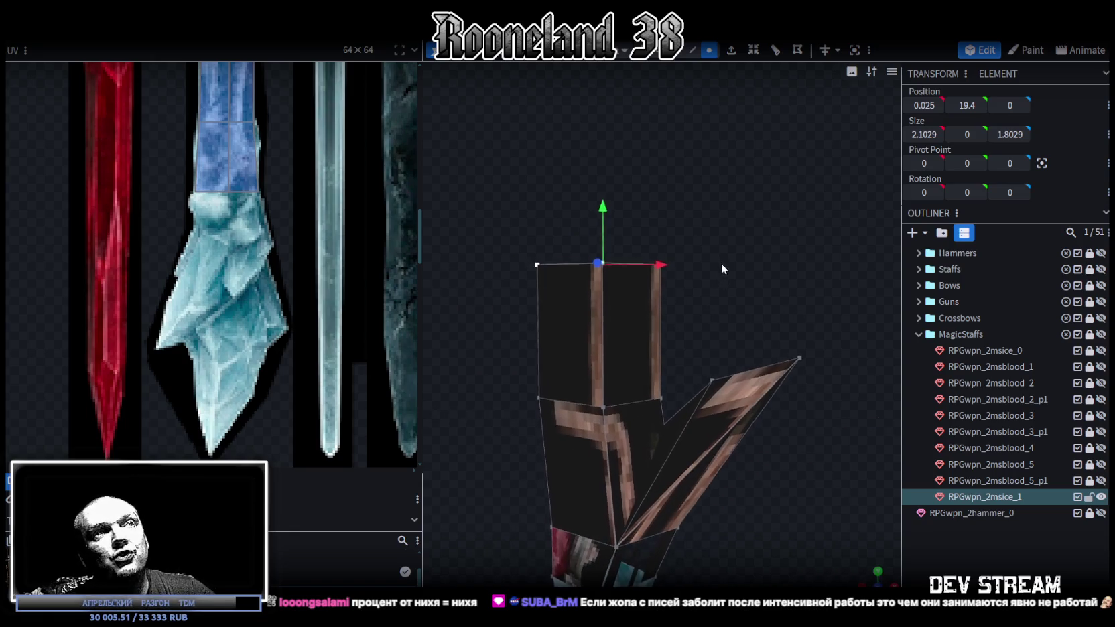
pyautogui.moveTo(602, 208)
pyautogui.mouseDown()
pyautogui.moveTo(610, 256)
pyautogui.moveTo(703, 253)
pyautogui.moveTo(714, 269)
pyautogui.mouseUp()
pyautogui.click(692, 50)
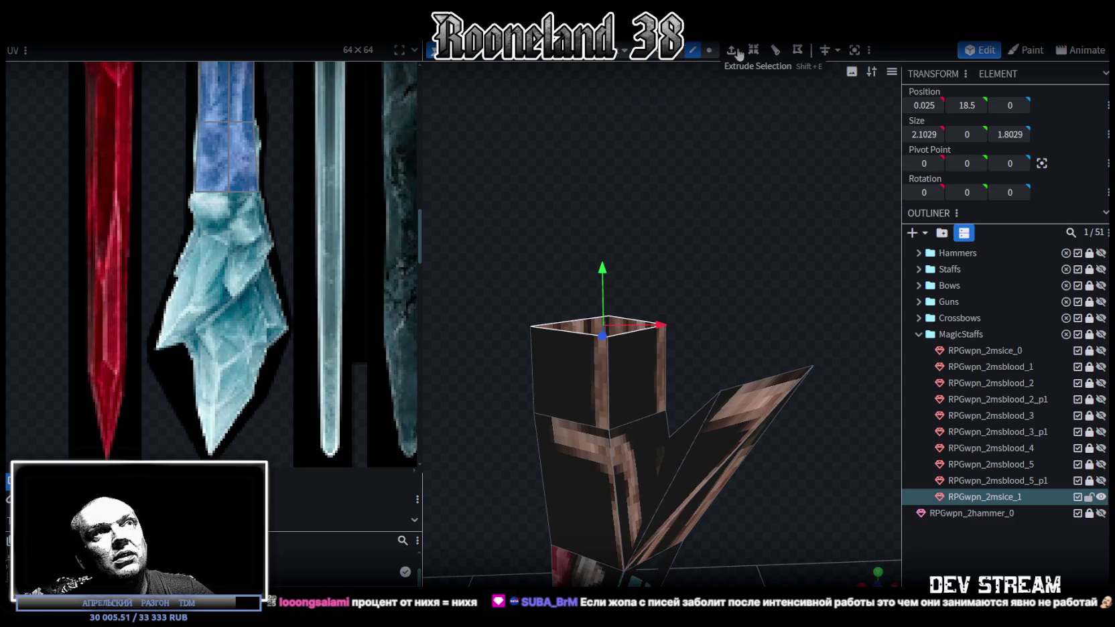
# Extrude the top face upward by 1 and merge its top vertices into one point
pyautogui.press('e')
pyautogui.moveTo(721, 118)
pyautogui.mouseDown()
pyautogui.moveTo(686, 229)
pyautogui.moveTo(696, 234)
pyautogui.mouseUp()
pyautogui.click(708, 51)
pyautogui.rightClick(657, 280)
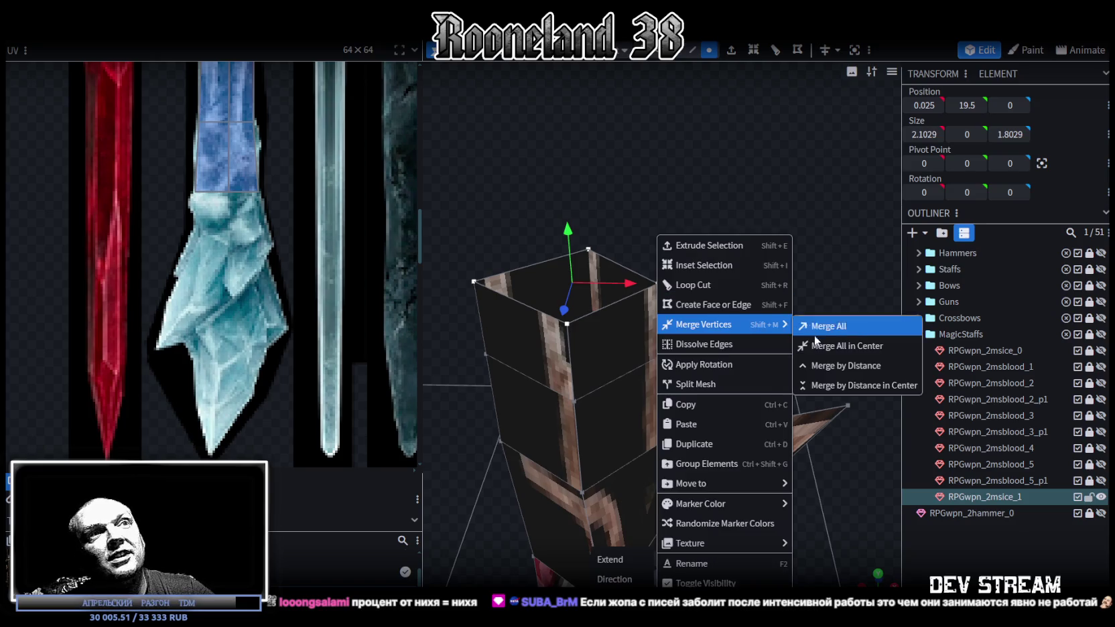
pyautogui.click(808, 327)
# Inspect the new pointed tip and select the whole crystal mesh
pyautogui.moveTo(808, 327); pyautogui.dragTo(747, 242)
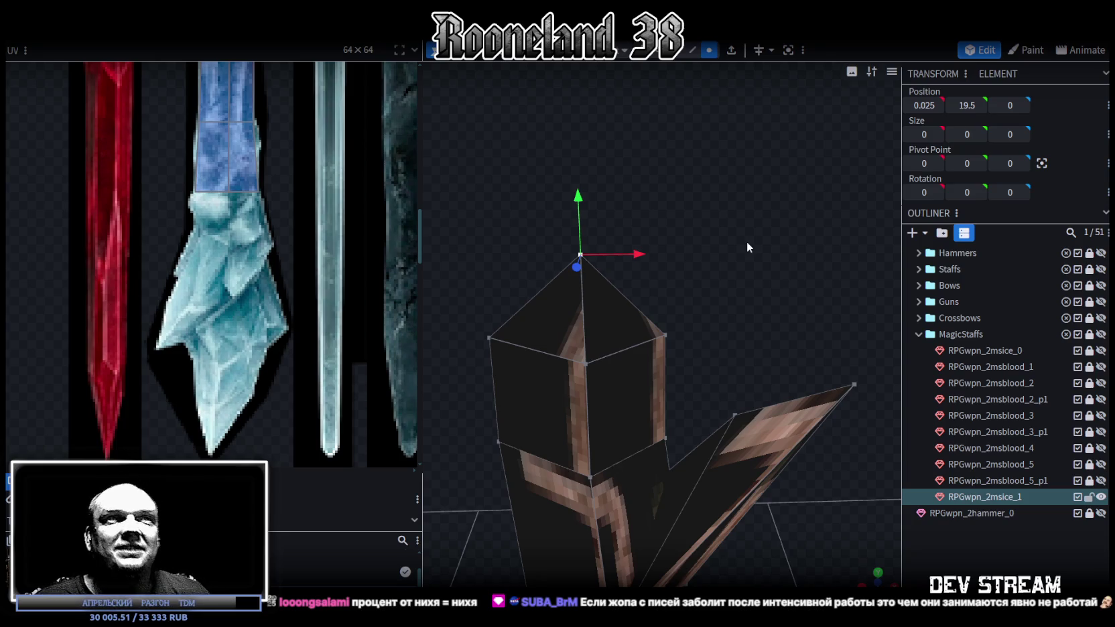
pyautogui.moveTo(747, 241)
pyautogui.mouseDown()
pyautogui.moveTo(653, 228)
pyautogui.moveTo(732, 258)
pyautogui.moveTo(513, 211)
pyautogui.moveTo(587, 278)
pyautogui.moveTo(638, 255)
pyautogui.moveTo(568, 286)
pyautogui.moveTo(518, 282)
pyautogui.moveTo(596, 291)
pyautogui.mouseUp()
pyautogui.scroll(-2, 731, 142)
pyautogui.click(684, 57)
pyautogui.moveTo(544, 197)
pyautogui.keyDown('ctrl'); pyautogui.mouseDown()
pyautogui.moveTo(783, 416)
pyautogui.moveTo(565, 424)
pyautogui.moveTo(786, 406)
pyautogui.moveTo(728, 368)
pyautogui.moveTo(850, 403)
pyautogui.mouseUp(); pyautogui.keyUp('ctrl')
pyautogui.click(709, 50)
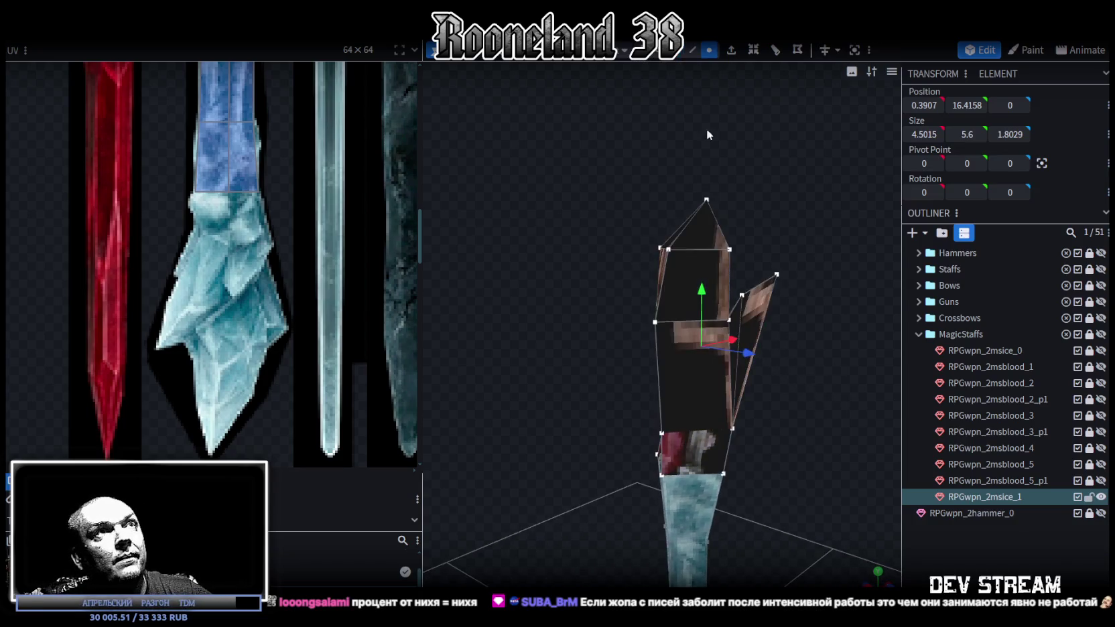
# Undo the deformed side wing on the crystal
pyautogui.scroll(2, 662, 333)
pyautogui.click(663, 473)
pyautogui.keyDown('shift'); pyautogui.click(757, 313); pyautogui.keyUp('shift')
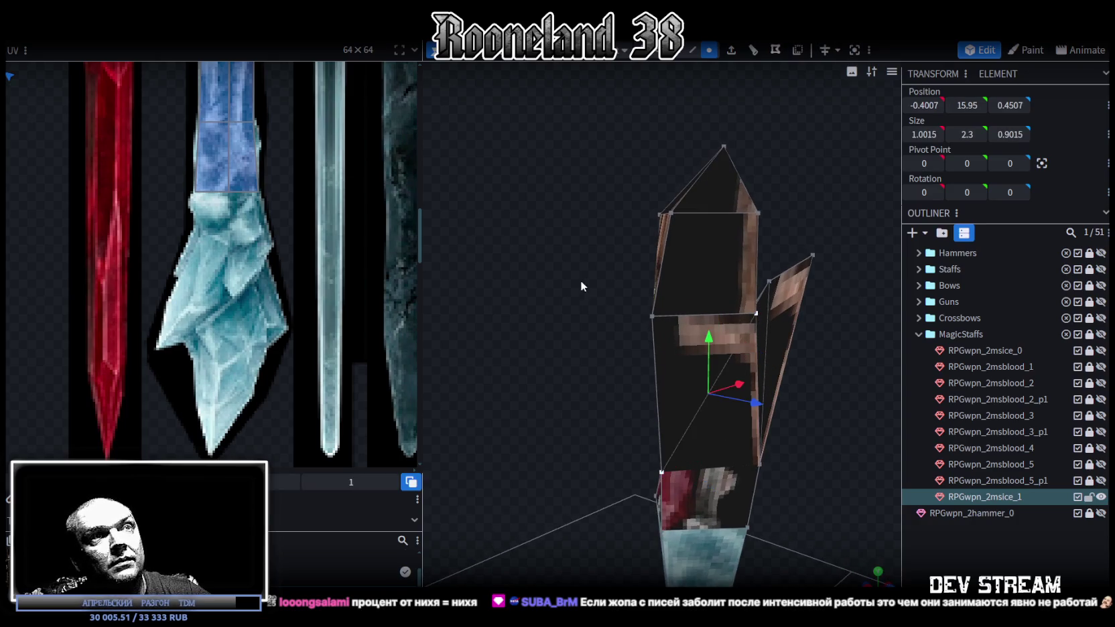
pyautogui.moveTo(581, 279); pyautogui.dragTo(716, 307)
pyautogui.hotkey('ctrl', 'z')
pyautogui.moveTo(742, 440)
pyautogui.mouseDown()
pyautogui.moveTo(757, 366)
pyautogui.moveTo(706, 99)
pyautogui.mouseUp()
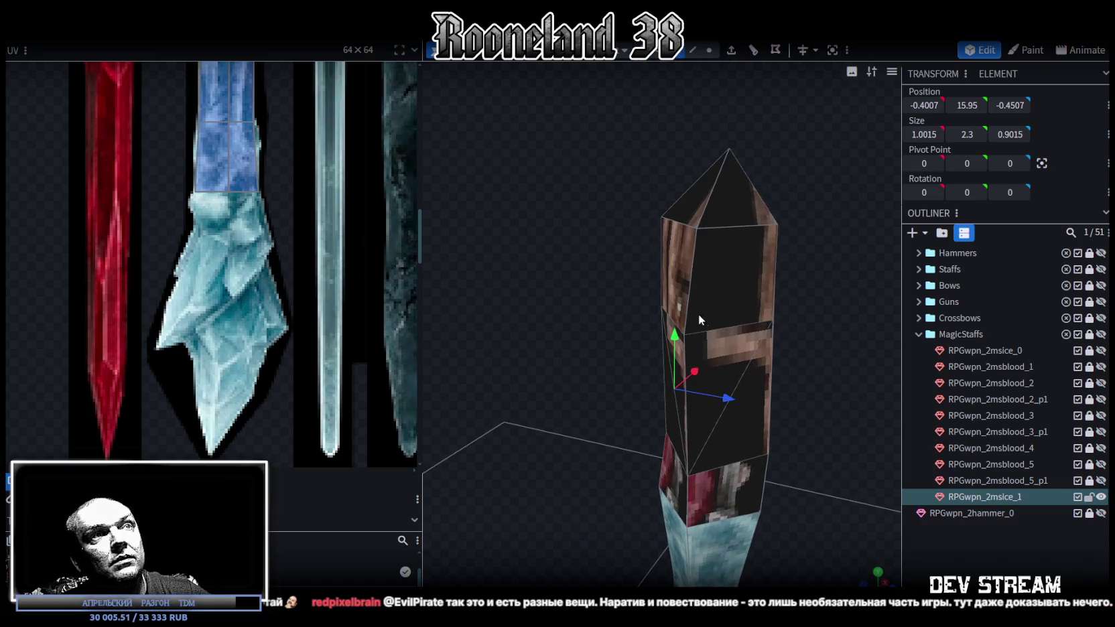
# Extrude a side face of the crystal toward negative X to form a branch
pyautogui.click(675, 344)
pyautogui.moveTo(586, 258); pyautogui.dragTo(739, 83)
pyautogui.click(731, 51)
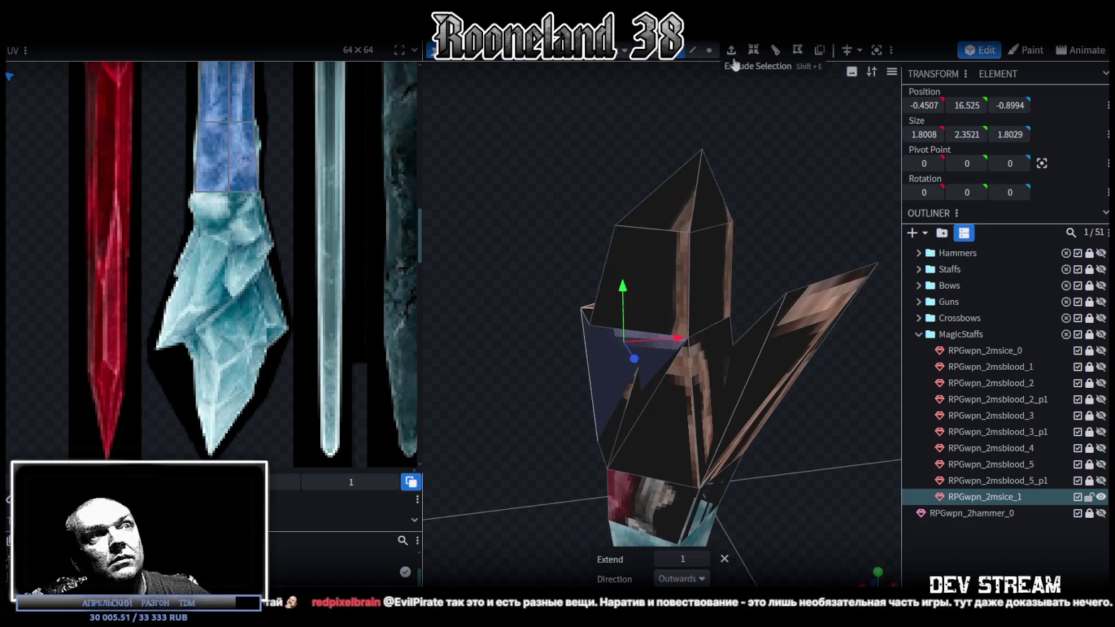
pyautogui.click(700, 577)
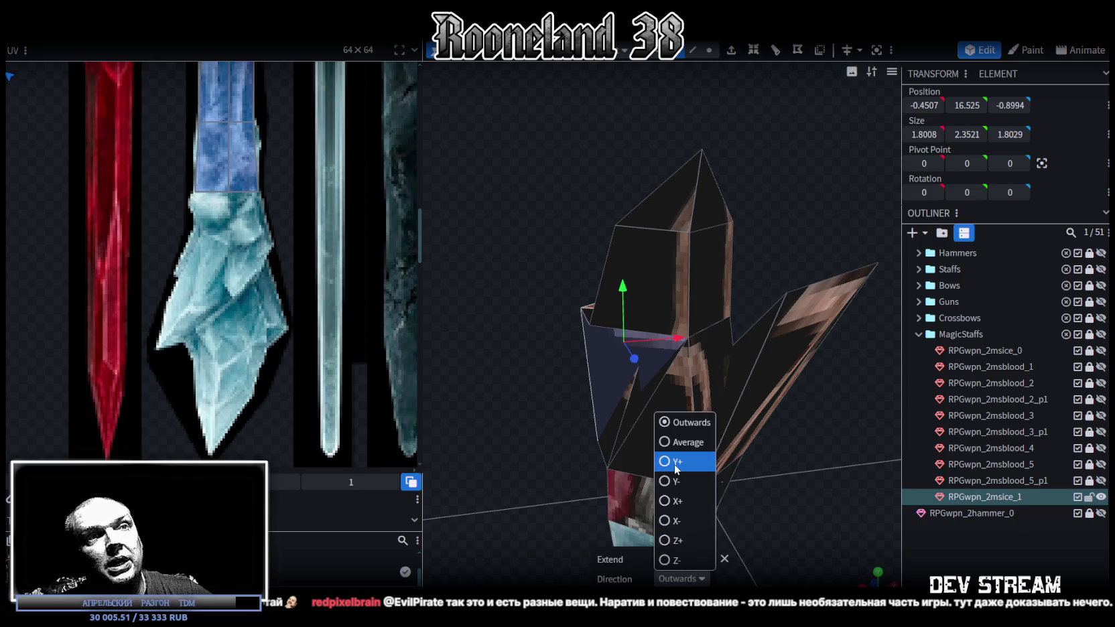
pyautogui.click(672, 522)
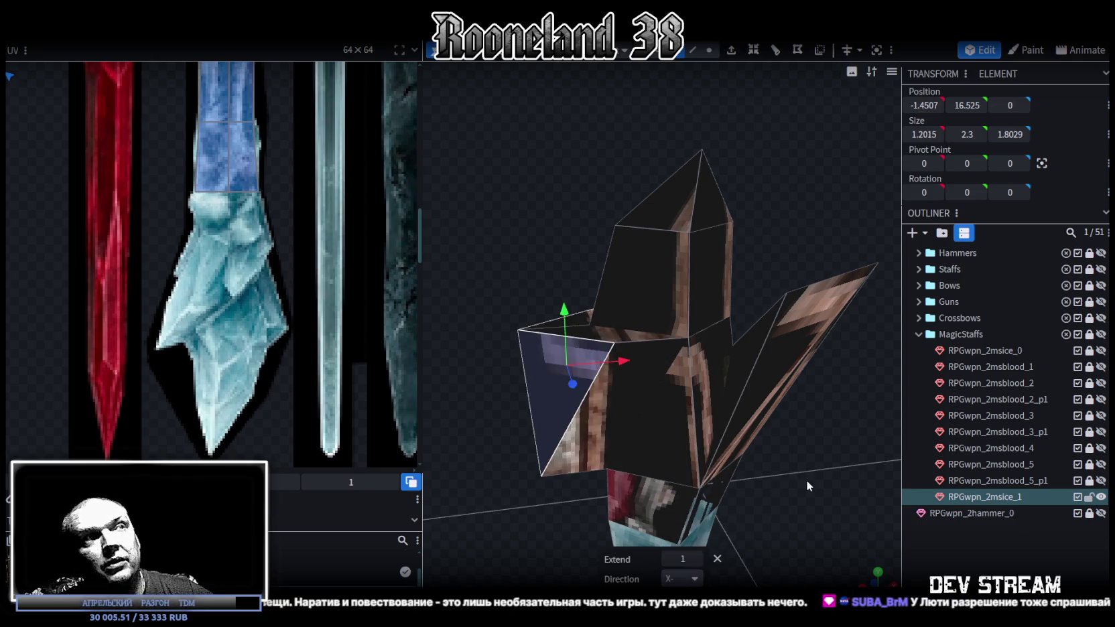
pyautogui.moveTo(821, 477)
pyautogui.mouseDown()
pyautogui.moveTo(840, 430)
pyautogui.moveTo(832, 513)
pyautogui.moveTo(801, 517)
pyautogui.moveTo(788, 481)
pyautogui.moveTo(821, 403)
pyautogui.moveTo(737, 201)
pyautogui.mouseUp()
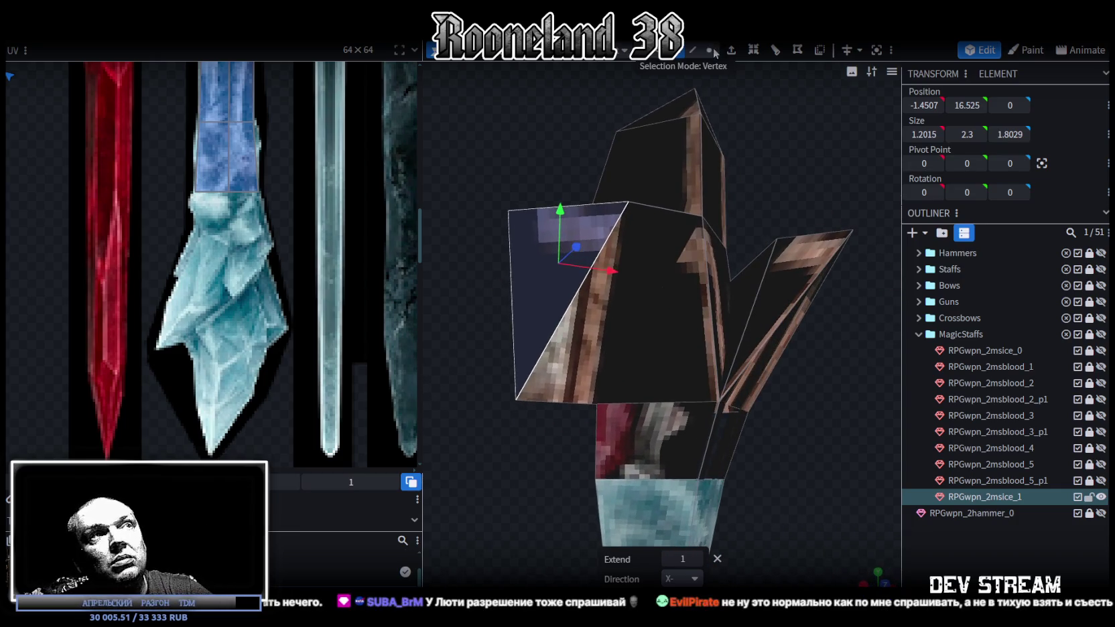
# Merge the new branch's outer vertices into a single point
pyautogui.click(708, 50)
pyautogui.moveTo(631, 252)
pyautogui.mouseDown()
pyautogui.moveTo(515, 183)
pyautogui.moveTo(597, 193)
pyautogui.moveTo(531, 145)
pyautogui.moveTo(527, 105)
pyautogui.moveTo(633, 367)
pyautogui.mouseUp()
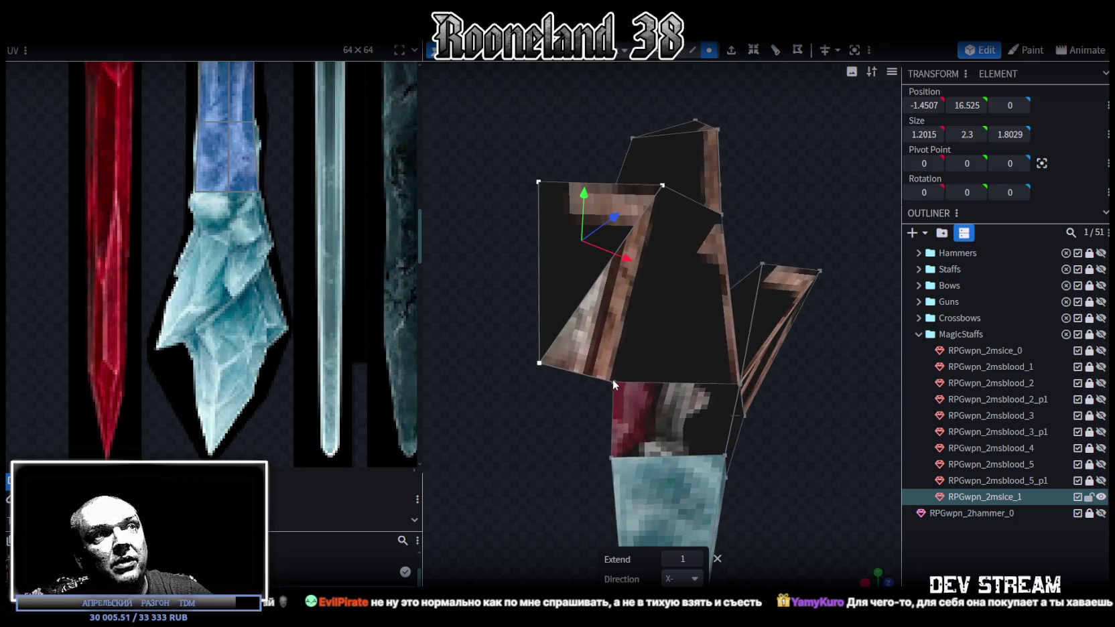
pyautogui.click(612, 380)
pyautogui.moveTo(773, 201)
pyautogui.mouseDown()
pyautogui.moveTo(752, 283)
pyautogui.moveTo(765, 233)
pyautogui.moveTo(752, 241)
pyautogui.mouseUp()
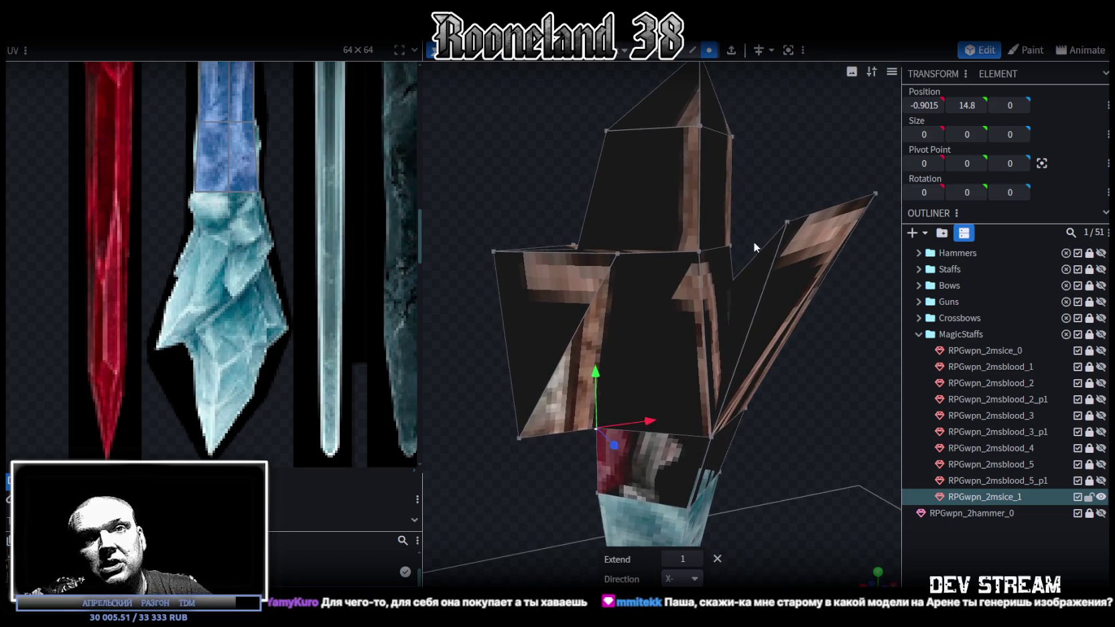
pyautogui.moveTo(527, 477)
pyautogui.mouseDown()
pyautogui.moveTo(511, 451)
pyautogui.moveTo(525, 409)
pyautogui.mouseUp()
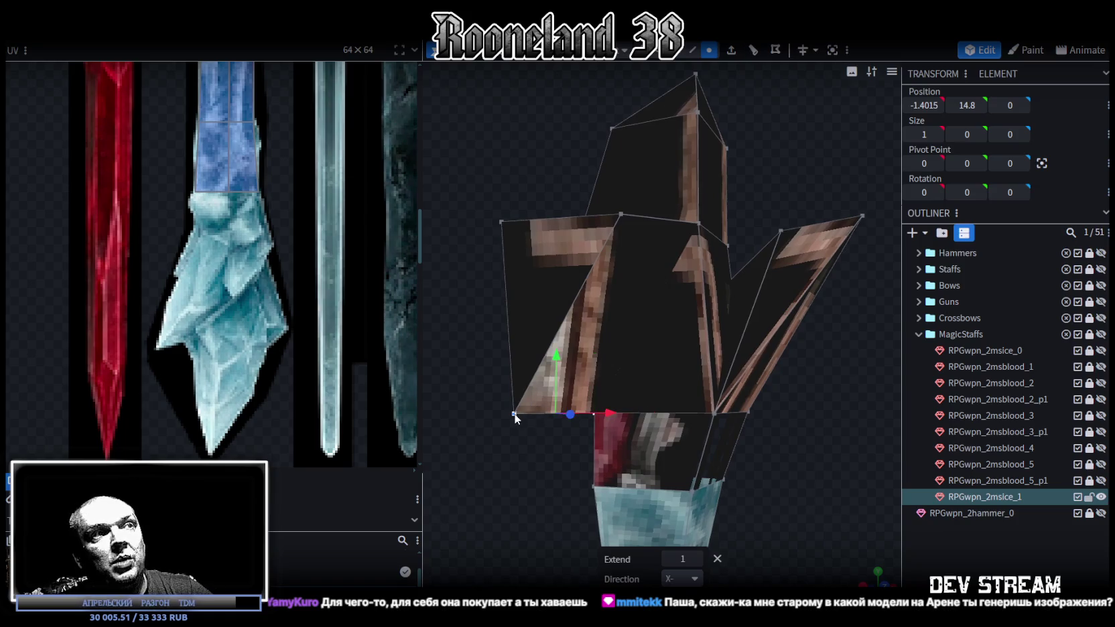
pyautogui.rightClick(514, 413)
pyautogui.click(670, 129)
pyautogui.moveTo(540, 422)
pyautogui.mouseDown()
pyautogui.moveTo(529, 485)
pyautogui.moveTo(627, 497)
pyautogui.moveTo(699, 380)
pyautogui.mouseUp()
# Merge another pair of crystal vertices into one point
pyautogui.click(764, 296)
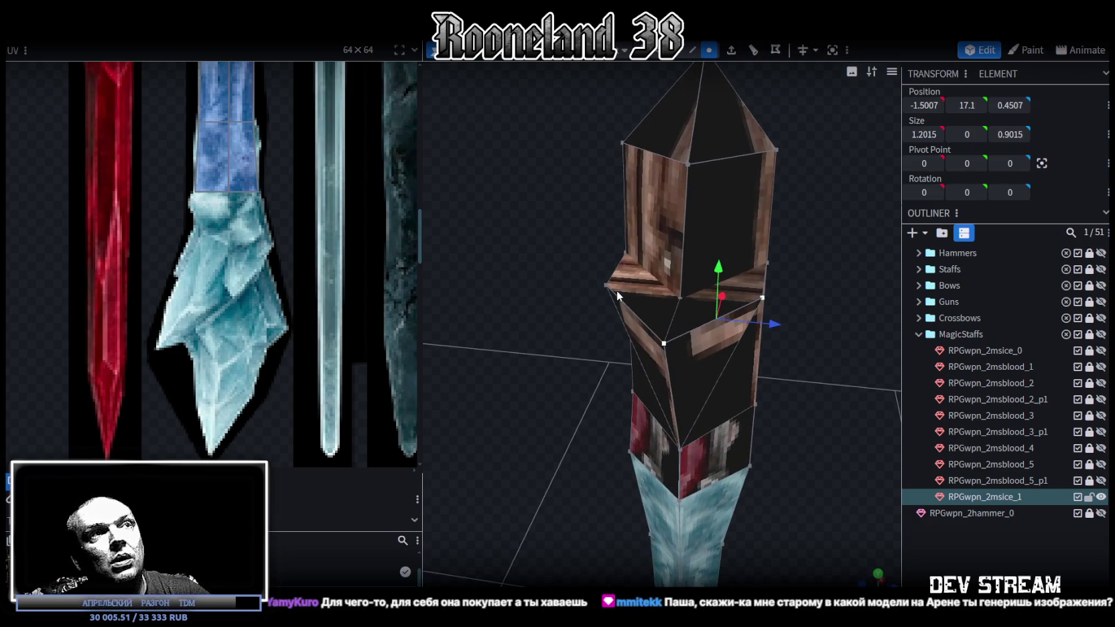
pyautogui.rightClick(607, 236)
pyautogui.click(777, 324)
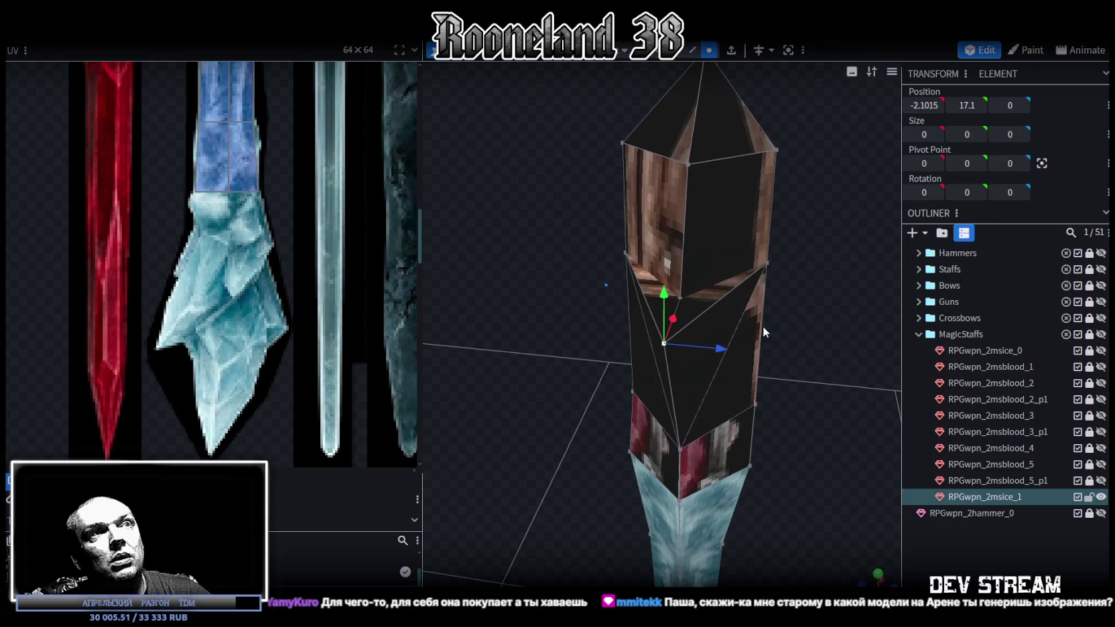
# Move the crystal's outer left vertex to X -1.4015, Y 16.8, then show the desktop
pyautogui.moveTo(815, 369)
pyautogui.mouseDown()
pyautogui.moveTo(730, 352)
pyautogui.moveTo(703, 333)
pyautogui.moveTo(564, 327)
pyautogui.moveTo(536, 445)
pyautogui.moveTo(525, 438)
pyautogui.mouseUp()
pyautogui.moveTo(541, 273); pyautogui.dragTo(542, 321)
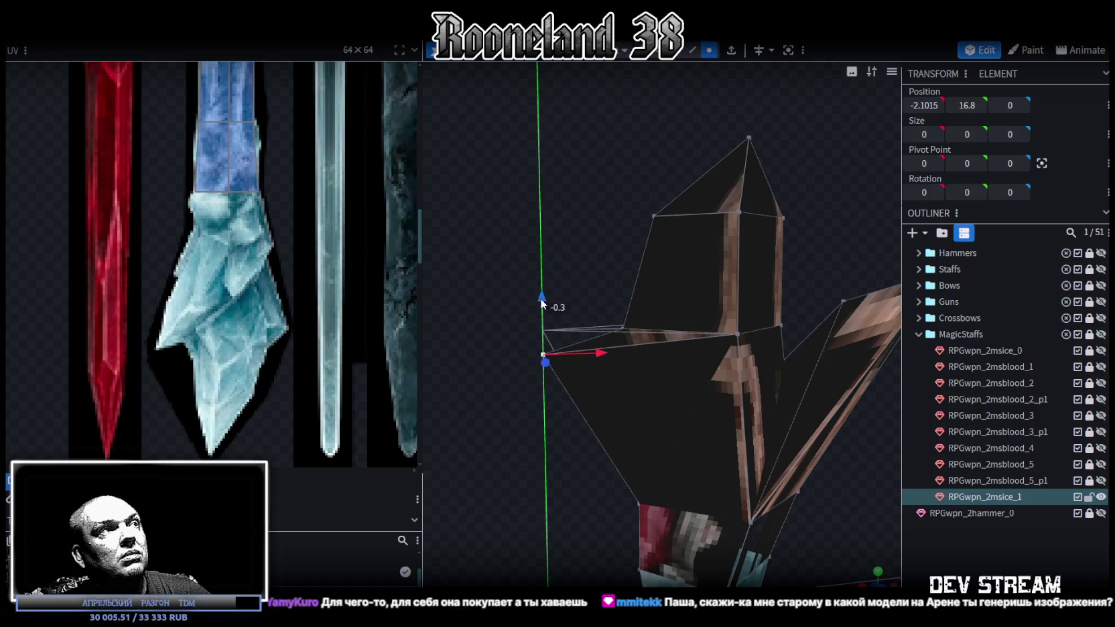
pyautogui.moveTo(601, 389); pyautogui.dragTo(653, 365)
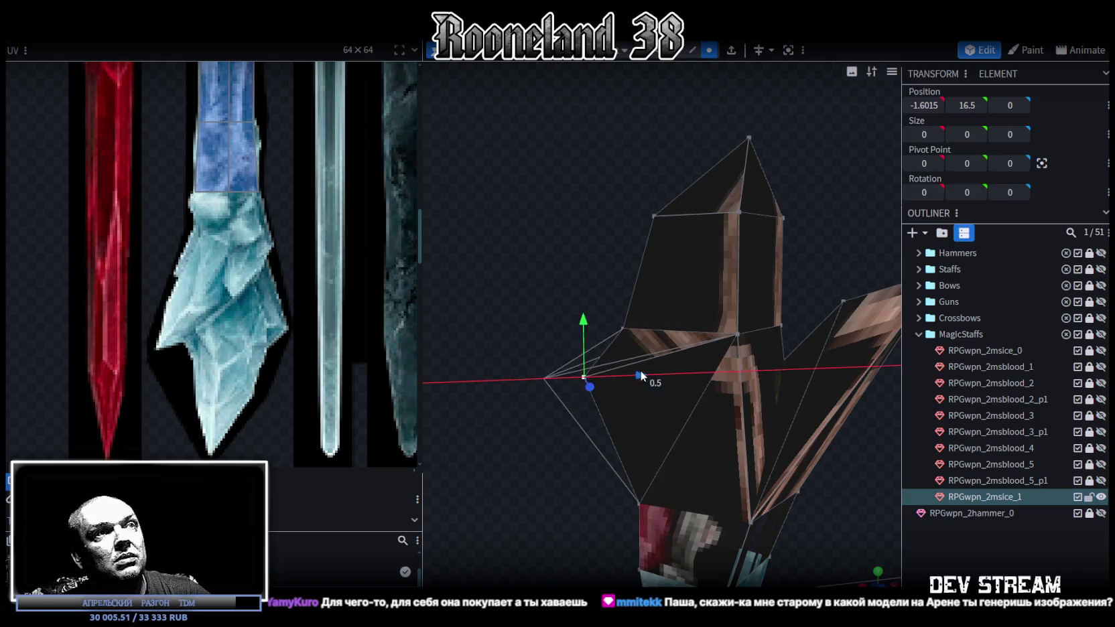
pyautogui.moveTo(599, 322); pyautogui.dragTo(595, 300)
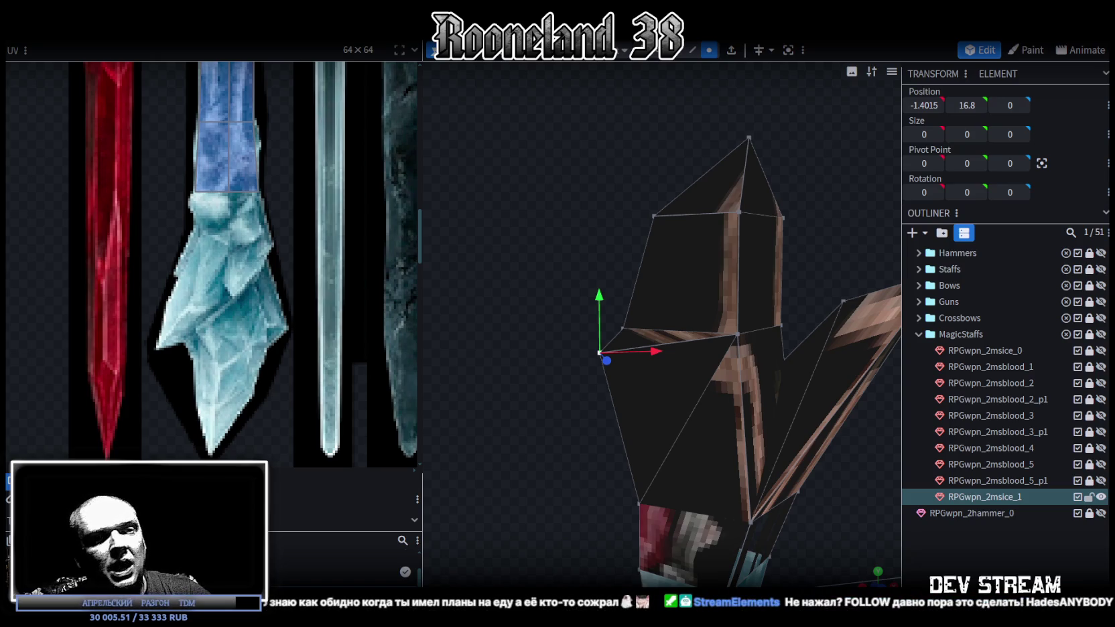
pyautogui.press('super+d')
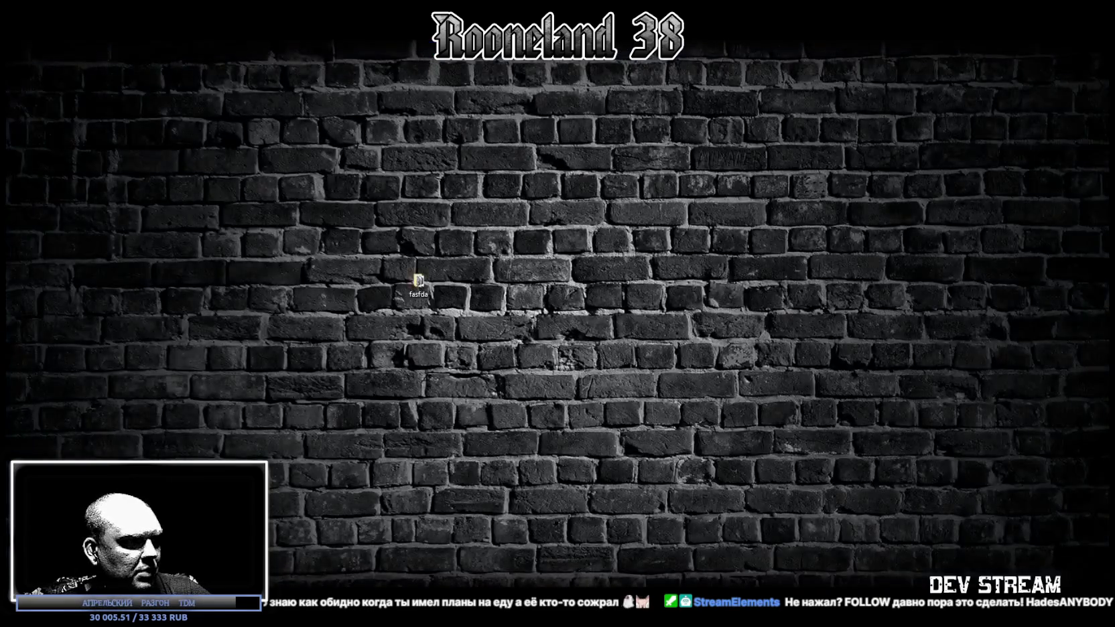
# Restore Blockbench, check the Оружие and Map image folders, and hide both windows again
pyautogui.press('super+d')
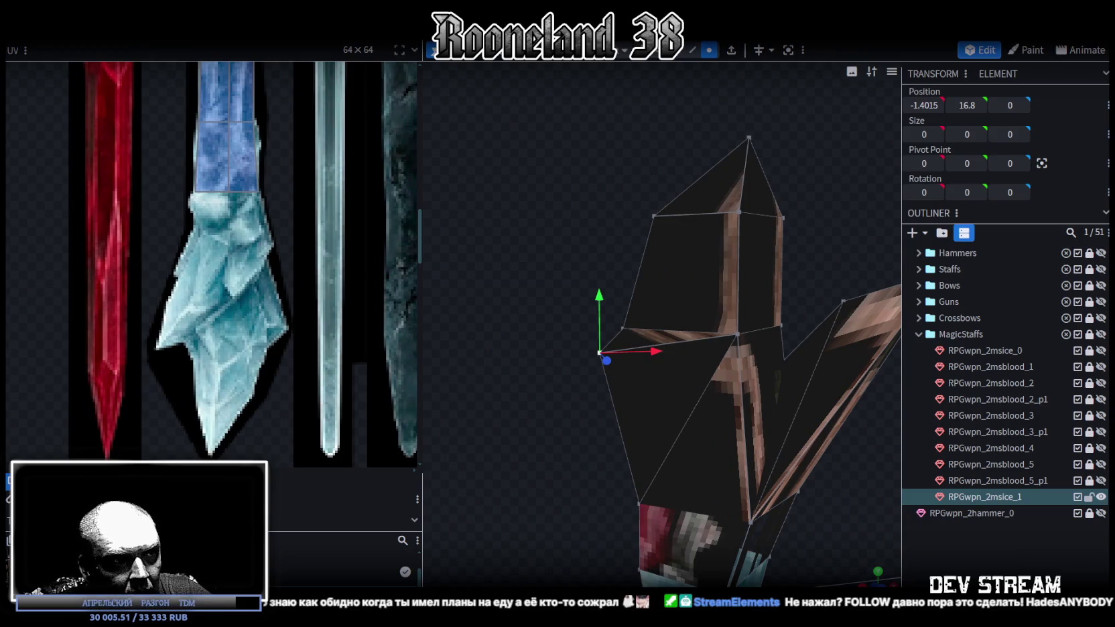
pyautogui.hotkey('alt', 'Tab')
pyautogui.moveTo(920, 219)
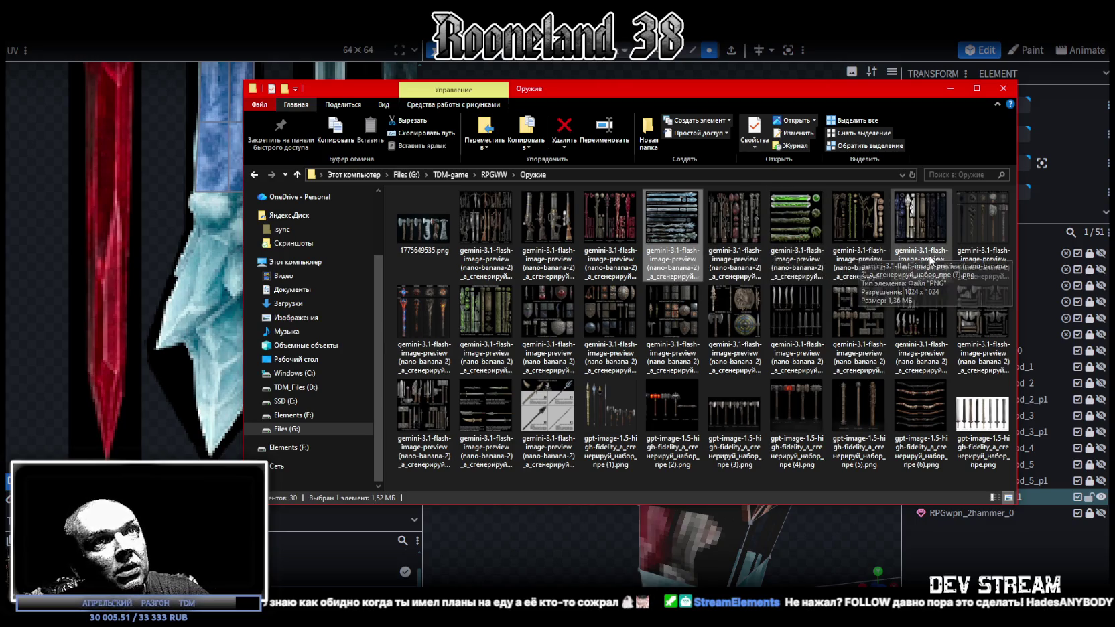
pyautogui.click(950, 88)
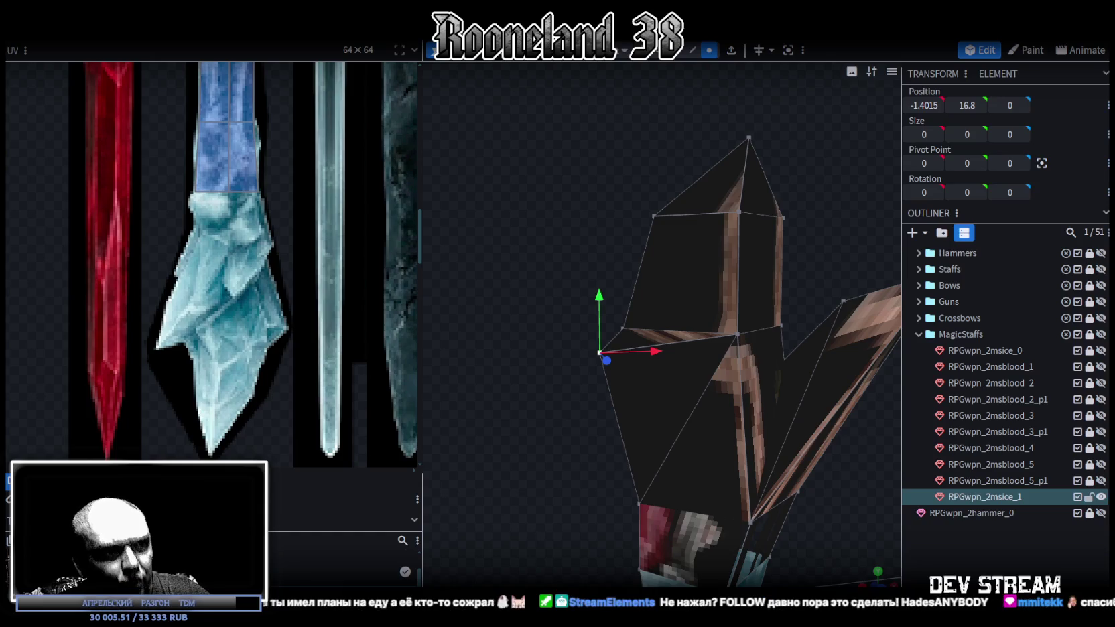
pyautogui.hotkey('alt', 'Tab')
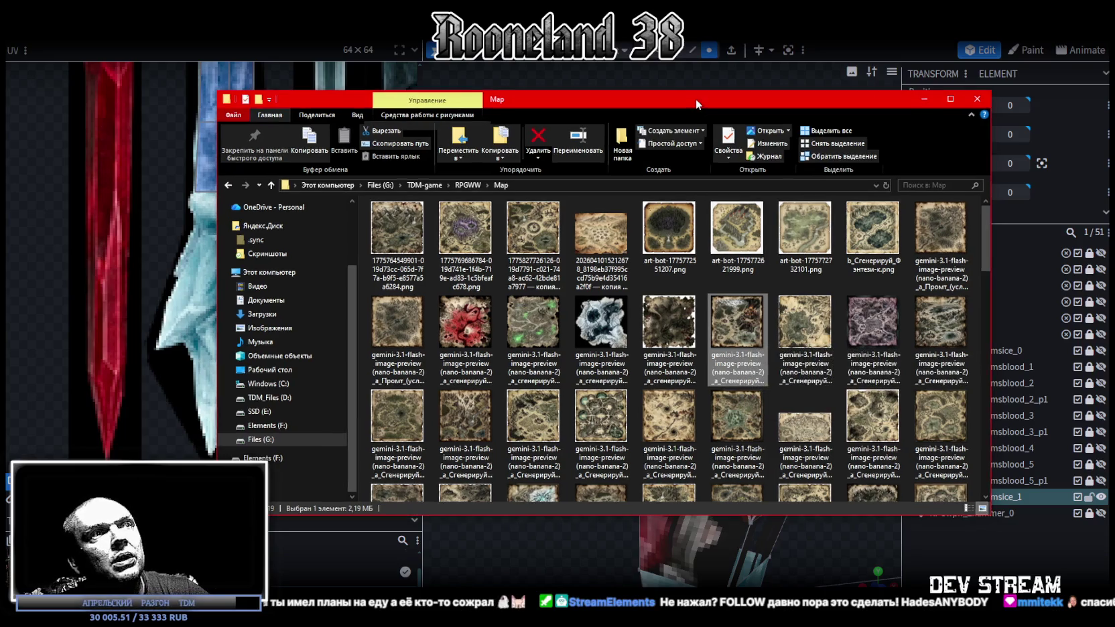
pyautogui.hotkey('alt', 'Tab')
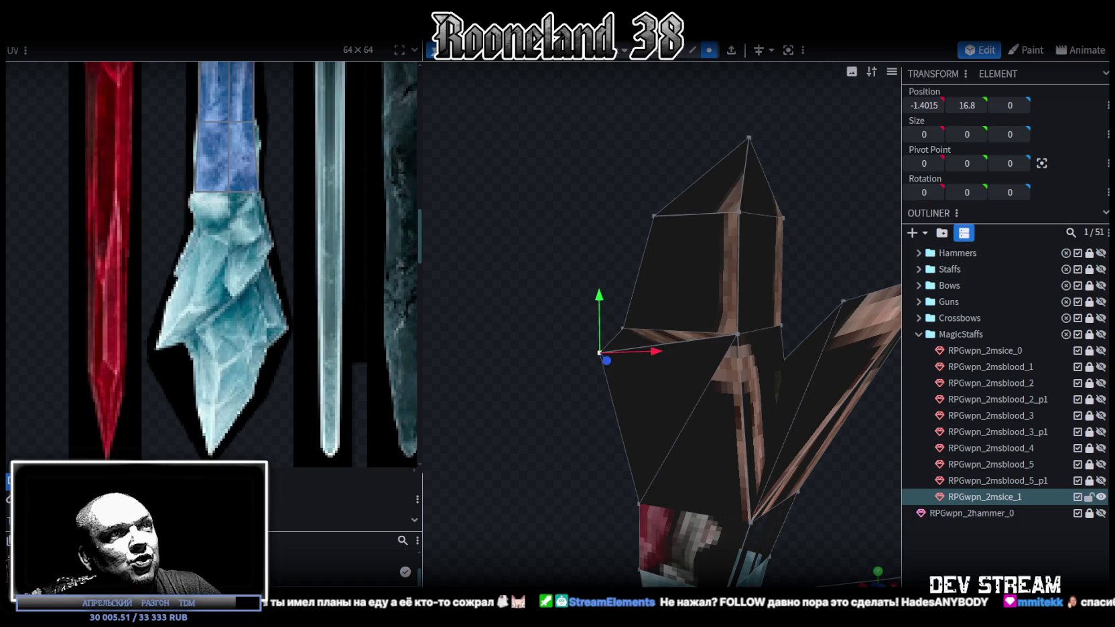
# Select all crystal head faces and place their UV island onto the blue ice texture
pyautogui.scroll(-3, 788, 352)
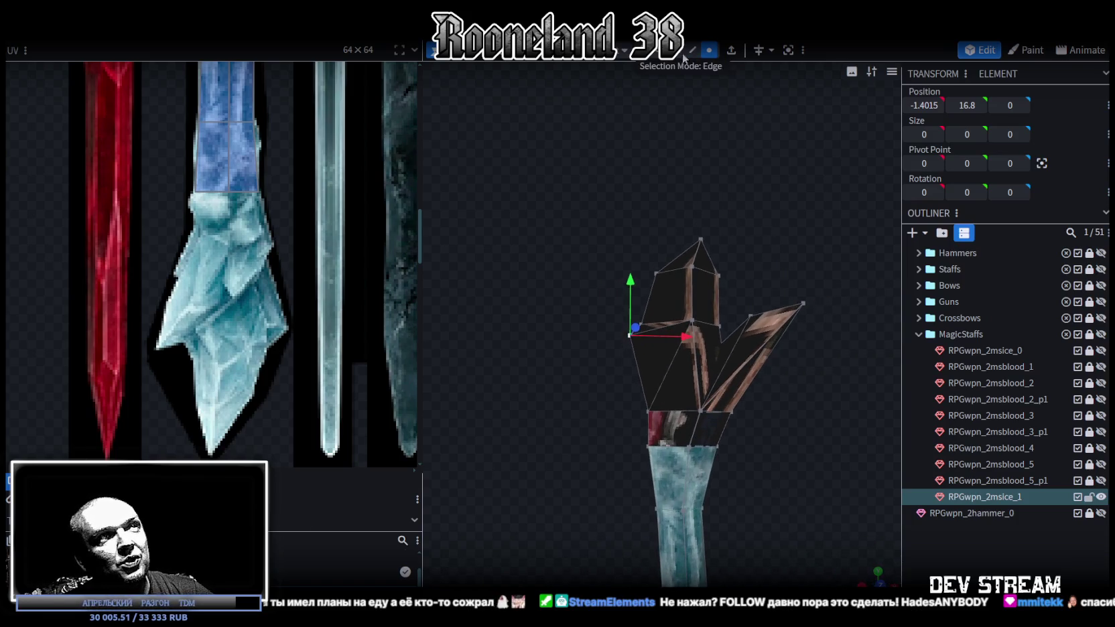
pyautogui.moveTo(550, 196)
pyautogui.mouseDown()
pyautogui.moveTo(839, 427)
pyautogui.moveTo(563, 460)
pyautogui.mouseUp()
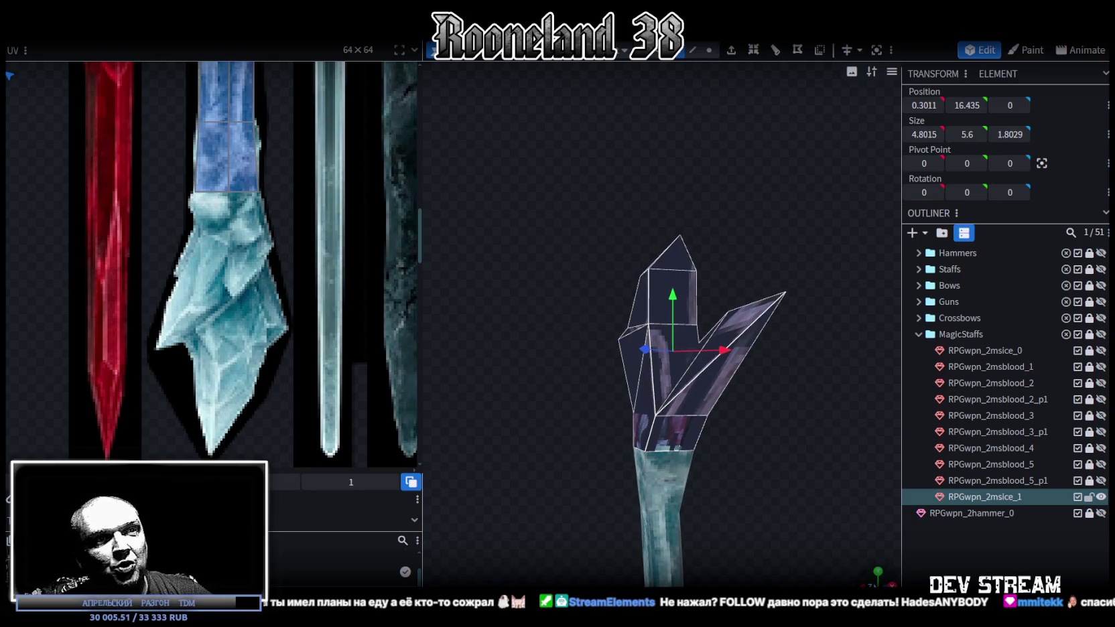
pyautogui.press('KP_1')
pyautogui.scroll(-2, 667, 383)
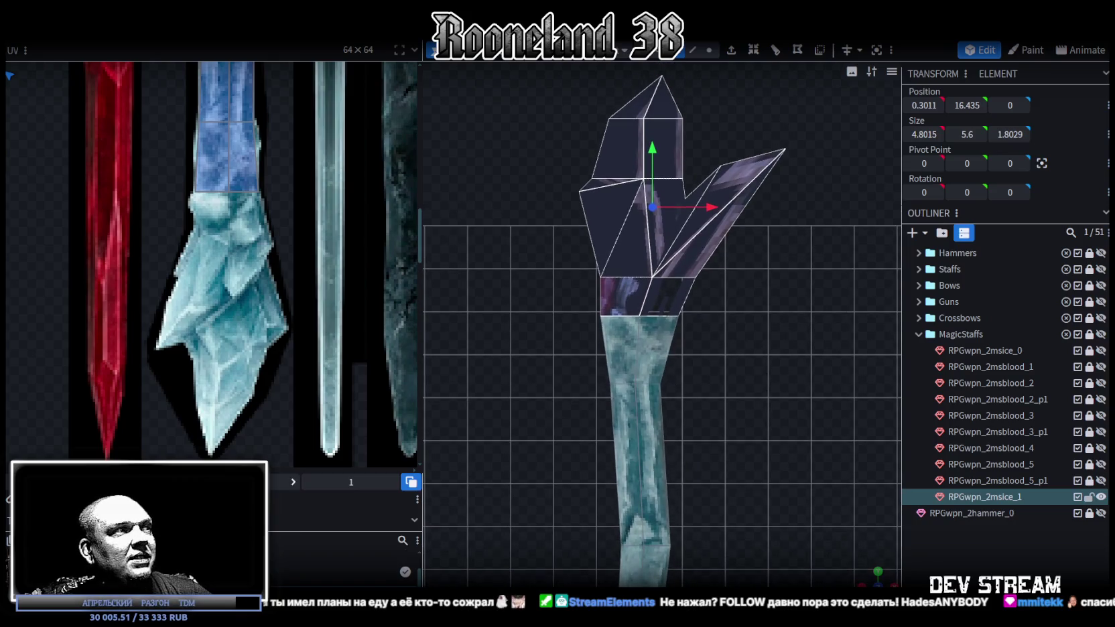
pyautogui.scroll(-1, 253, 231)
pyautogui.scroll(-1, 252, 231)
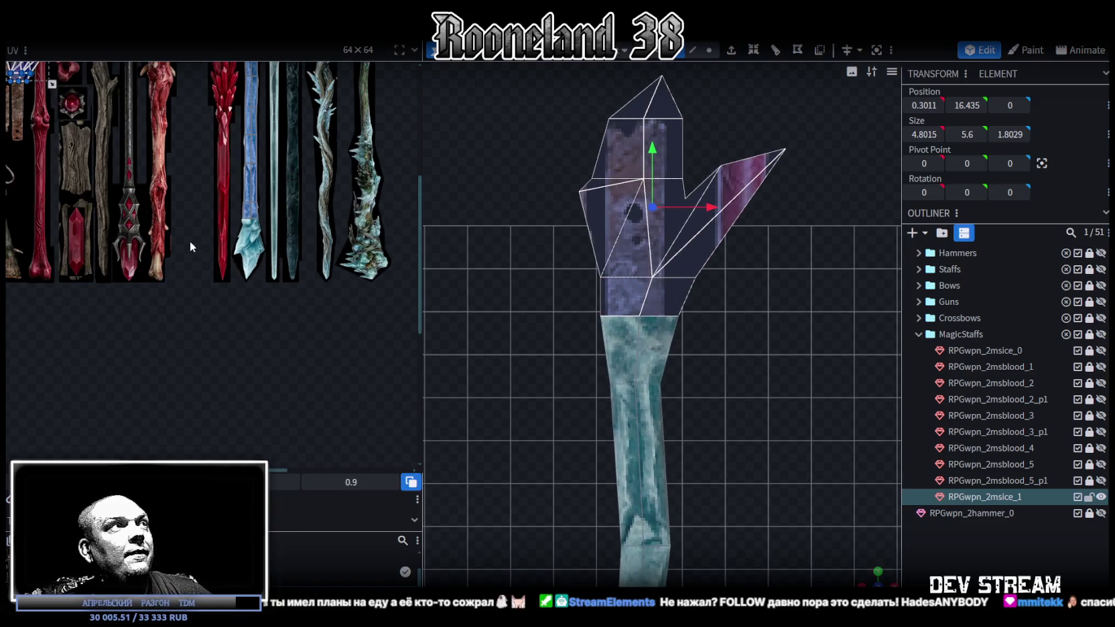
pyautogui.scroll(-2, 189, 240)
pyautogui.moveTo(221, 288)
pyautogui.mouseDown()
pyautogui.moveTo(299, 391)
pyautogui.moveTo(322, 399)
pyautogui.mouseUp()
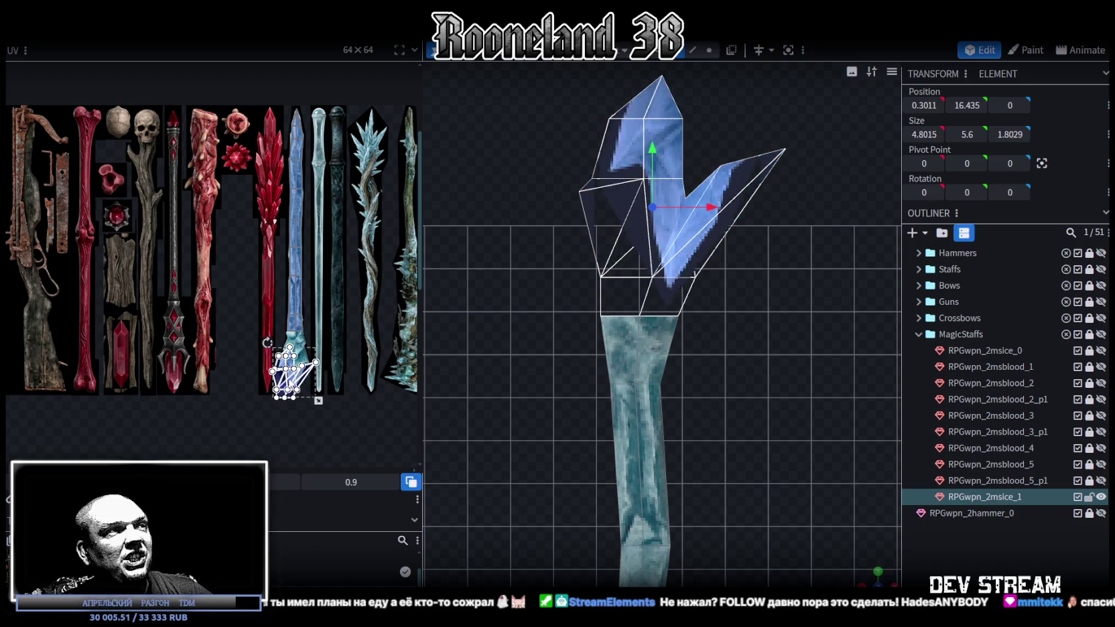
pyautogui.scroll(2, 322, 400)
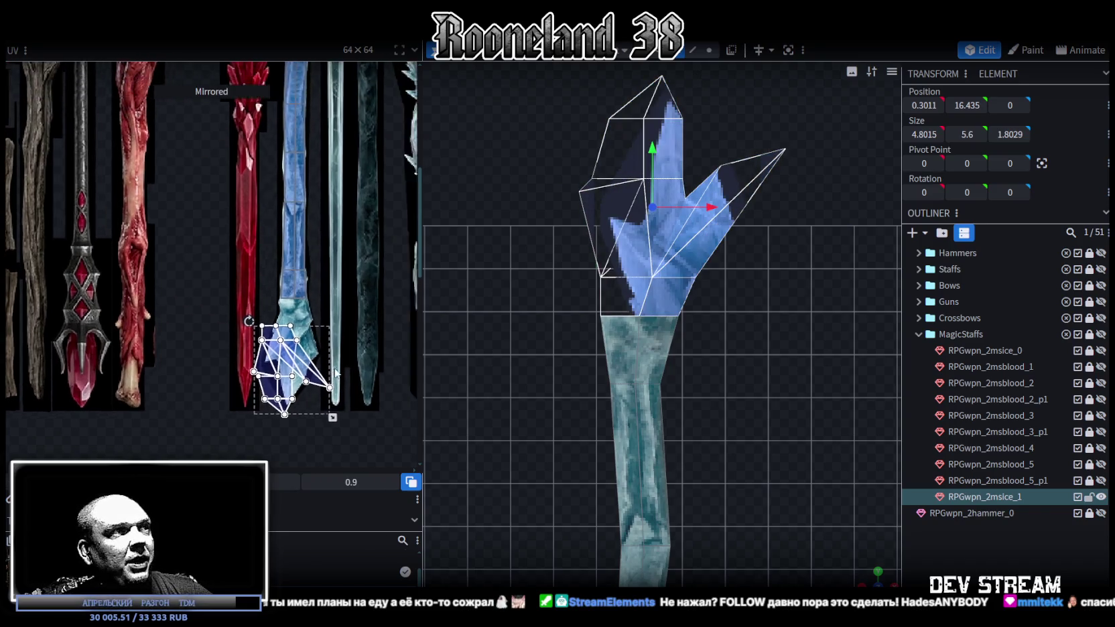
pyautogui.scroll(1, 298, 262)
pyautogui.scroll(1, 298, 261)
pyautogui.scroll(2, 299, 262)
pyautogui.moveTo(241, 385)
pyautogui.mouseDown()
pyautogui.moveTo(245, 303)
pyautogui.moveTo(227, 298)
pyautogui.mouseUp()
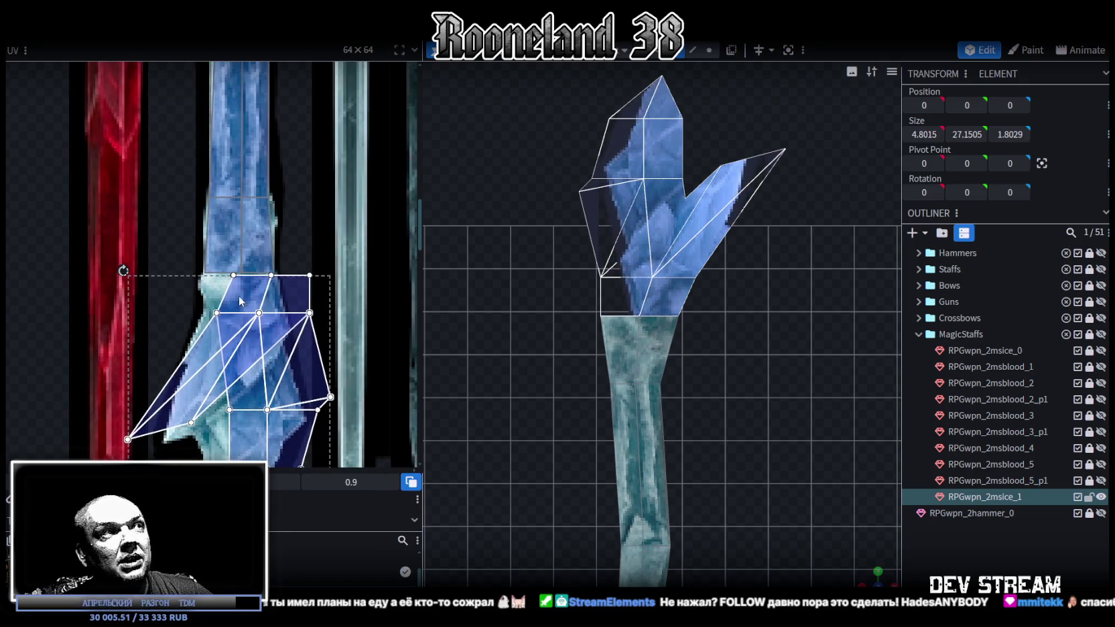
# Shrink and stretch the UV island so it fits over the ice texture
pyautogui.scroll(2, 233, 305)
pyautogui.scroll(1, 233, 318)
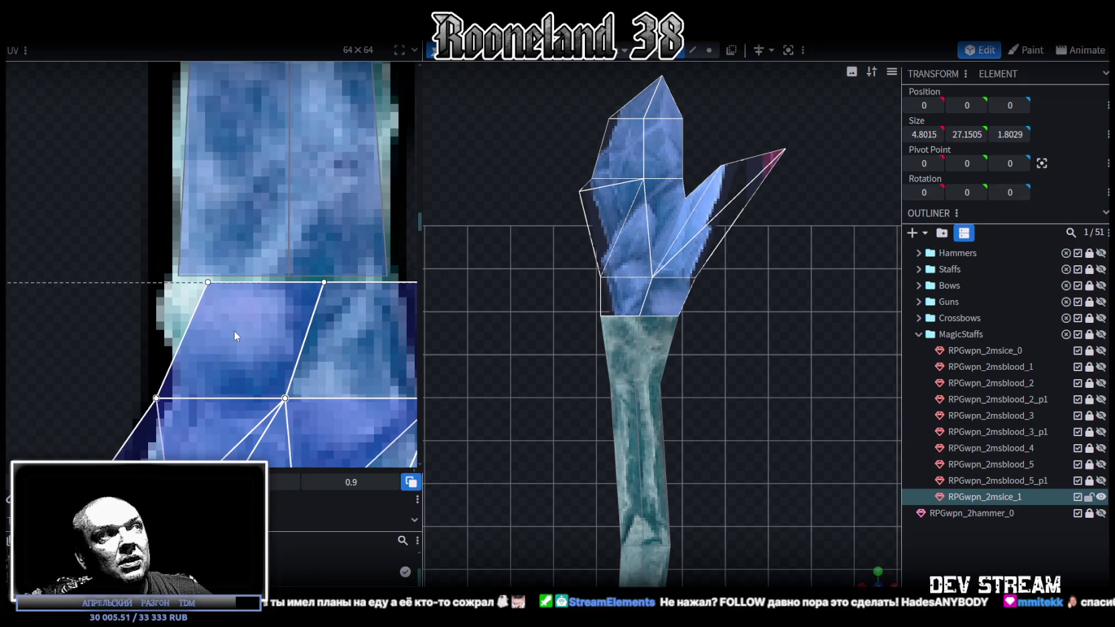
pyautogui.scroll(-3, 233, 324)
pyautogui.scroll(2, 275, 365)
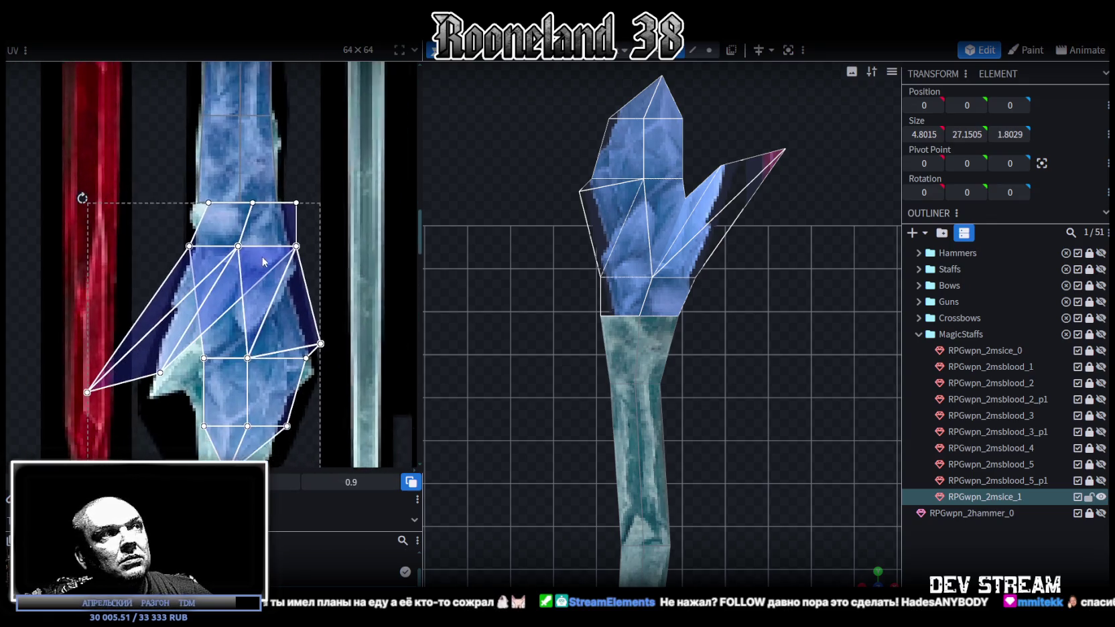
pyautogui.scroll(1, 309, 388)
pyautogui.moveTo(330, 445); pyautogui.dragTo(308, 431)
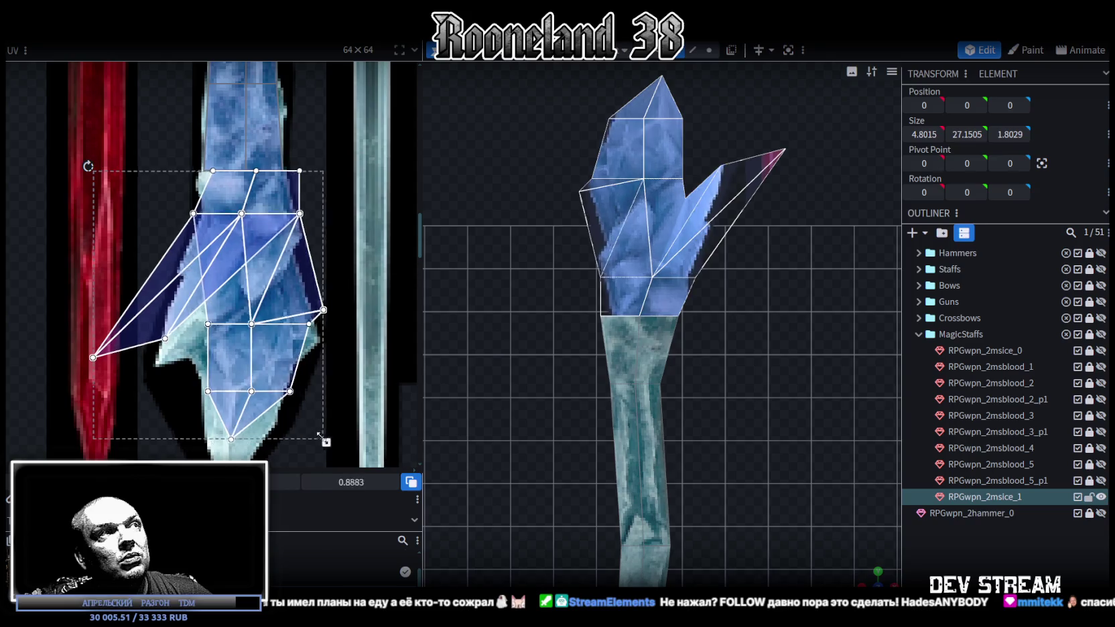
pyautogui.scroll(3, 207, 178)
pyautogui.scroll(1, 207, 177)
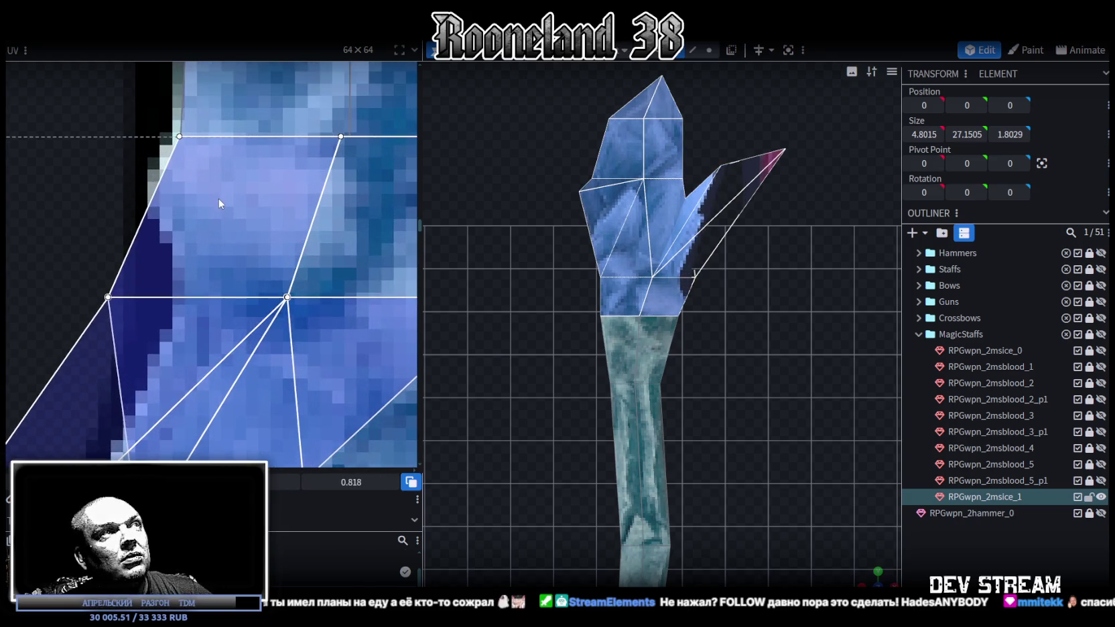
pyautogui.scroll(-1, 219, 198)
pyautogui.scroll(-1, 302, 294)
pyautogui.scroll(-1, 301, 293)
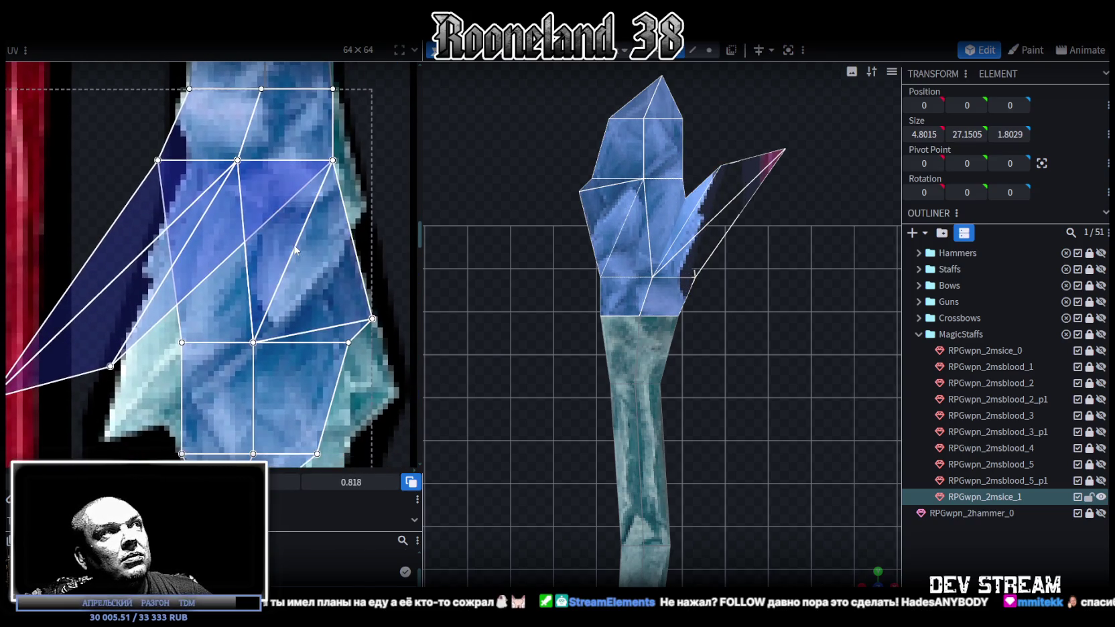
pyautogui.scroll(-1, 322, 318)
pyautogui.scroll(-1, 340, 345)
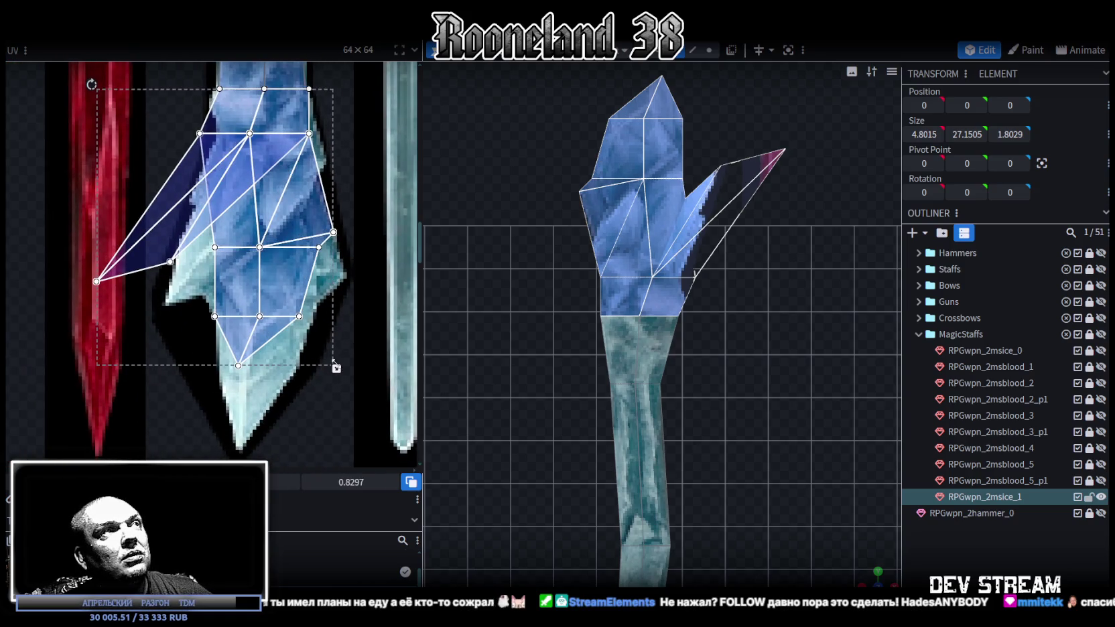
pyautogui.moveTo(333, 364)
pyautogui.mouseDown()
pyautogui.moveTo(328, 469)
pyautogui.moveTo(335, 422)
pyautogui.moveTo(328, 437)
pyautogui.mouseUp()
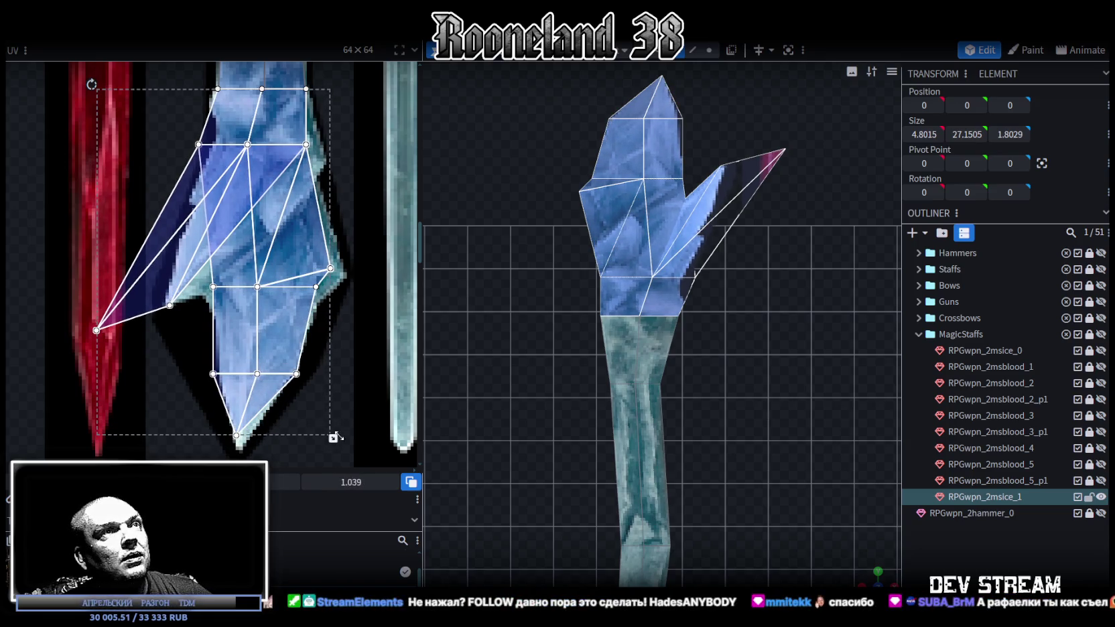
pyautogui.scroll(-3, 518, 329)
pyautogui.scroll(1, 211, 139)
pyautogui.scroll(1, 211, 139)
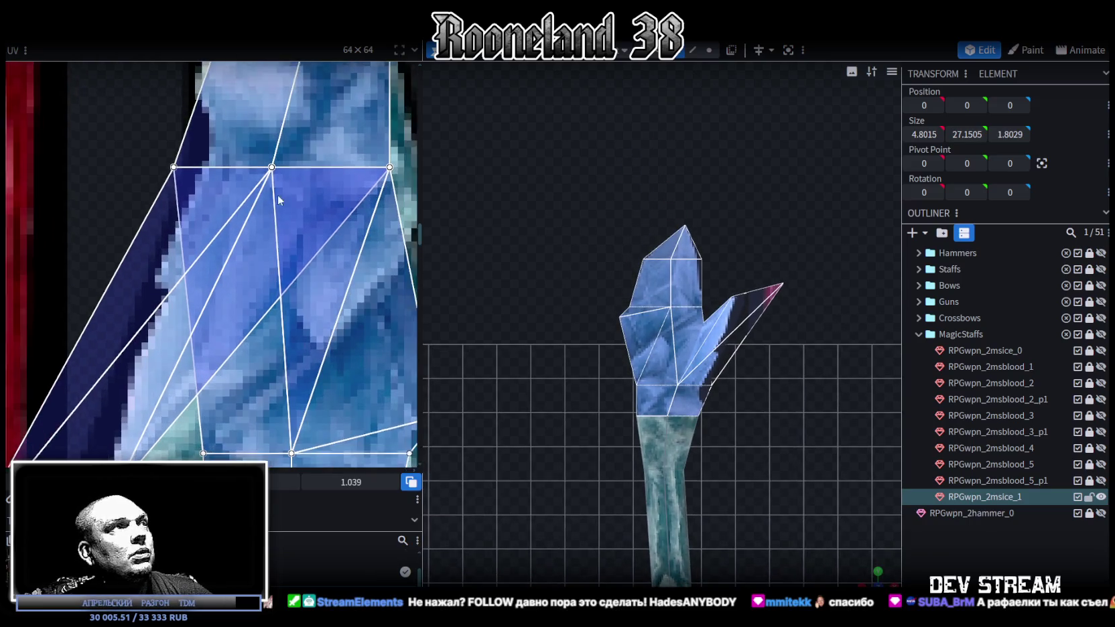
pyautogui.scroll(1, 276, 194)
# Select a row of vertices across the crystal and shift them left by 0.4
pyautogui.moveTo(132, 197); pyautogui.dragTo(162, 220)
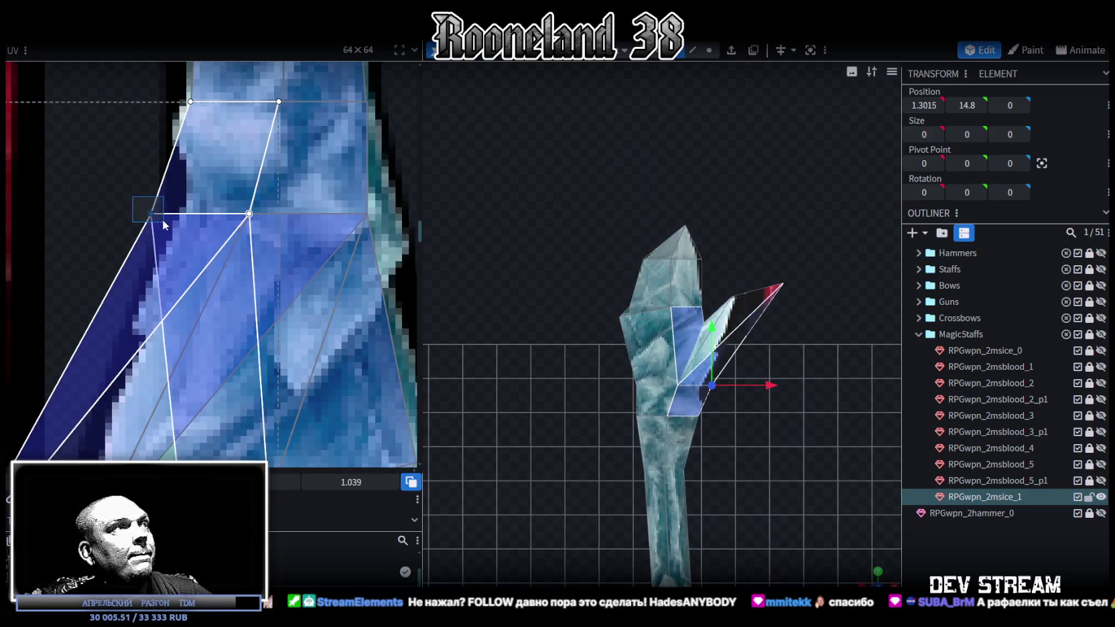
pyautogui.moveTo(265, 236); pyautogui.dragTo(289, 213)
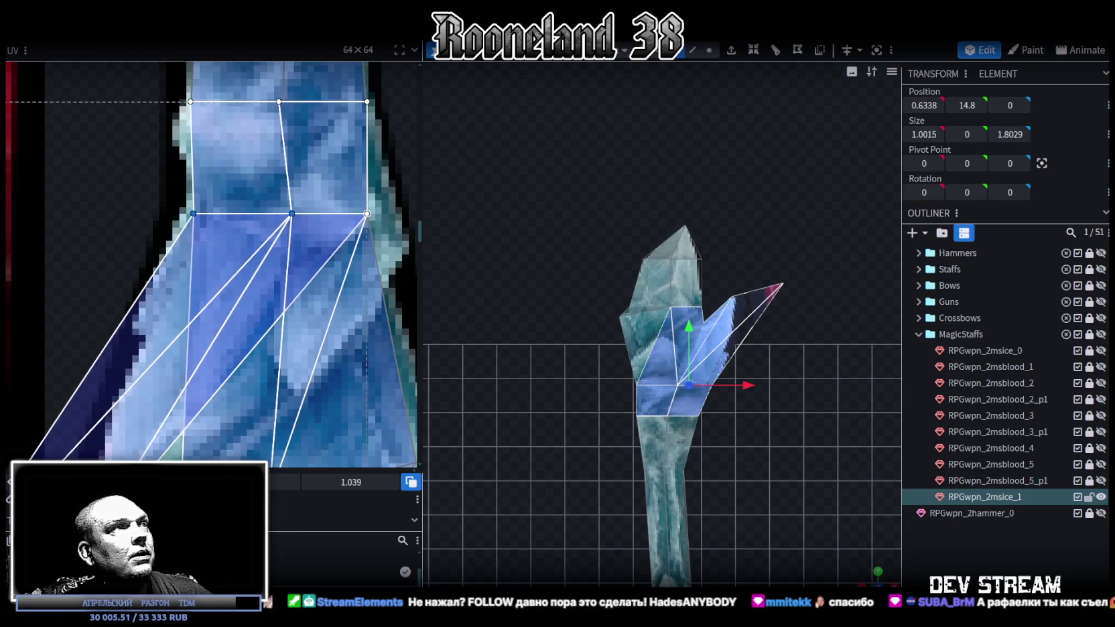
pyautogui.scroll(2, 619, 499)
pyautogui.scroll(2, 620, 499)
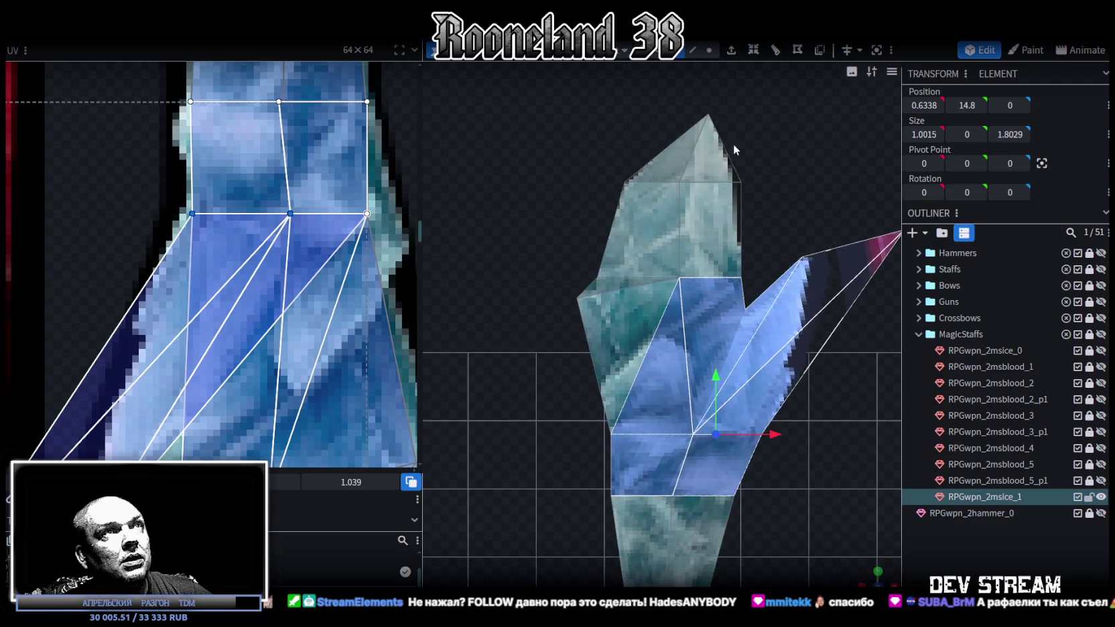
pyautogui.click(709, 51)
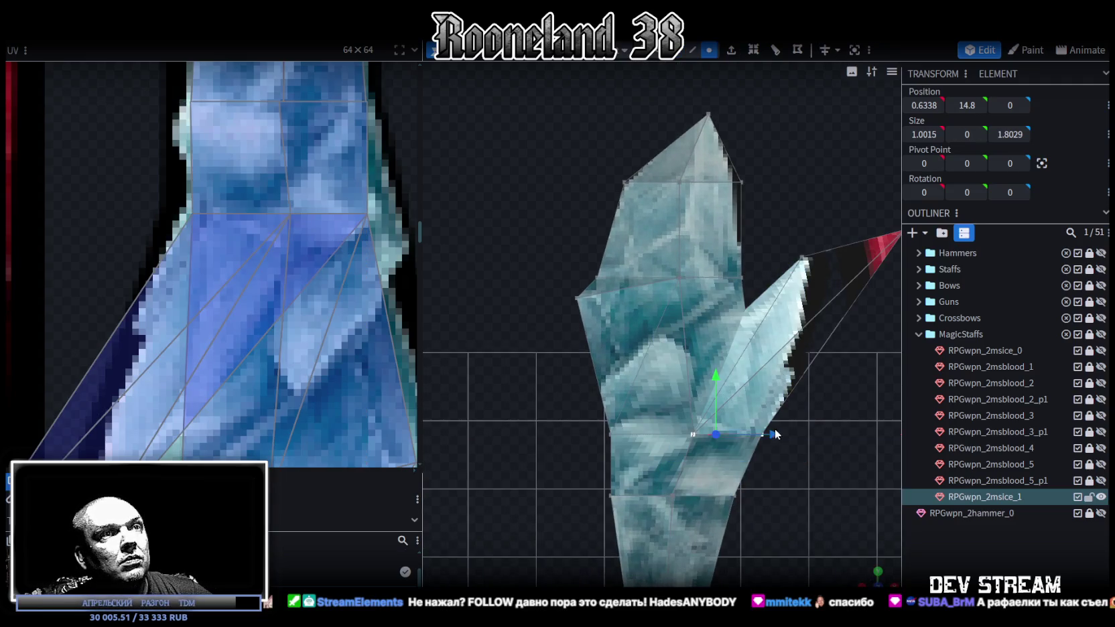
pyautogui.moveTo(770, 434); pyautogui.dragTo(753, 432)
pyautogui.scroll(-2, 269, 279)
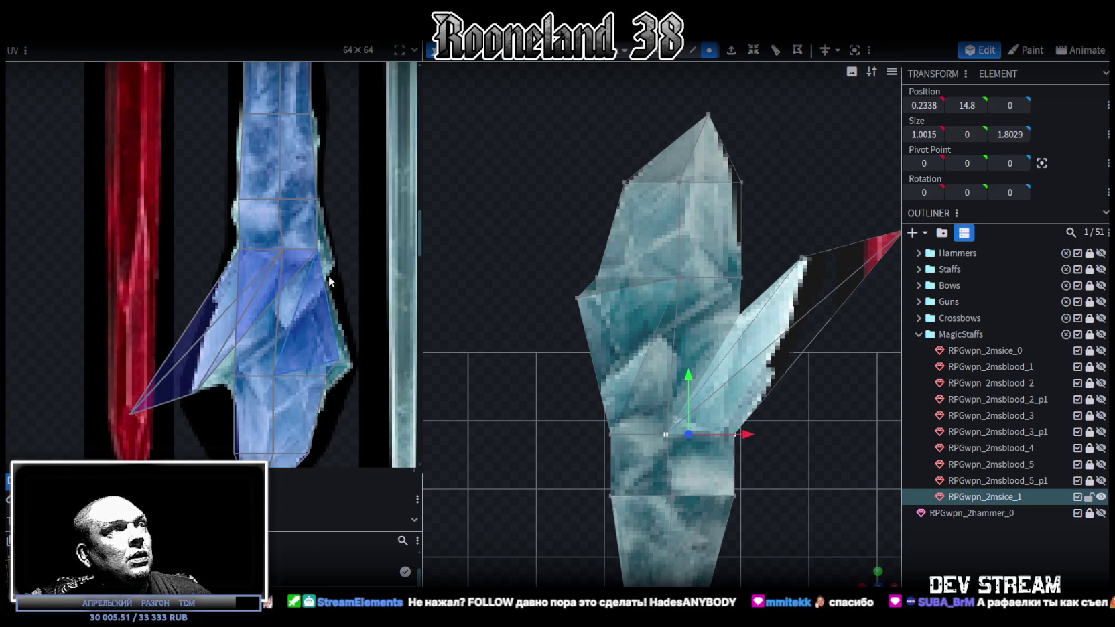
pyautogui.scroll(2, 328, 248)
# Refit the crystal's UV faces by moving a UV vertex down onto the texture
pyautogui.click(270, 276)
pyautogui.moveTo(269, 277); pyautogui.dragTo(270, 274)
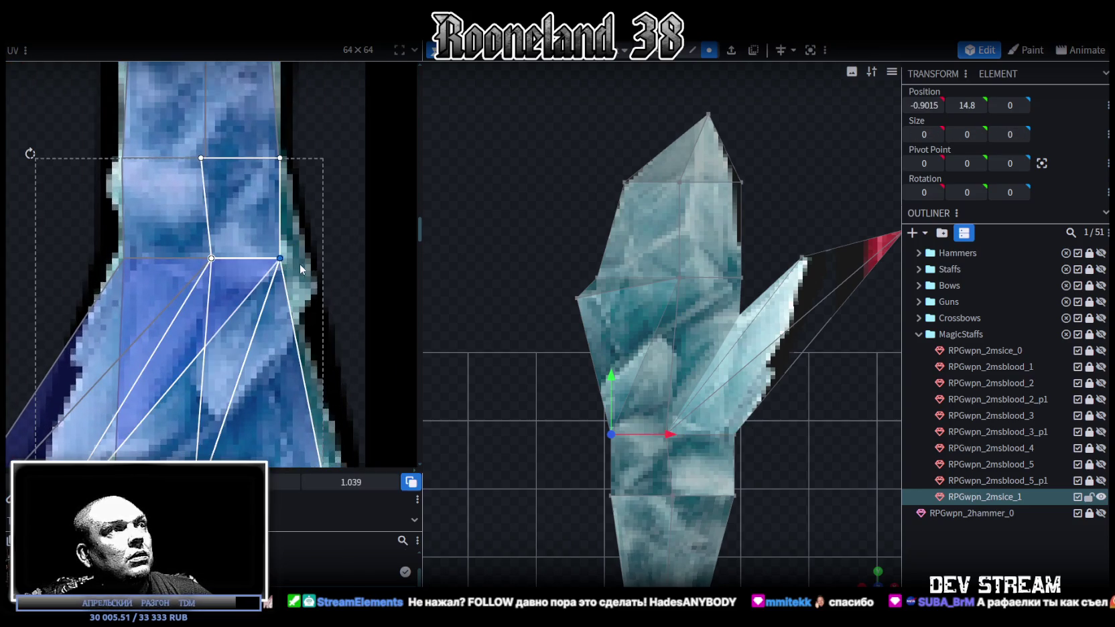
pyautogui.moveTo(299, 262); pyautogui.dragTo(345, 165, button='middle')
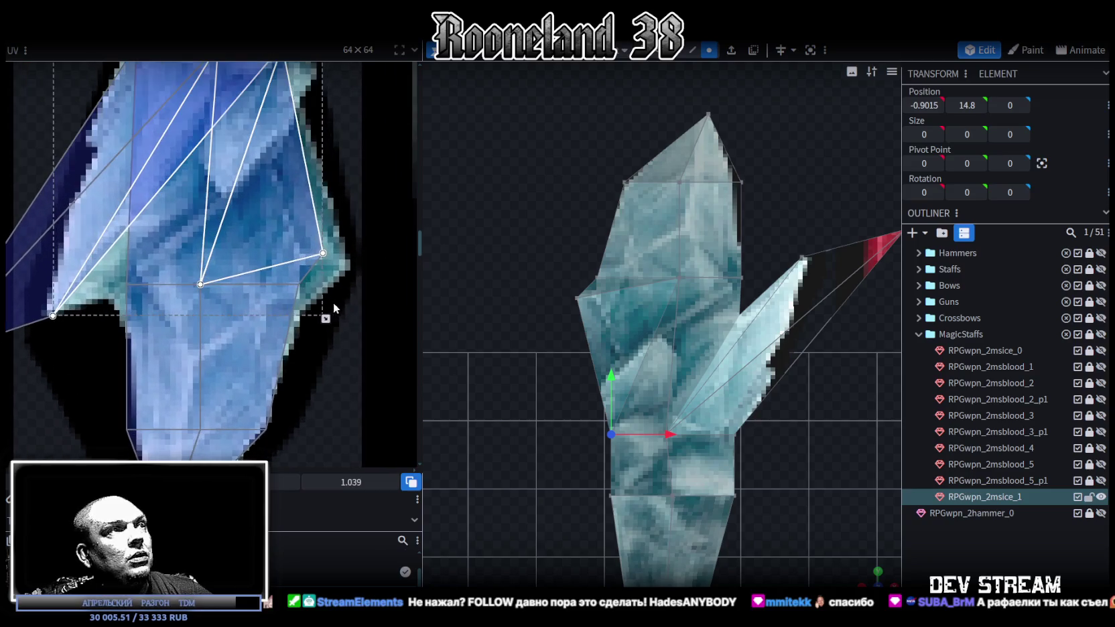
pyautogui.moveTo(328, 276); pyautogui.dragTo(336, 217, button='middle')
pyautogui.click(298, 223)
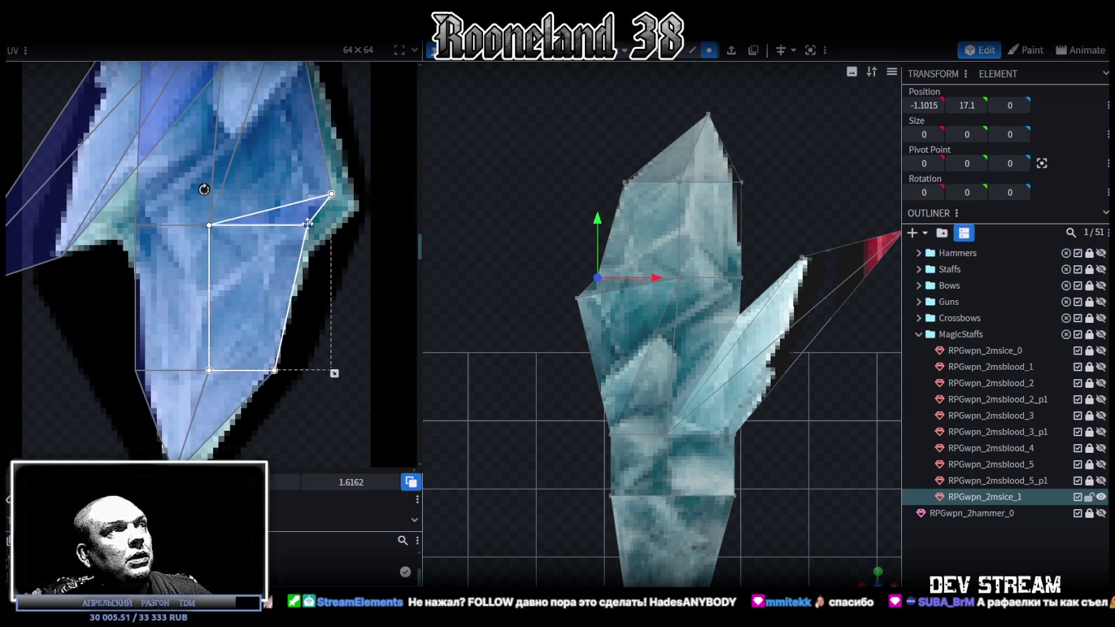
pyautogui.moveTo(308, 224); pyautogui.dragTo(299, 254)
pyautogui.click(312, 179)
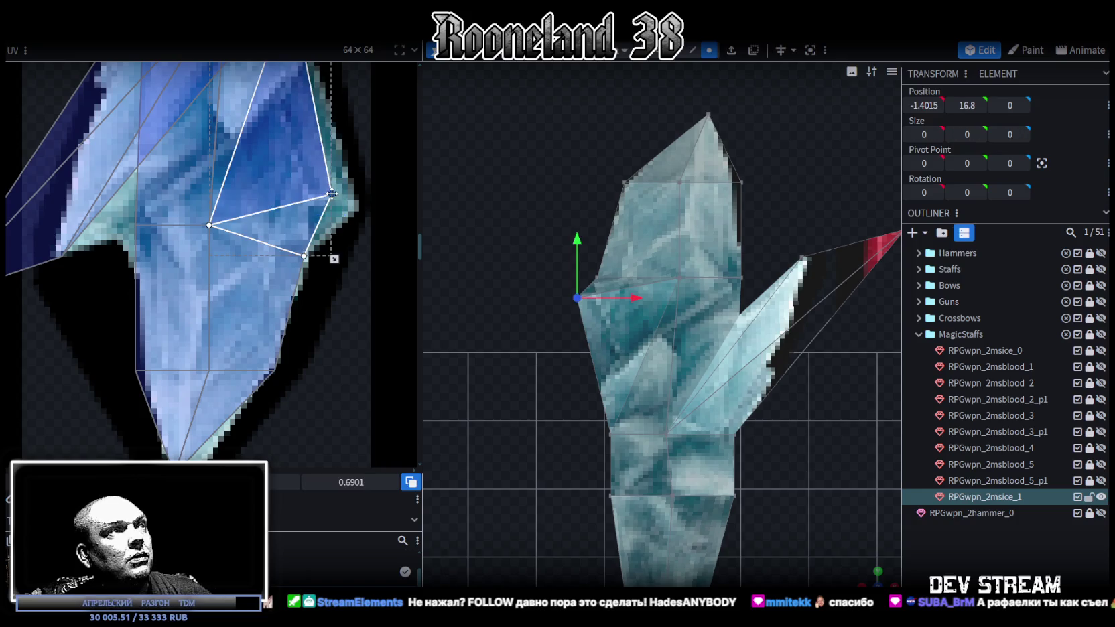
pyautogui.scroll(2, 599, 427)
pyautogui.scroll(1, 599, 428)
# Raise the lower left crystal vertex and lower and push out the left-edge vertex
pyautogui.click(593, 470)
pyautogui.moveTo(593, 417)
pyautogui.mouseDown()
pyautogui.moveTo(595, 398)
pyautogui.moveTo(595, 420)
pyautogui.mouseUp()
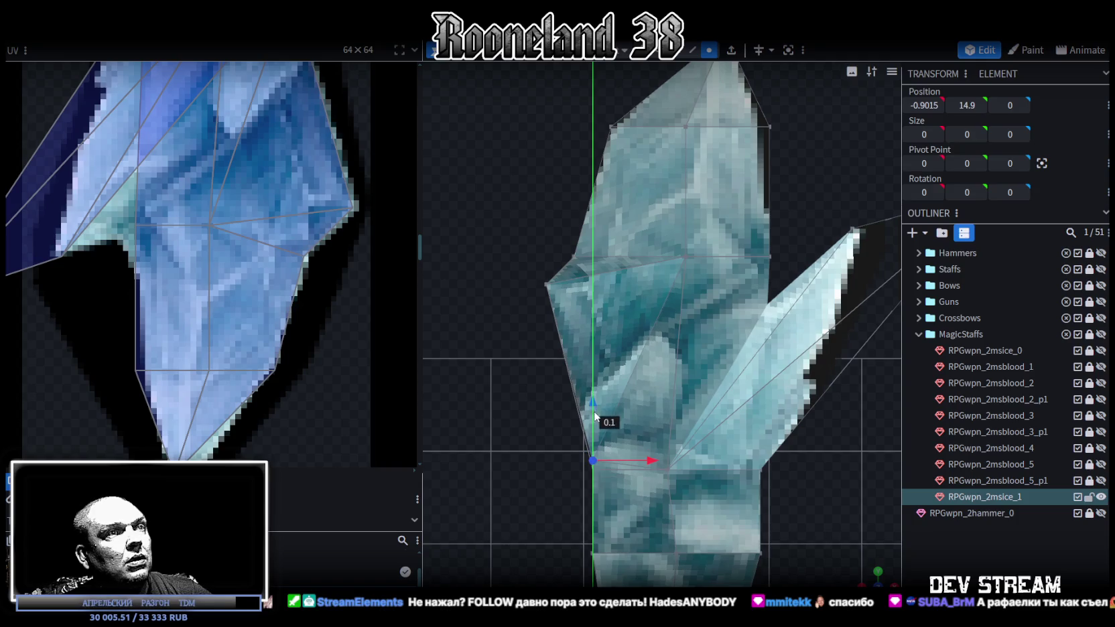
pyautogui.moveTo(558, 263); pyautogui.dragTo(562, 266)
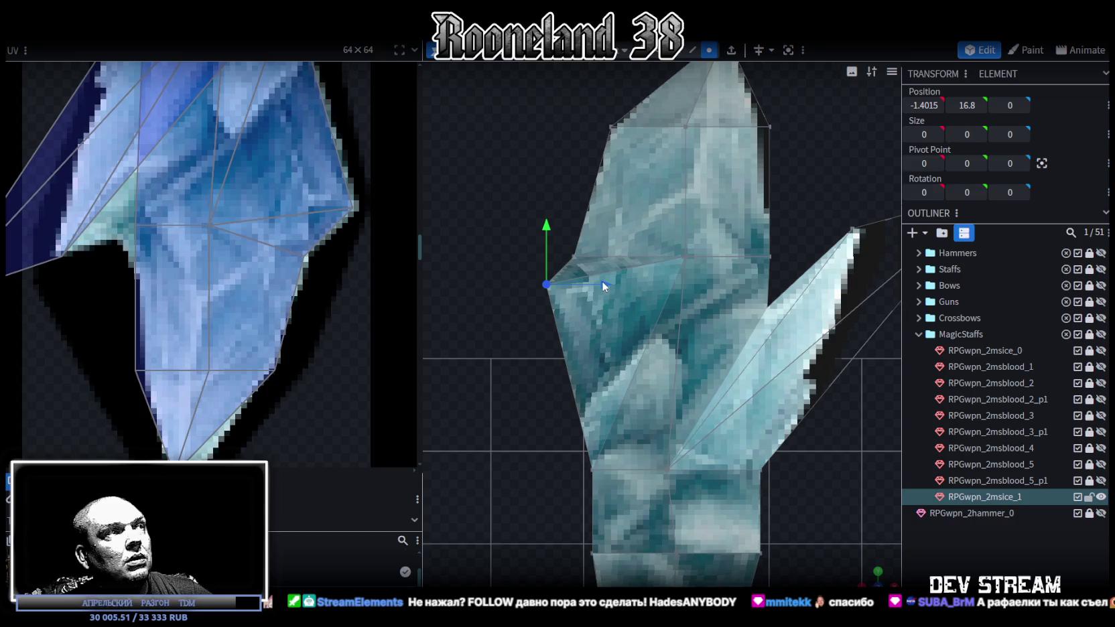
pyautogui.moveTo(546, 235); pyautogui.dragTo(547, 253)
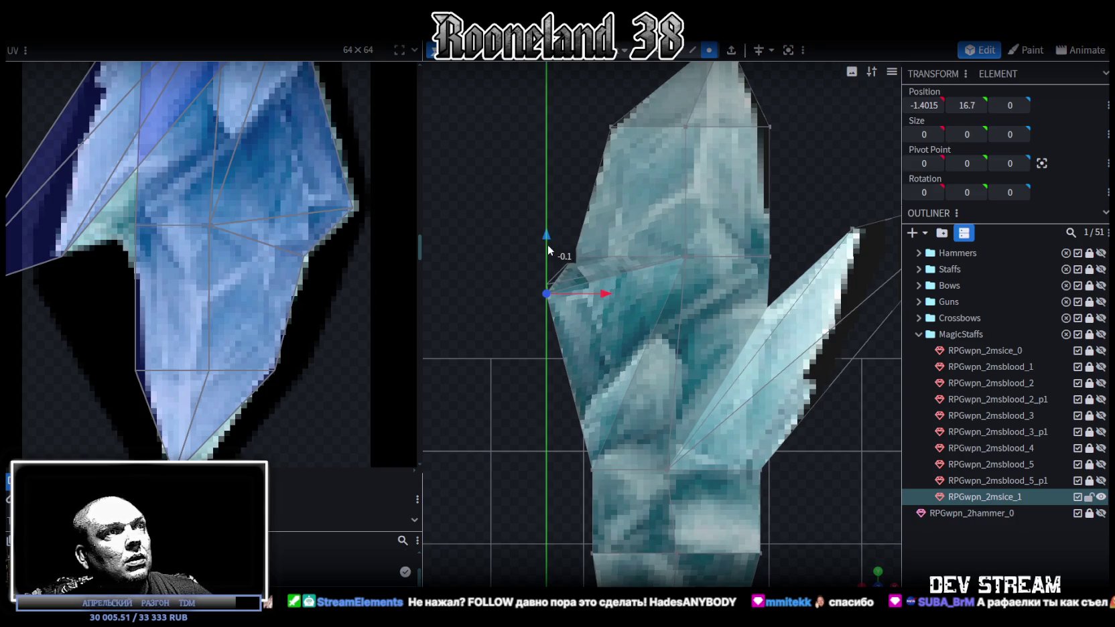
pyautogui.moveTo(603, 298); pyautogui.dragTo(595, 300)
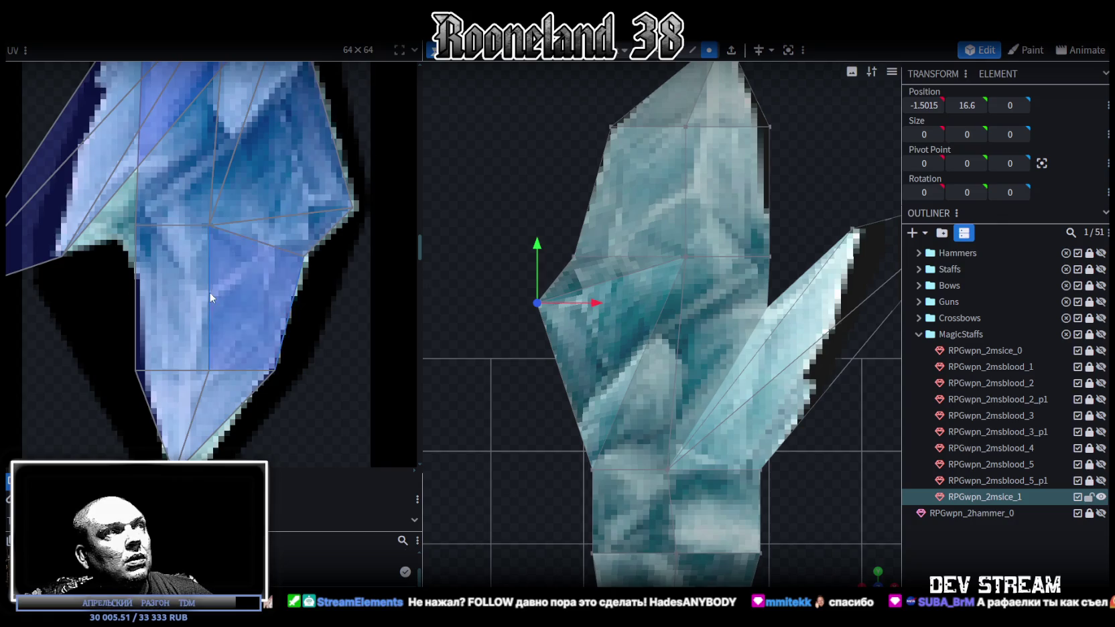
pyautogui.scroll(-2, 209, 292)
pyautogui.scroll(2, 202, 249)
pyautogui.scroll(1, 186, 201)
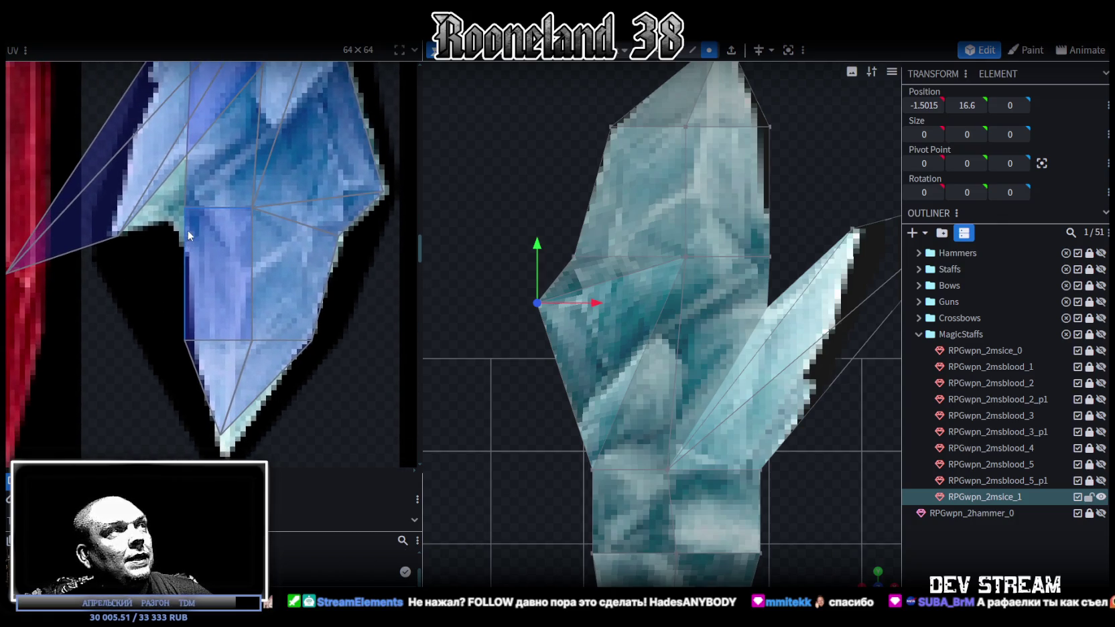
pyautogui.scroll(1, 200, 275)
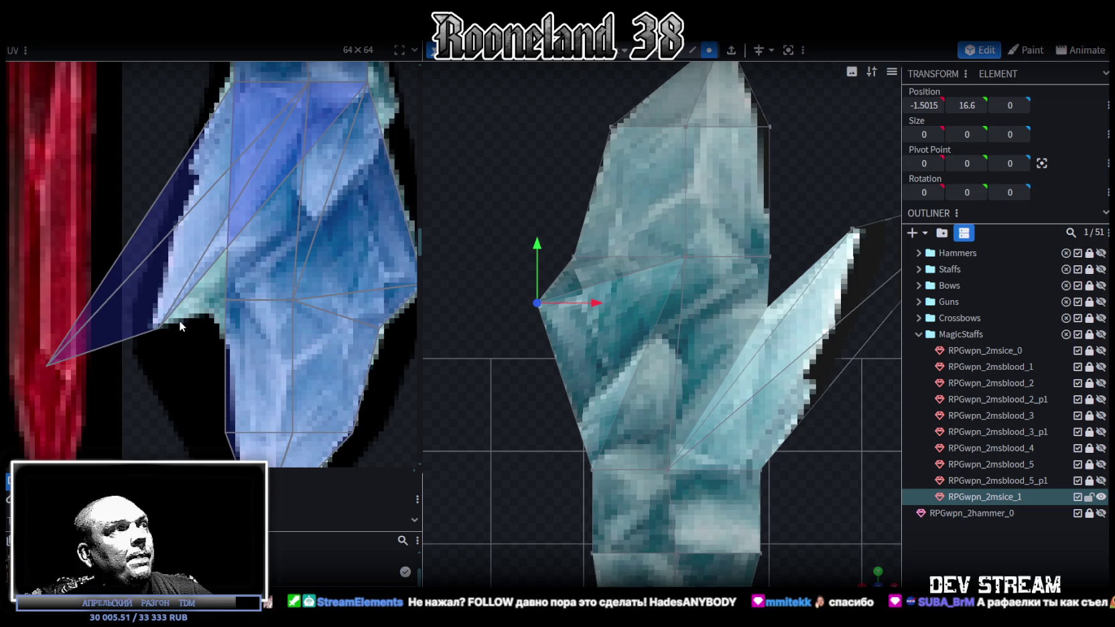
# Pull the side shard's stray UV vertex onto the blue ice texture
pyautogui.click(175, 312)
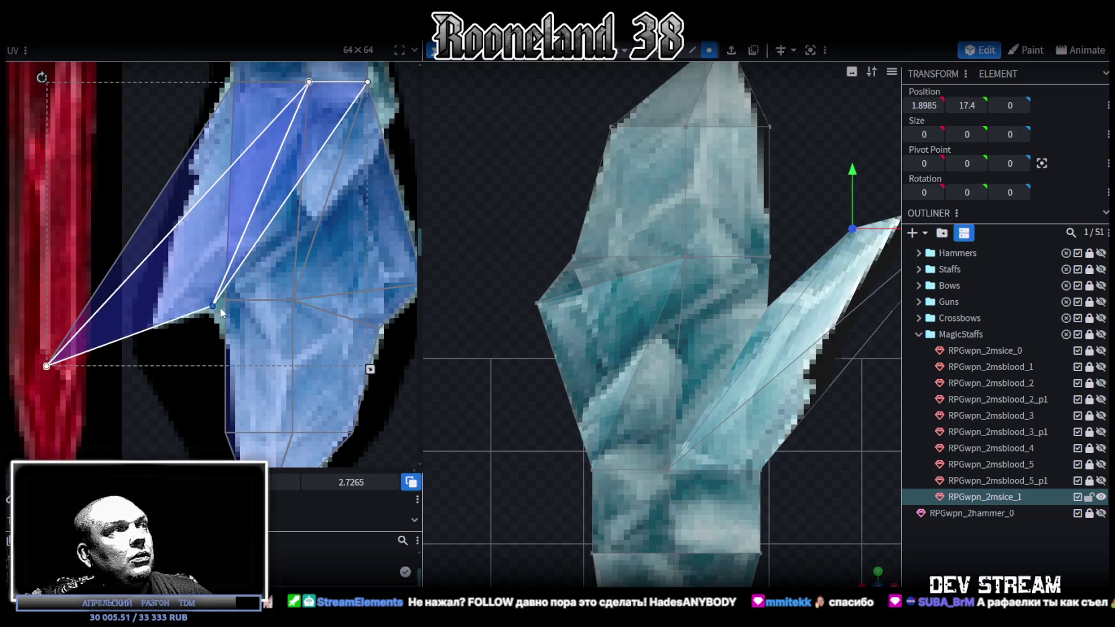
pyautogui.click(48, 367)
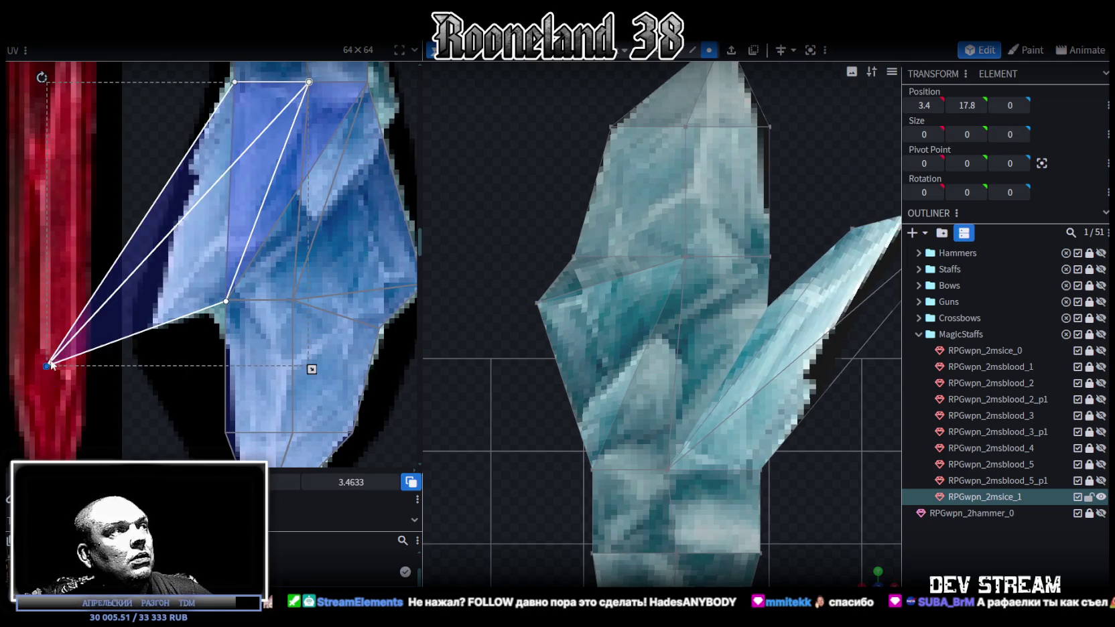
pyautogui.moveTo(48, 367); pyautogui.dragTo(157, 321)
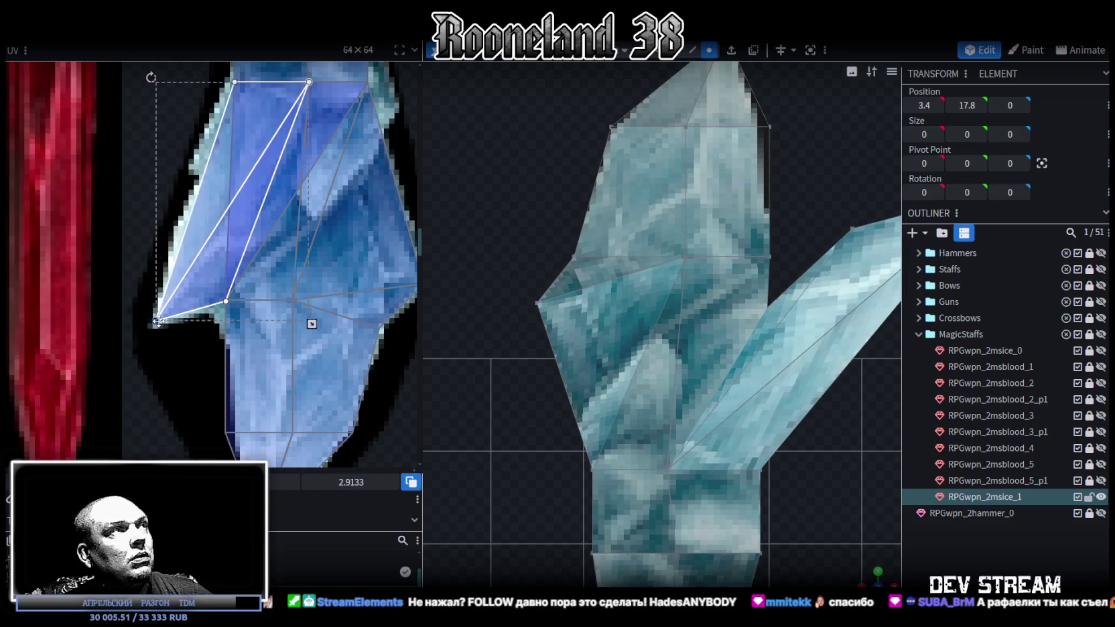
pyautogui.scroll(-3, 195, 264)
pyautogui.scroll(2, 209, 242)
pyautogui.scroll(2, 178, 235)
# Adjust the lower UV faces, moving the bottom vertex down and the middle-edge vertex left
pyautogui.moveTo(180, 241)
pyautogui.mouseDown()
pyautogui.moveTo(222, 299)
pyautogui.moveTo(210, 268)
pyautogui.mouseUp()
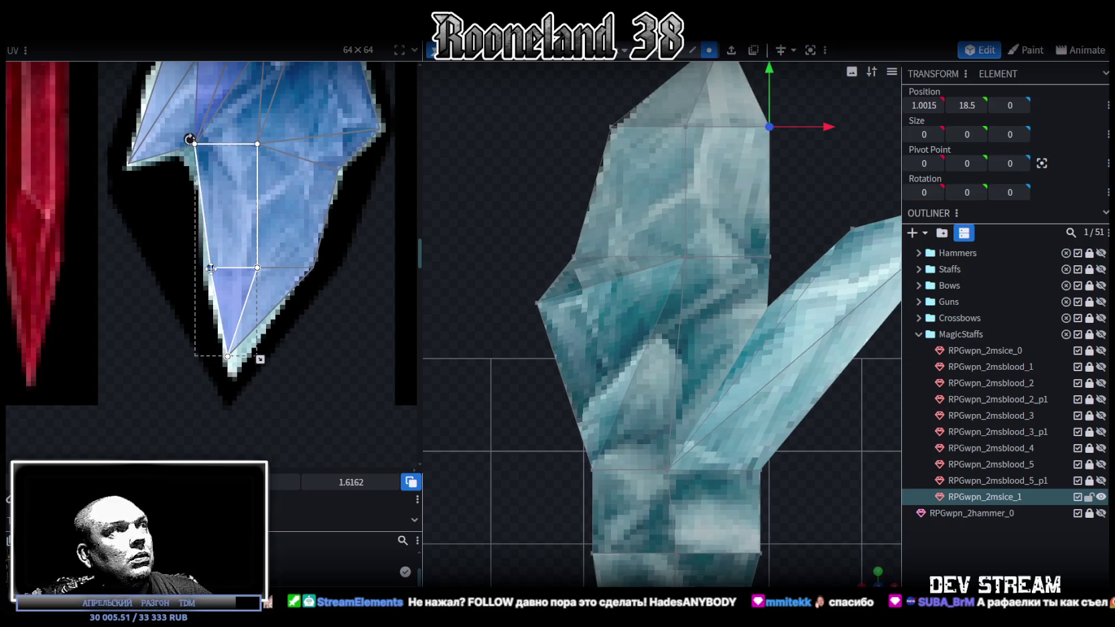
pyautogui.click(213, 280)
pyautogui.moveTo(228, 355); pyautogui.dragTo(235, 366)
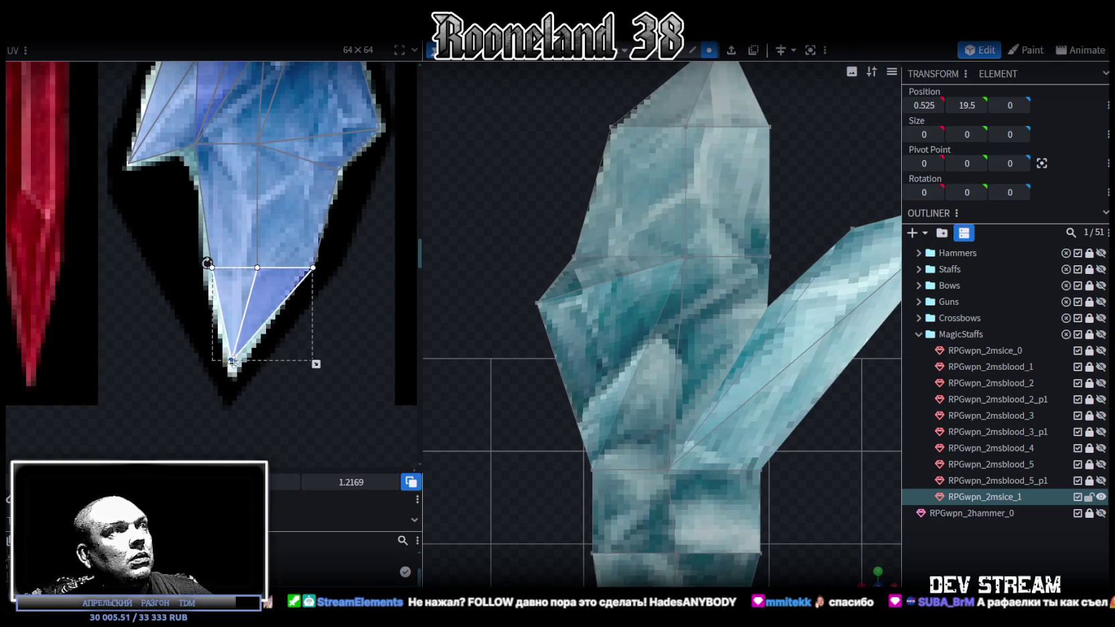
pyautogui.keyDown('shift'); pyautogui.click(298, 249); pyautogui.keyUp('shift')
pyautogui.moveTo(313, 267); pyautogui.dragTo(304, 265)
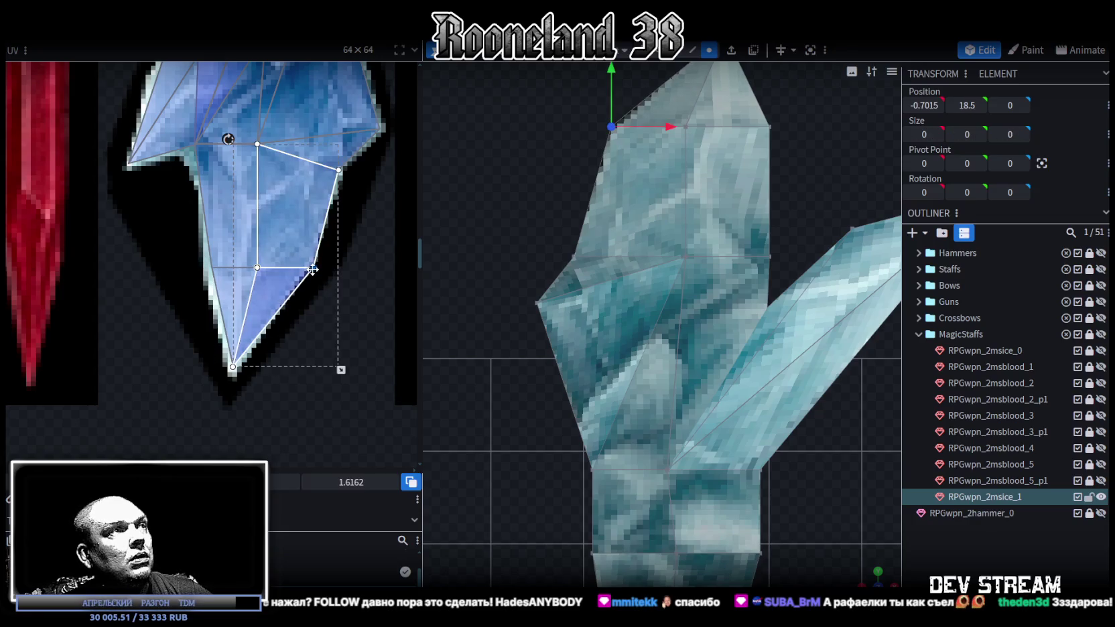
# Pull the main crystal's top vertices inward into a tapered point at X 0.7015, Y 18.5
pyautogui.moveTo(647, 341); pyautogui.dragTo(625, 401, button='right')
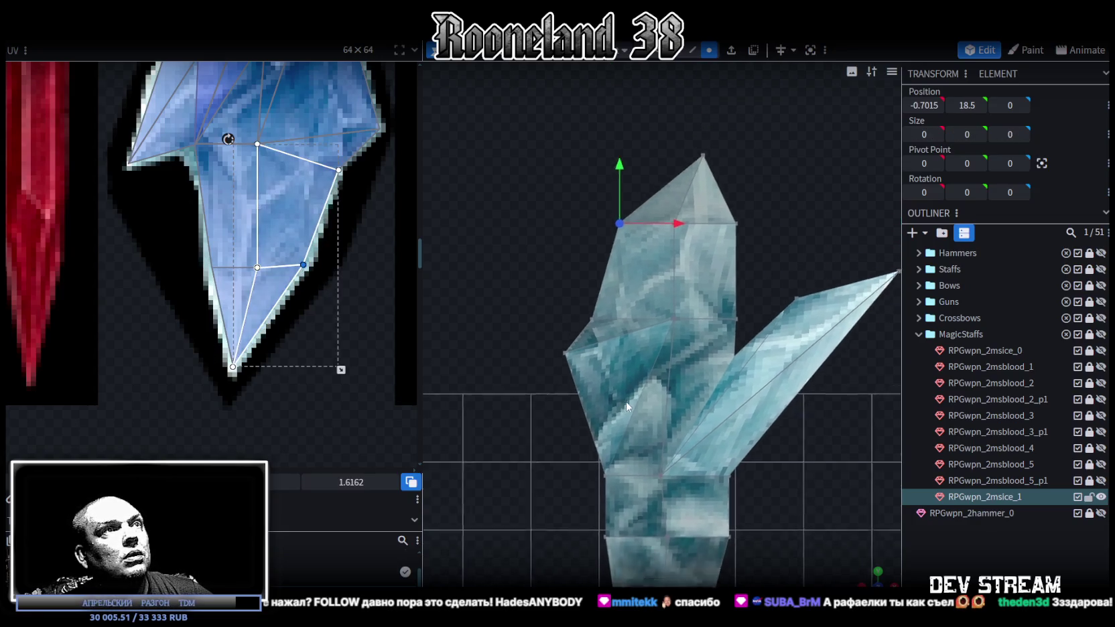
pyautogui.moveTo(560, 202); pyautogui.dragTo(630, 290)
pyautogui.moveTo(665, 254)
pyautogui.mouseDown()
pyautogui.moveTo(684, 255)
pyautogui.moveTo(749, 331)
pyautogui.moveTo(725, 241)
pyautogui.mouseUp()
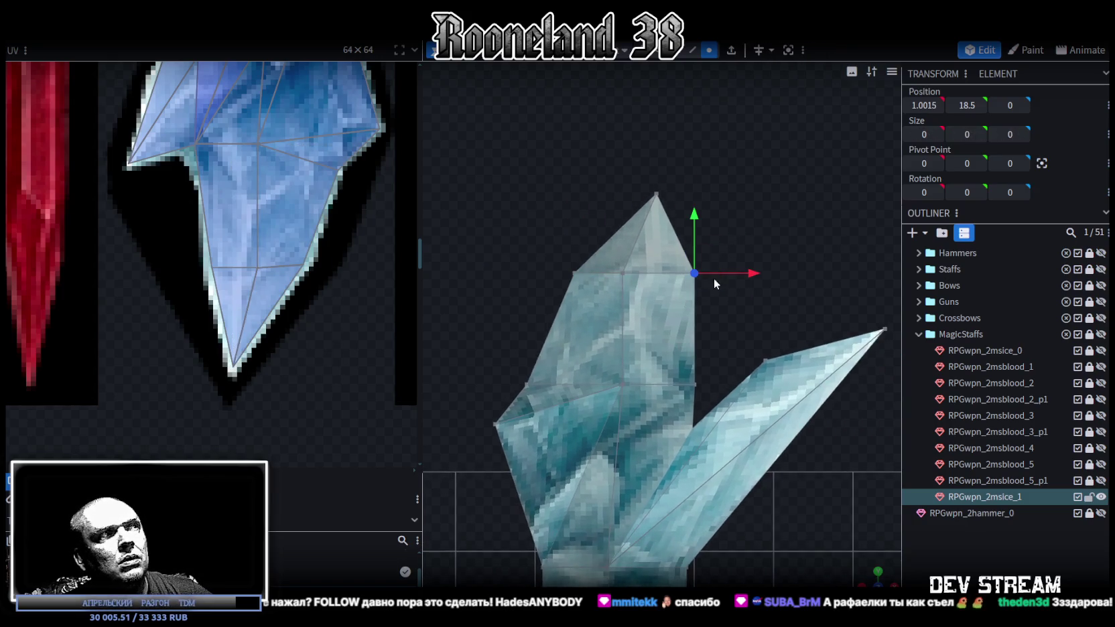
pyautogui.moveTo(739, 280); pyautogui.dragTo(733, 271)
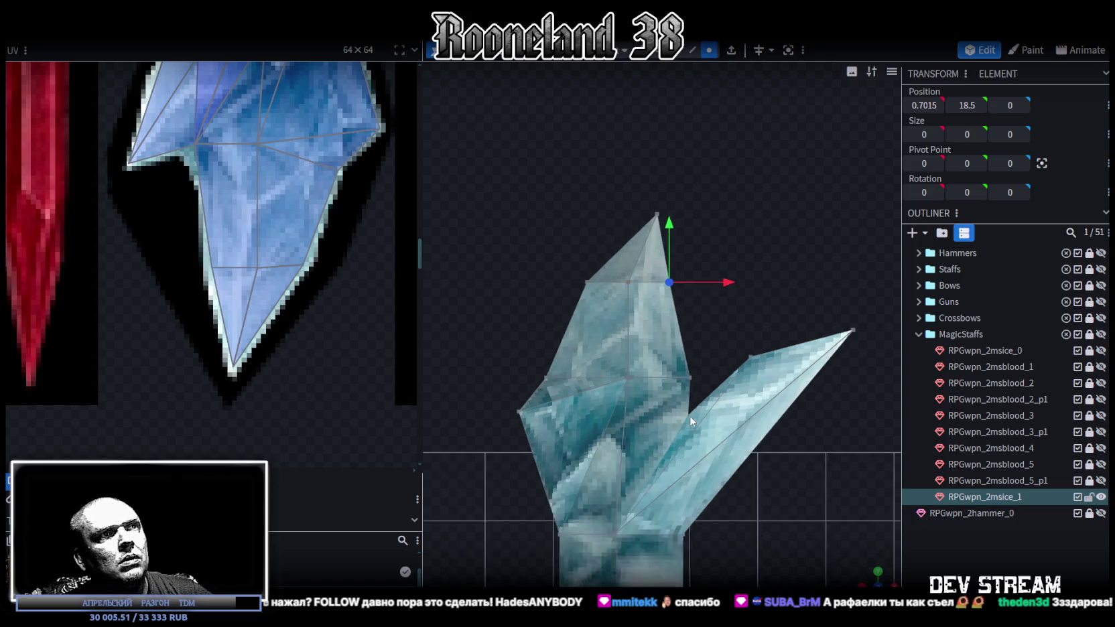
# Lower the side shard's tip and pull it inward toward the crystal
pyautogui.scroll(-3, 690, 374)
pyautogui.moveTo(690, 374); pyautogui.dragTo(666, 342, button='right')
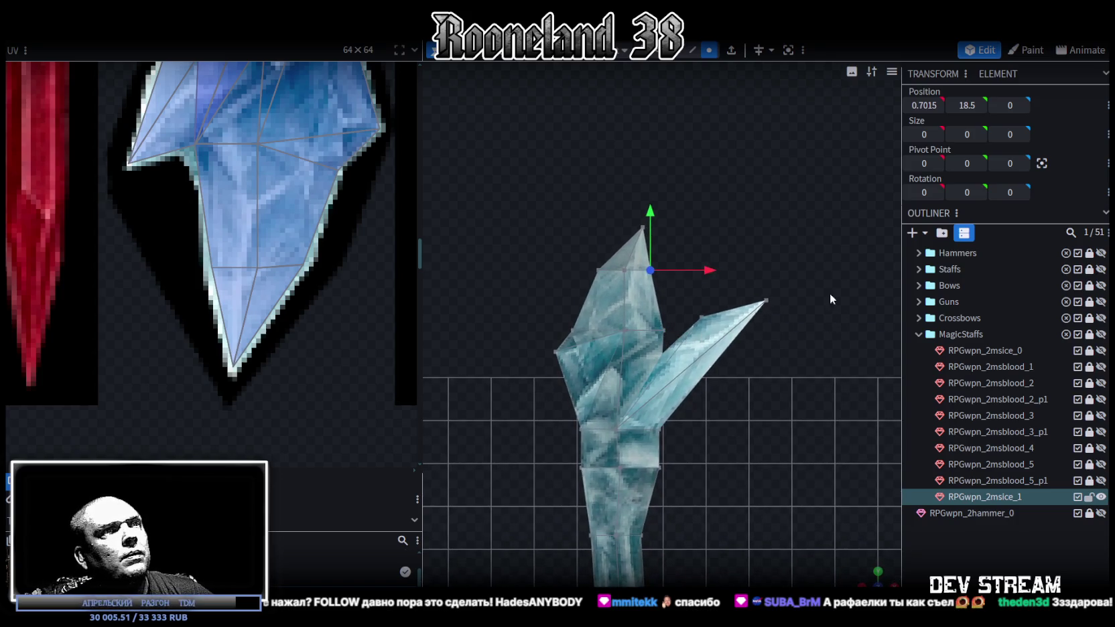
pyautogui.moveTo(797, 287); pyautogui.dragTo(677, 336)
pyautogui.moveTo(735, 272); pyautogui.dragTo(735, 272)
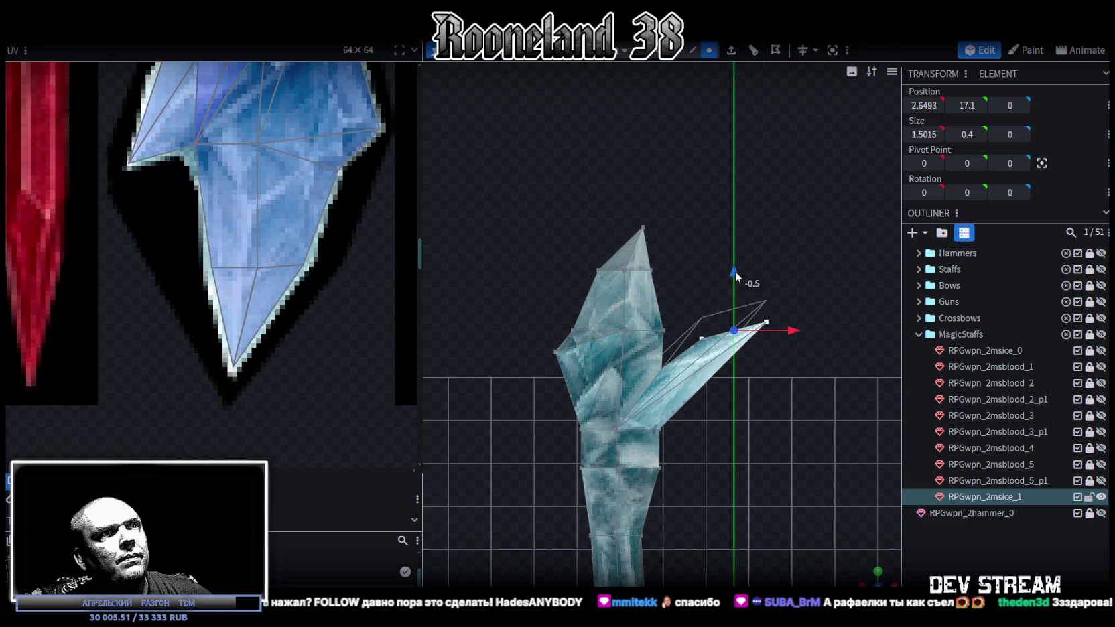
pyautogui.moveTo(797, 329); pyautogui.dragTo(761, 323)
# Raise the main crystal's upper vertex ring and tip, lifting the apex to Y 21.2
pyautogui.moveTo(718, 408); pyautogui.dragTo(577, 246, button='right')
pyautogui.moveTo(479, 194); pyautogui.dragTo(761, 465)
pyautogui.moveTo(621, 308); pyautogui.dragTo(621, 289)
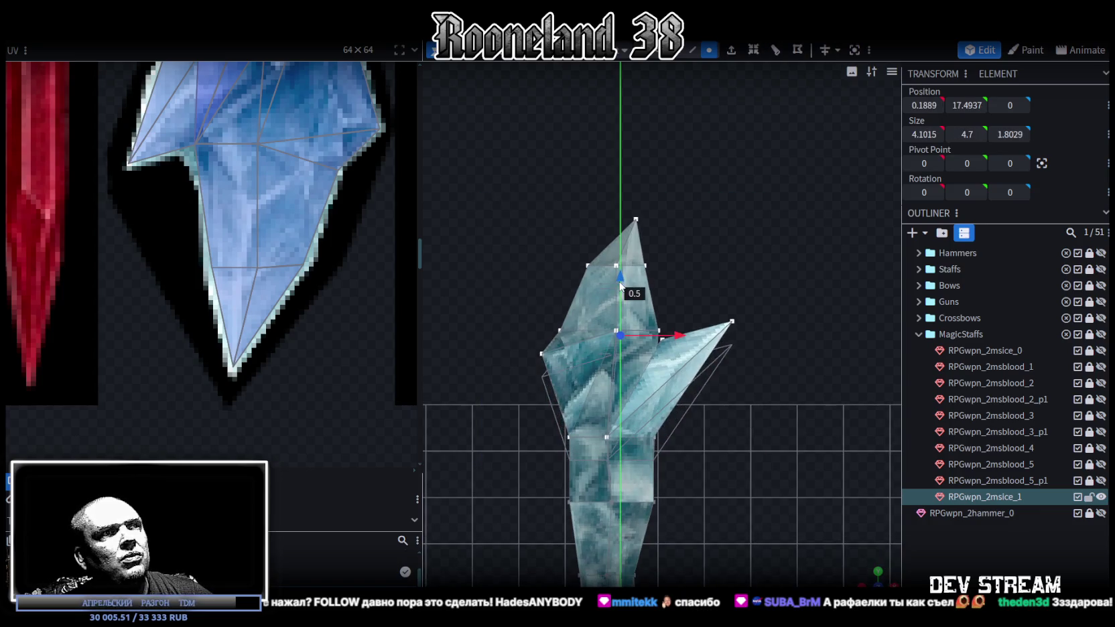
pyautogui.moveTo(480, 187); pyautogui.dragTo(755, 397)
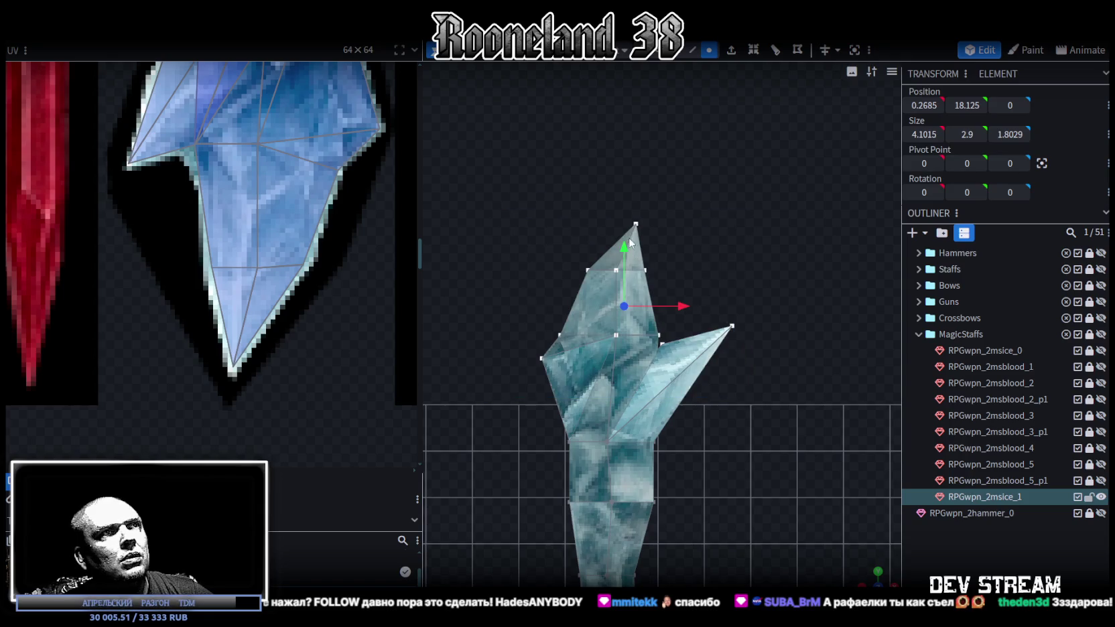
pyautogui.moveTo(624, 249); pyautogui.dragTo(623, 221)
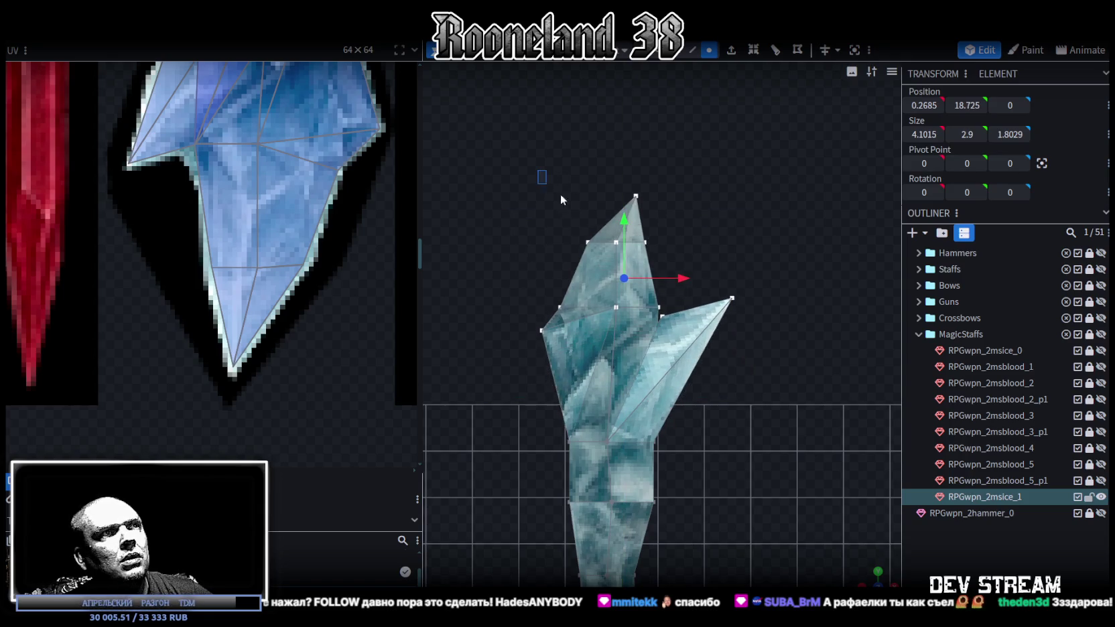
pyautogui.moveTo(561, 199); pyautogui.dragTo(656, 249)
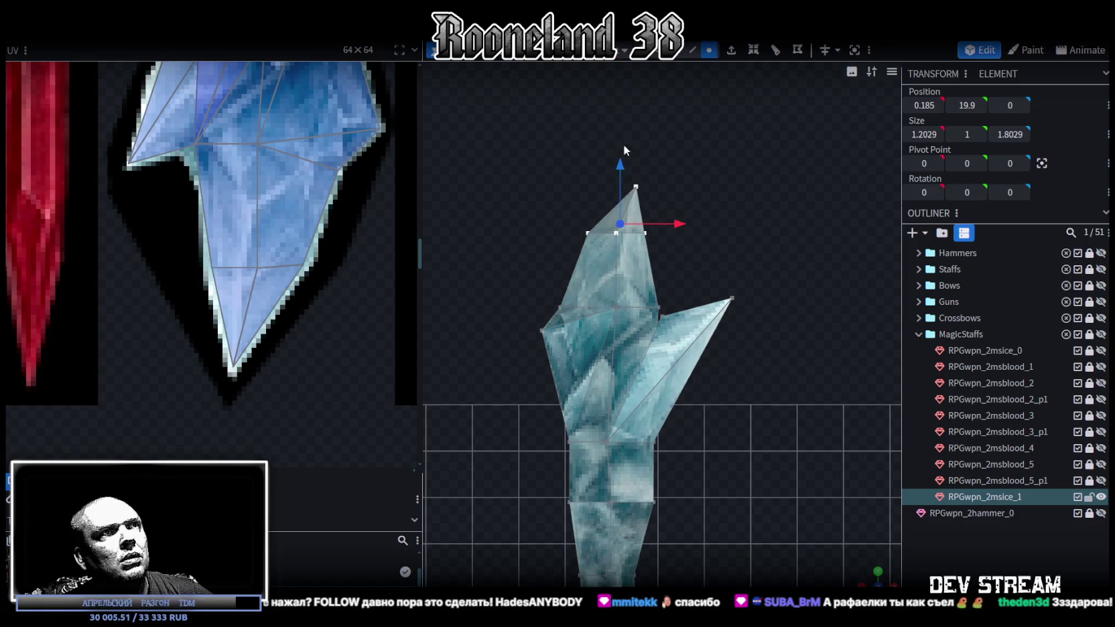
pyautogui.moveTo(580, 132); pyautogui.dragTo(683, 195)
pyautogui.moveTo(640, 133); pyautogui.dragTo(640, 108)
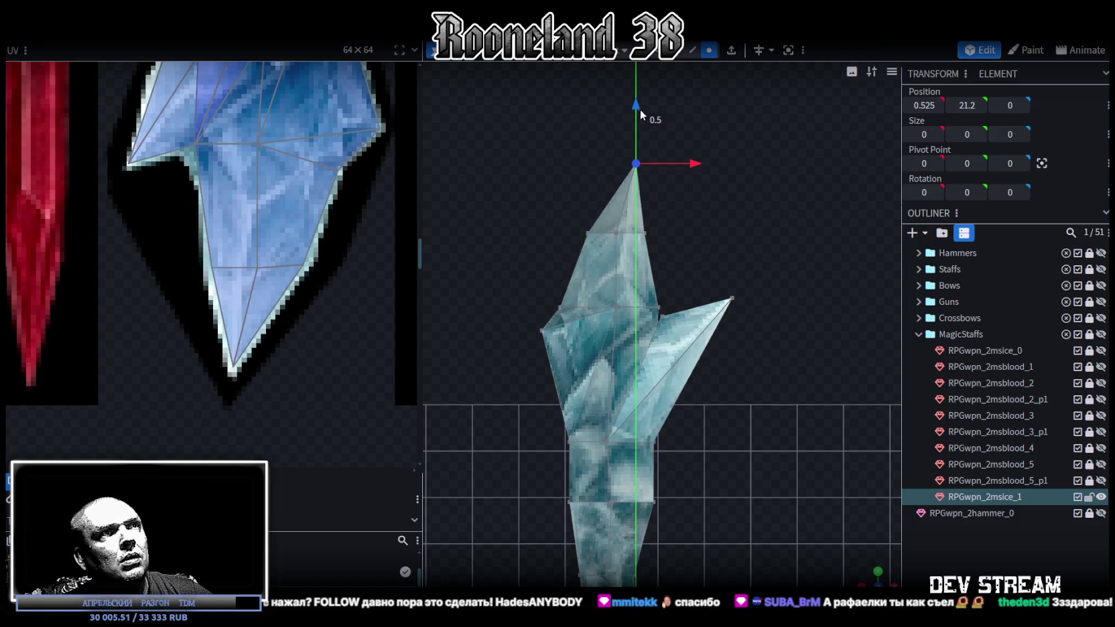
pyautogui.moveTo(580, 241)
pyautogui.mouseDown()
pyautogui.moveTo(666, 170)
pyautogui.moveTo(624, 149)
pyautogui.mouseUp()
# Deselect everything and frame the whole staff in view
pyautogui.scroll(-3, 732, 384)
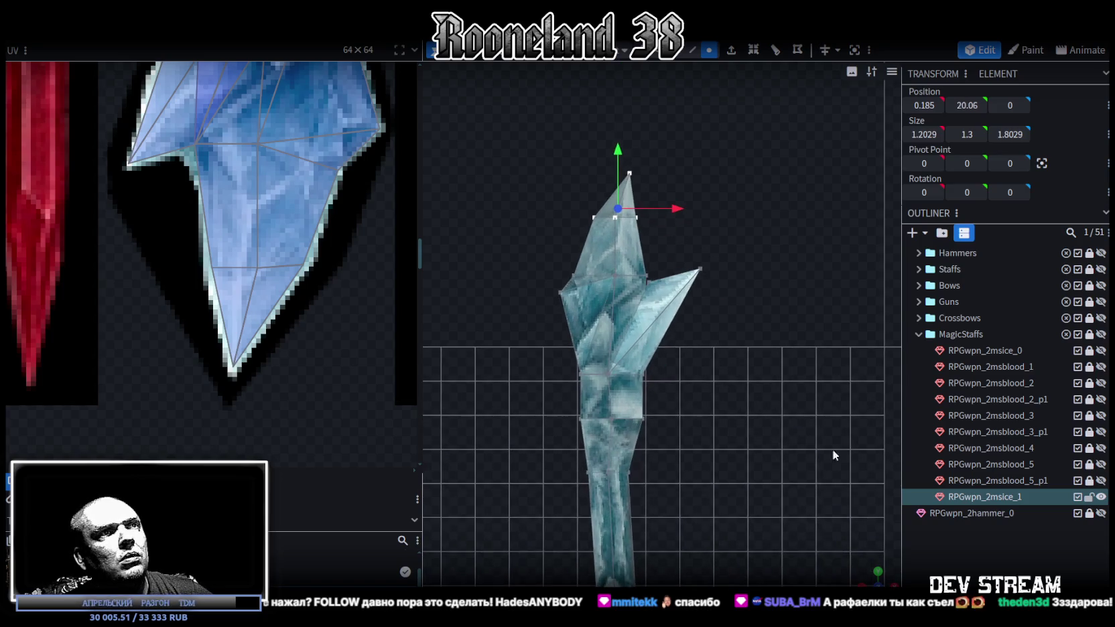
pyautogui.click(798, 422)
pyautogui.scroll(-3, 798, 422)
pyautogui.moveTo(742, 483)
pyautogui.mouseDown()
pyautogui.moveTo(717, 506)
pyautogui.moveTo(766, 447)
pyautogui.moveTo(712, 446)
pyautogui.mouseUp()
pyautogui.scroll(2, 716, 429)
pyautogui.scroll(2, 724, 412)
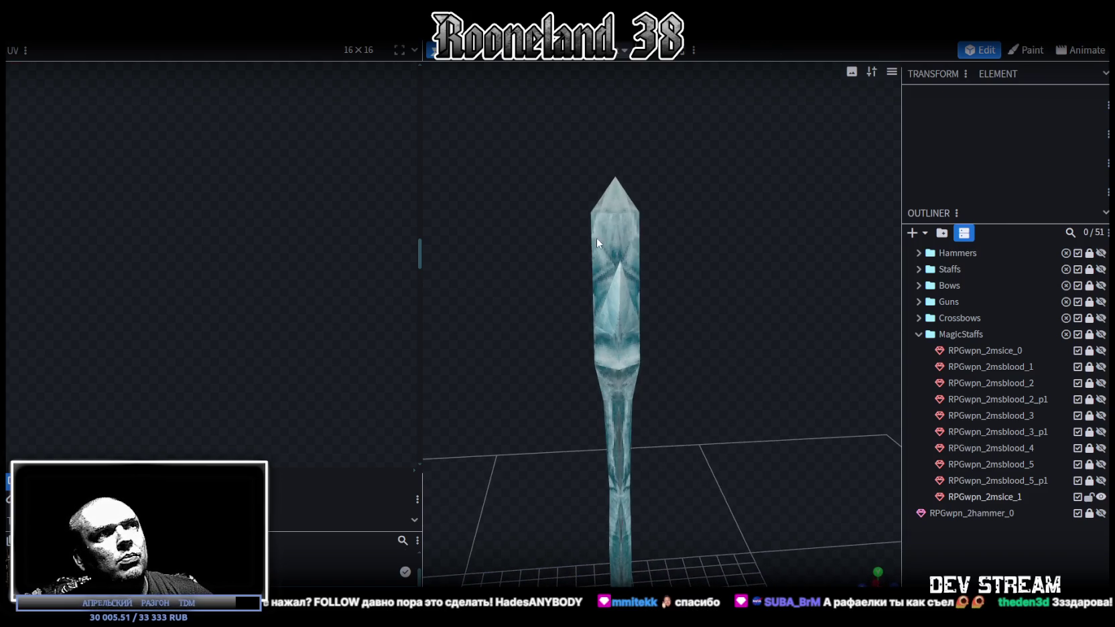
# Nudge the staff's crystal tip vertices forward in depth
pyautogui.click(596, 238)
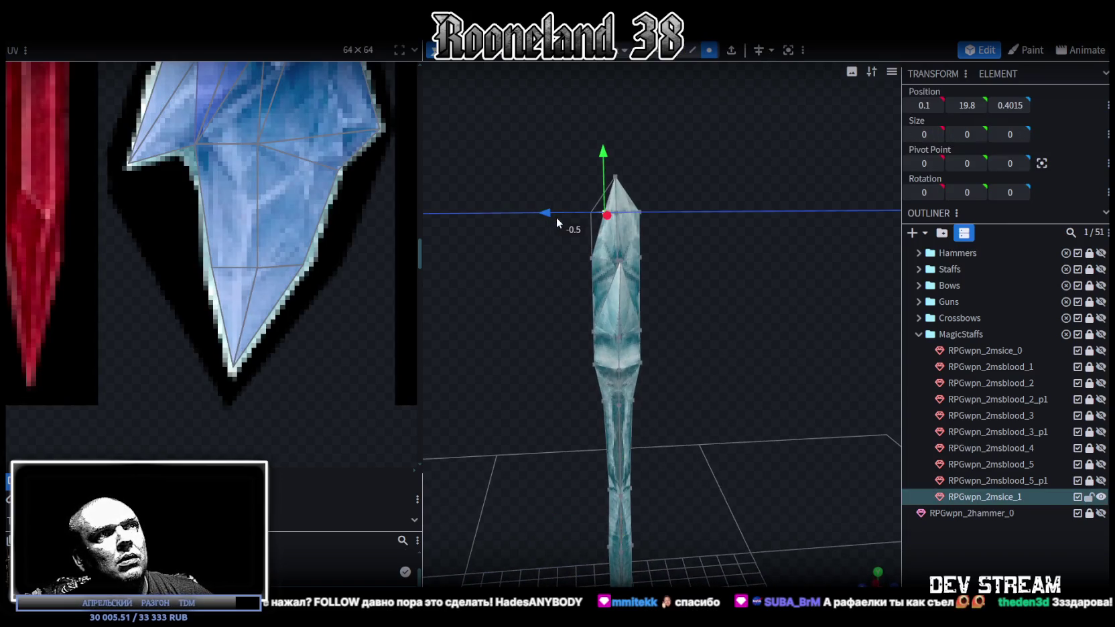
pyautogui.moveTo(591, 215)
pyautogui.mouseDown()
pyautogui.moveTo(594, 263)
pyautogui.moveTo(560, 262)
pyautogui.mouseUp()
pyautogui.keyDown('shift'); pyautogui.click(614, 178); pyautogui.keyUp('shift')
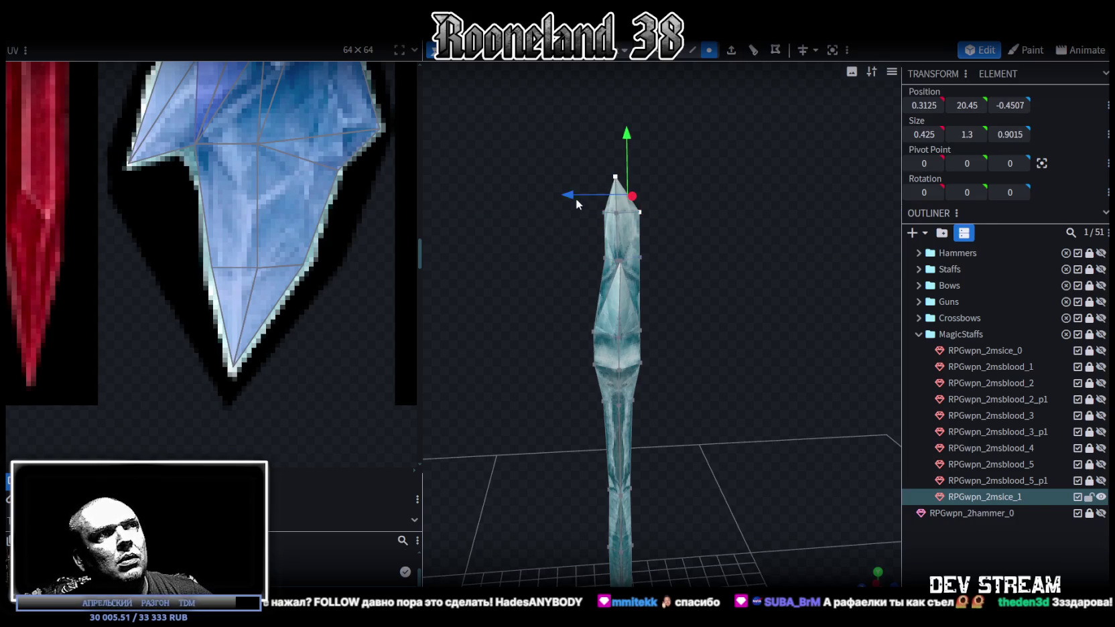
pyautogui.moveTo(566, 192); pyautogui.dragTo(711, 284)
# Push the shaft's middle vertex ring back 0.2 and a top vertex out to depth 0.6
pyautogui.scroll(2, 711, 284)
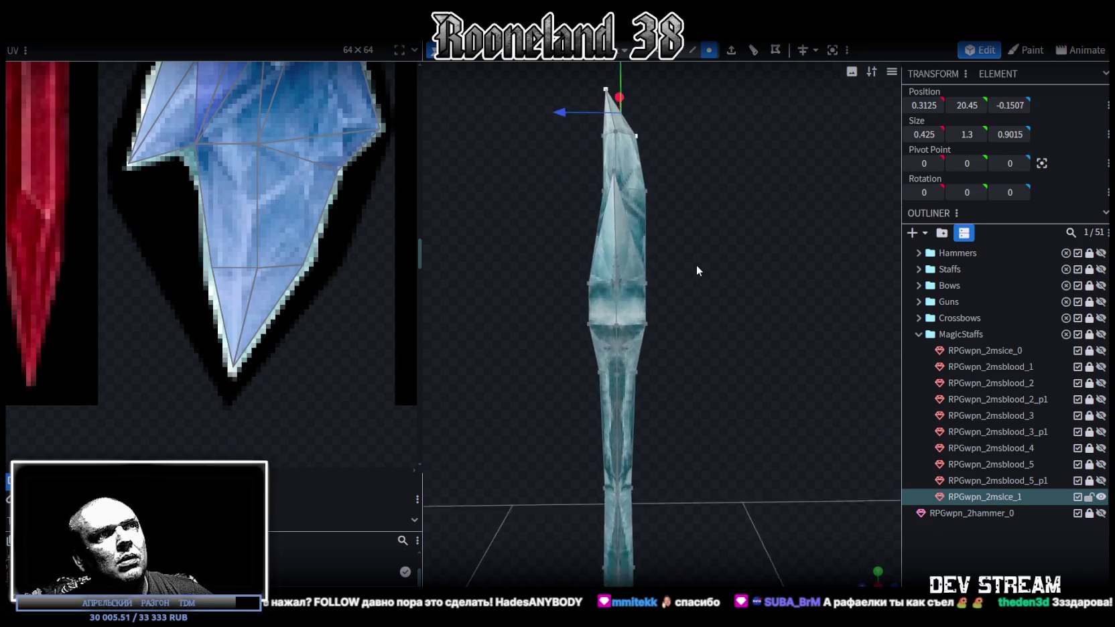
pyautogui.keyDown('ctrl'); pyautogui.moveTo(576, 298); pyautogui.dragTo(699, 269); pyautogui.keyUp('ctrl')
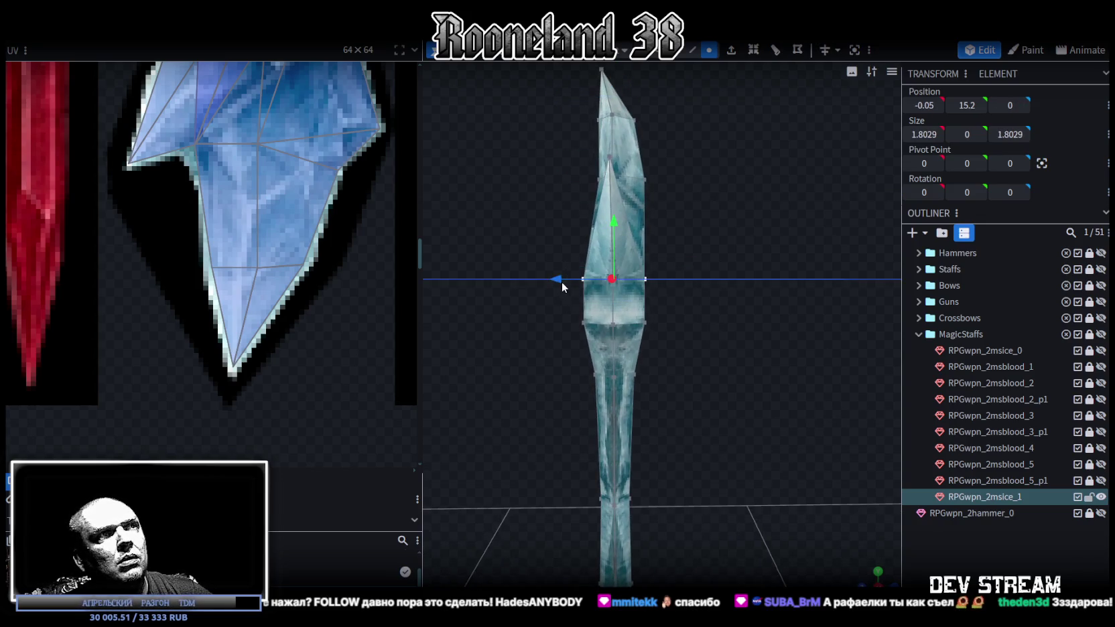
pyautogui.moveTo(560, 281); pyautogui.dragTo(565, 281)
pyautogui.moveTo(680, 268); pyautogui.dragTo(675, 248)
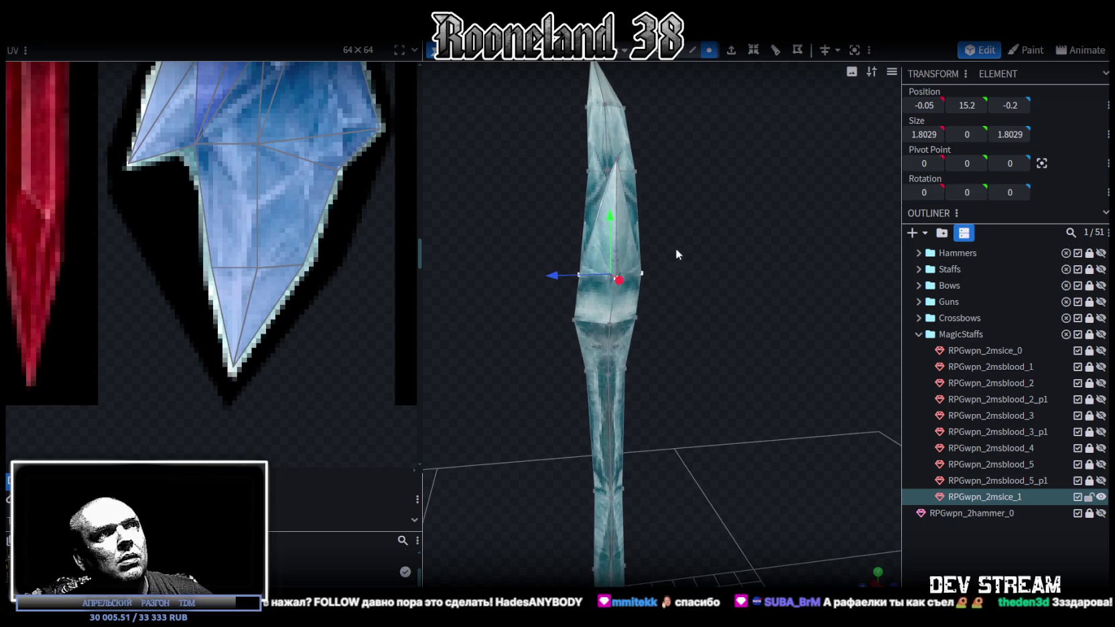
pyautogui.click(616, 160)
pyautogui.moveTo(728, 310); pyautogui.dragTo(738, 351)
pyautogui.moveTo(568, 274); pyautogui.dragTo(581, 290)
pyautogui.moveTo(721, 342)
pyautogui.mouseDown()
pyautogui.moveTo(613, 408)
pyautogui.moveTo(735, 271)
pyautogui.moveTo(707, 296)
pyautogui.moveTo(622, 269)
pyautogui.moveTo(614, 246)
pyautogui.mouseUp()
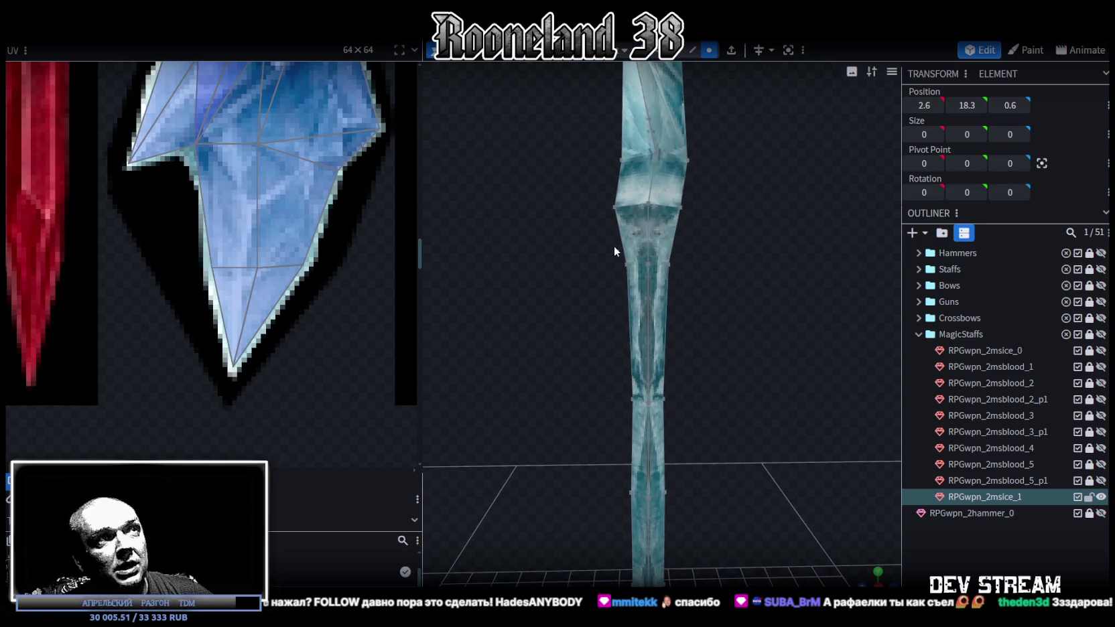
# Shift a shaft edge loop and a block of lower shaft vertices 0.2 in depth
pyautogui.click(670, 207)
pyautogui.moveTo(606, 206)
pyautogui.mouseDown()
pyautogui.moveTo(690, 328)
pyautogui.moveTo(609, 230)
pyautogui.moveTo(590, 235)
pyautogui.mouseUp()
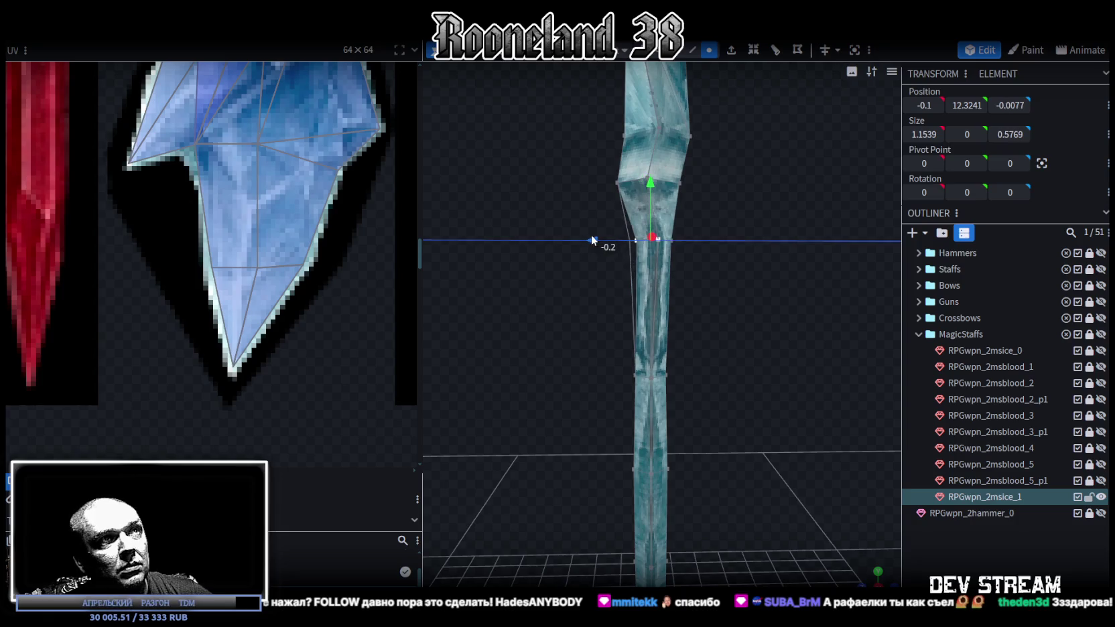
pyautogui.moveTo(701, 402)
pyautogui.mouseDown()
pyautogui.moveTo(554, 289)
pyautogui.moveTo(588, 227)
pyautogui.moveTo(720, 267)
pyautogui.mouseUp()
pyautogui.moveTo(592, 238)
pyautogui.mouseDown()
pyautogui.moveTo(710, 333)
pyautogui.moveTo(682, 290)
pyautogui.moveTo(712, 360)
pyautogui.mouseUp()
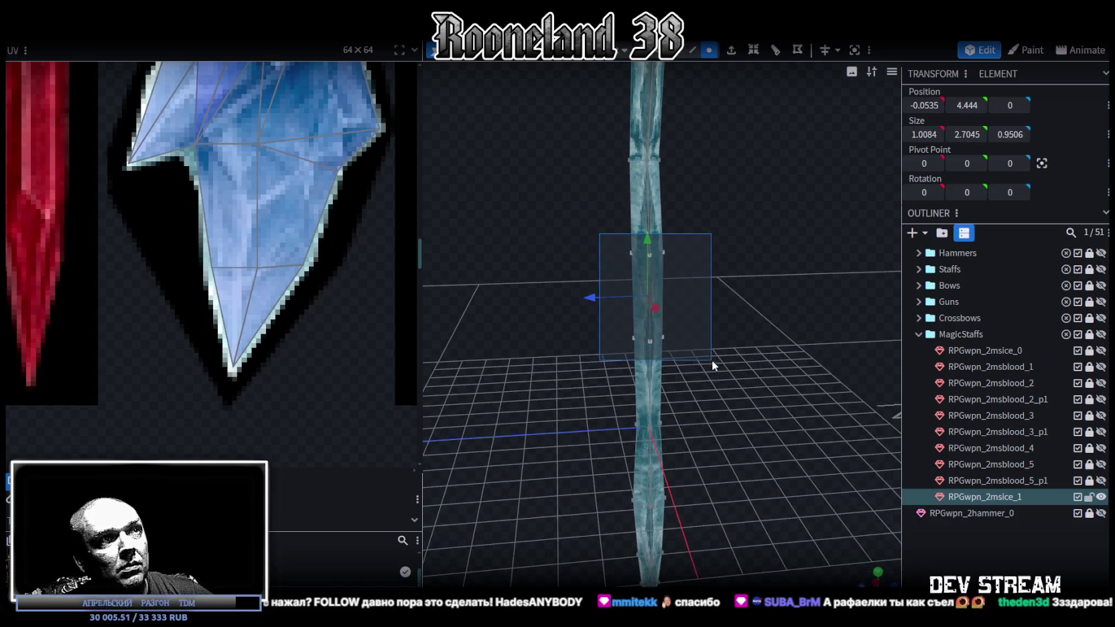
pyautogui.moveTo(598, 297); pyautogui.dragTo(599, 298)
pyautogui.moveTo(542, 395)
pyautogui.mouseDown()
pyautogui.moveTo(709, 386)
pyautogui.moveTo(728, 353)
pyautogui.moveTo(718, 443)
pyautogui.moveTo(699, 336)
pyautogui.moveTo(604, 324)
pyautogui.moveTo(591, 335)
pyautogui.moveTo(776, 468)
pyautogui.moveTo(750, 444)
pyautogui.mouseUp()
pyautogui.moveTo(637, 414)
pyautogui.mouseDown()
pyautogui.moveTo(577, 275)
pyautogui.moveTo(679, 327)
pyautogui.moveTo(779, 294)
pyautogui.moveTo(767, 345)
pyautogui.moveTo(797, 473)
pyautogui.moveTo(735, 431)
pyautogui.moveTo(645, 425)
pyautogui.moveTo(758, 444)
pyautogui.moveTo(689, 365)
pyautogui.moveTo(749, 366)
pyautogui.moveTo(589, 395)
pyautogui.moveTo(559, 419)
pyautogui.mouseUp()
pyautogui.click(768, 345)
# Move one shaft vertex back 0.3 in depth, then reselect the staff mesh
pyautogui.click(689, 365)
pyautogui.click(585, 397)
pyautogui.moveTo(731, 460)
pyautogui.mouseDown()
pyautogui.moveTo(698, 440)
pyautogui.moveTo(718, 423)
pyautogui.moveTo(824, 396)
pyautogui.moveTo(836, 363)
pyautogui.moveTo(807, 379)
pyautogui.moveTo(766, 293)
pyautogui.moveTo(722, 418)
pyautogui.moveTo(769, 385)
pyautogui.moveTo(812, 442)
pyautogui.moveTo(830, 439)
pyautogui.moveTo(554, 465)
pyautogui.moveTo(746, 508)
pyautogui.moveTo(613, 449)
pyautogui.moveTo(611, 363)
pyautogui.moveTo(659, 362)
pyautogui.moveTo(583, 298)
pyautogui.mouseUp()
pyautogui.click(807, 379)
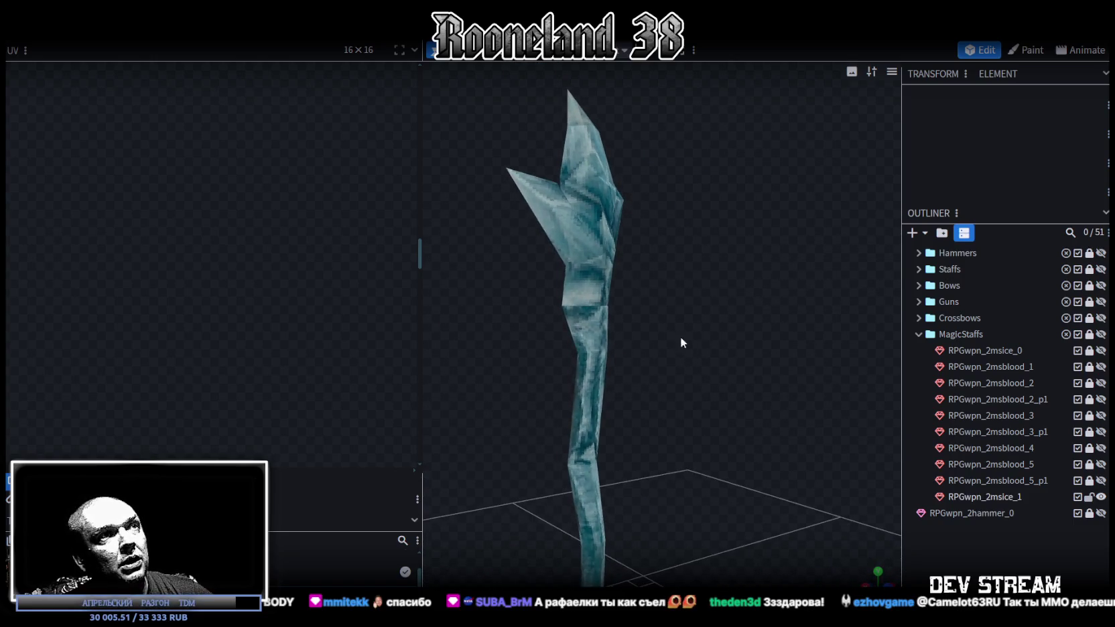
pyautogui.click(643, 402)
# Select the shaft faces in face mode and split them into their own mesh
pyautogui.moveTo(672, 447); pyautogui.dragTo(450, 282)
pyautogui.moveTo(685, 387)
pyautogui.mouseDown()
pyautogui.moveTo(775, 425)
pyautogui.moveTo(738, 403)
pyautogui.mouseUp()
pyautogui.scroll(-3, 203, 166)
pyautogui.scroll(2, 228, 374)
pyautogui.moveTo(506, 356)
pyautogui.mouseDown()
pyautogui.moveTo(722, 319)
pyautogui.moveTo(705, 359)
pyautogui.moveTo(692, 490)
pyautogui.moveTo(575, 208)
pyautogui.moveTo(571, 166)
pyautogui.mouseUp()
pyautogui.click(676, 50)
pyautogui.scroll(3, 697, 221)
pyautogui.moveTo(705, 334); pyautogui.dragTo(573, 136)
pyautogui.scroll(2, 721, 280)
pyautogui.rightClick(641, 195)
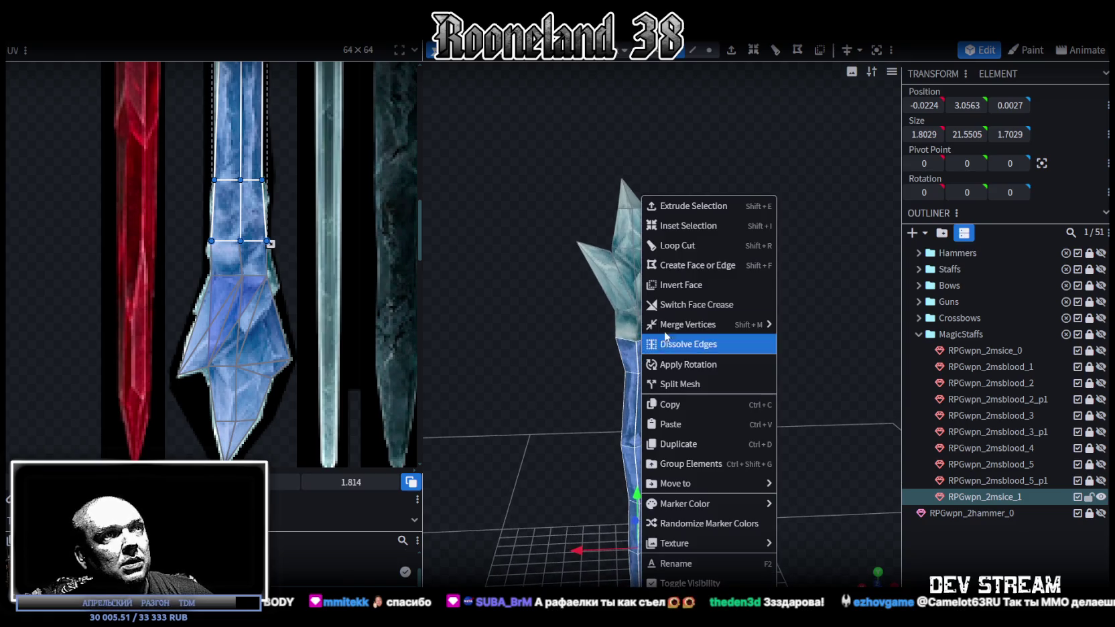
pyautogui.click(690, 384)
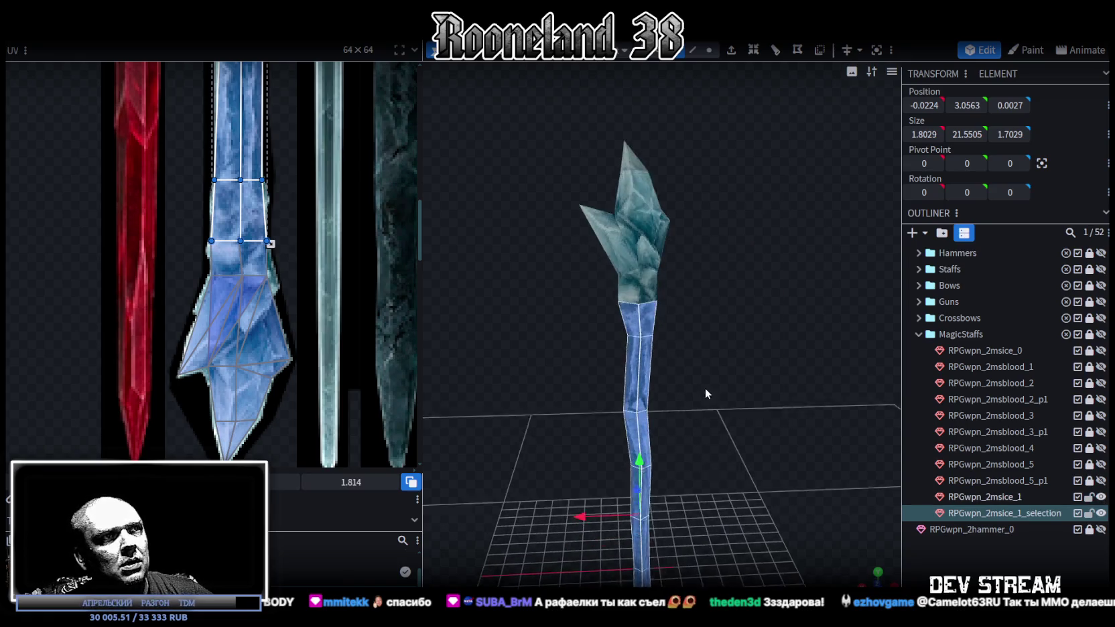
# Flip the split shaft on X and merge it with the main staff mesh
pyautogui.click(154, 36)
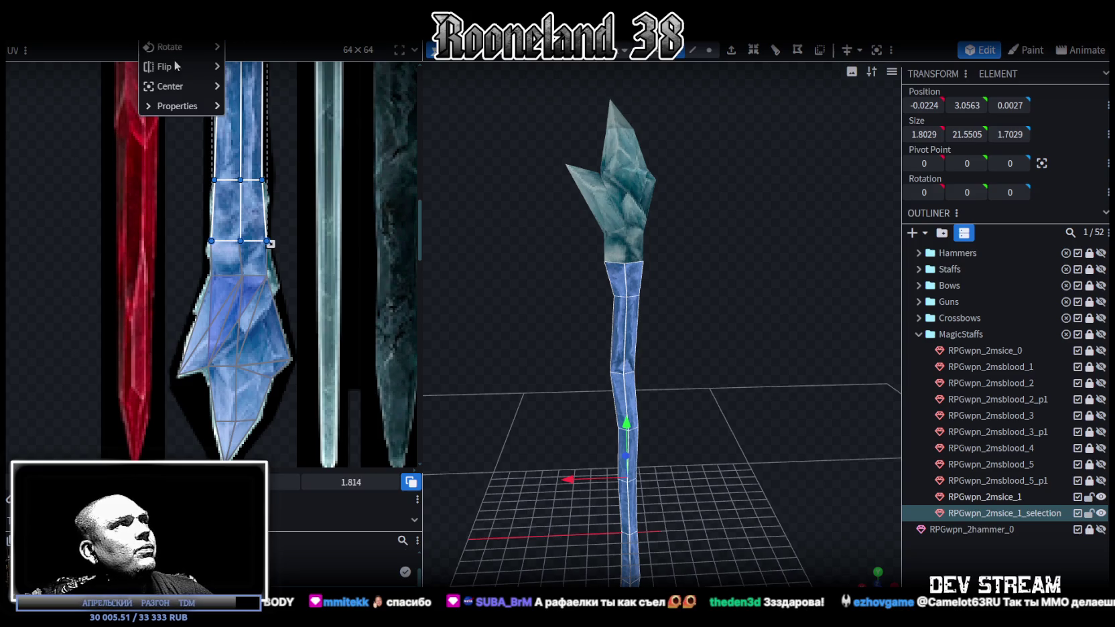
pyautogui.click(275, 75)
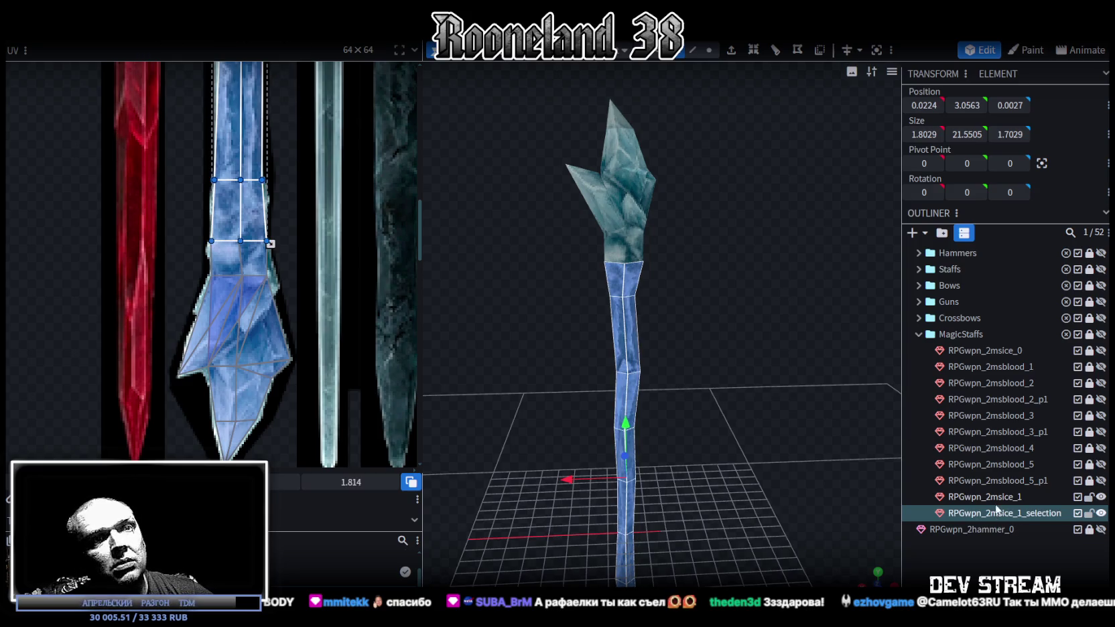
pyautogui.click(985, 497)
pyautogui.keyDown('ctrl'); pyautogui.click(1005, 514); pyautogui.keyUp('ctrl')
pyautogui.rightClick(1010, 517)
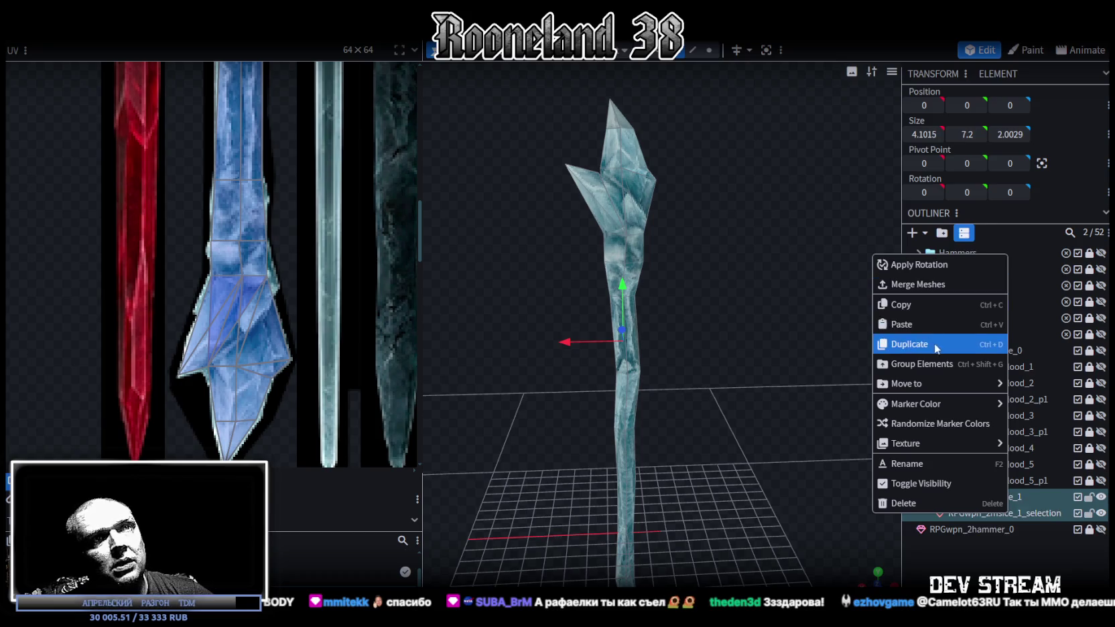
pyautogui.click(916, 284)
# Snap the shaft vertices onto the crystal head and merge the four overlapping vertices
pyautogui.click(708, 50)
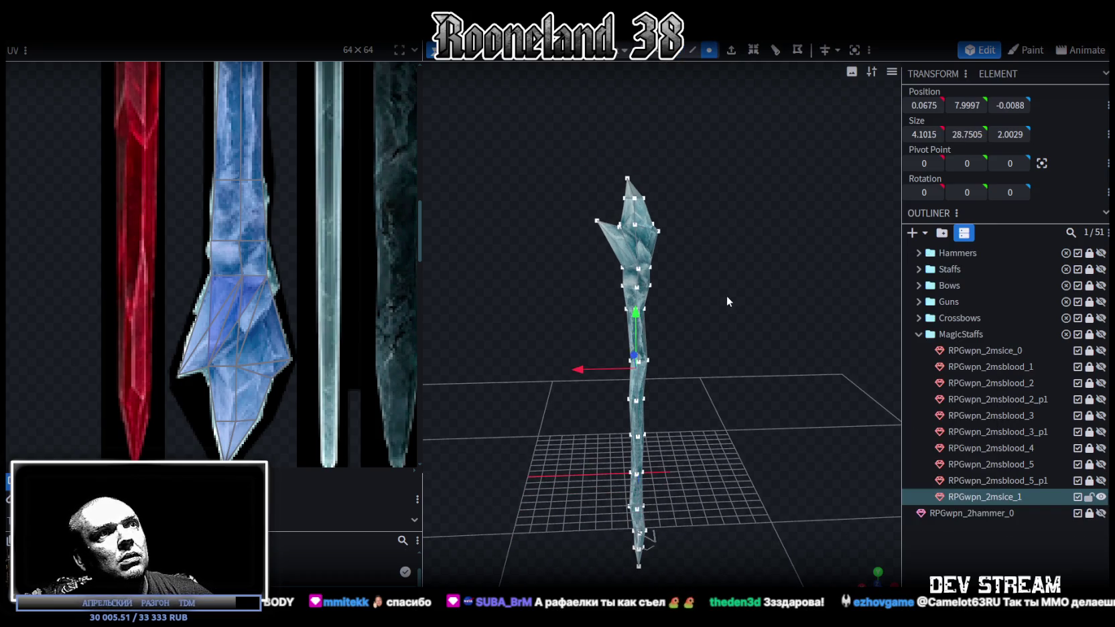
pyautogui.moveTo(644, 319); pyautogui.dragTo(639, 335)
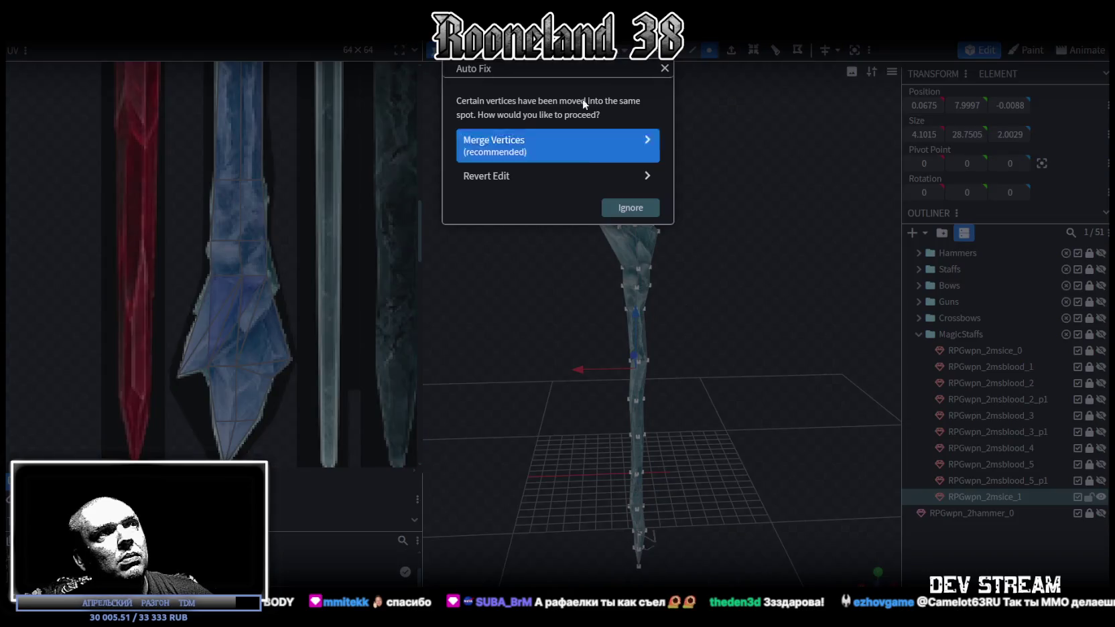
pyautogui.click(521, 152)
pyautogui.moveTo(707, 289)
pyautogui.mouseDown()
pyautogui.moveTo(784, 399)
pyautogui.moveTo(795, 392)
pyautogui.mouseUp()
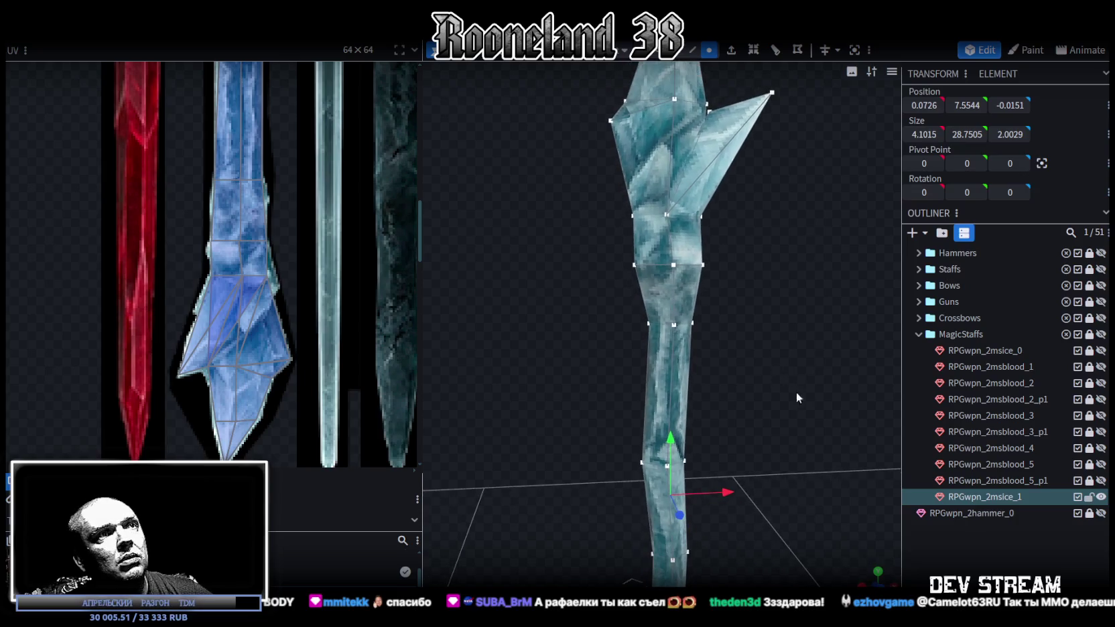
pyautogui.click(921, 540)
pyautogui.scroll(-3, 735, 318)
pyautogui.moveTo(735, 318)
pyautogui.mouseDown()
pyautogui.moveTo(729, 335)
pyautogui.moveTo(730, 313)
pyautogui.moveTo(712, 309)
pyautogui.moveTo(734, 313)
pyautogui.mouseUp()
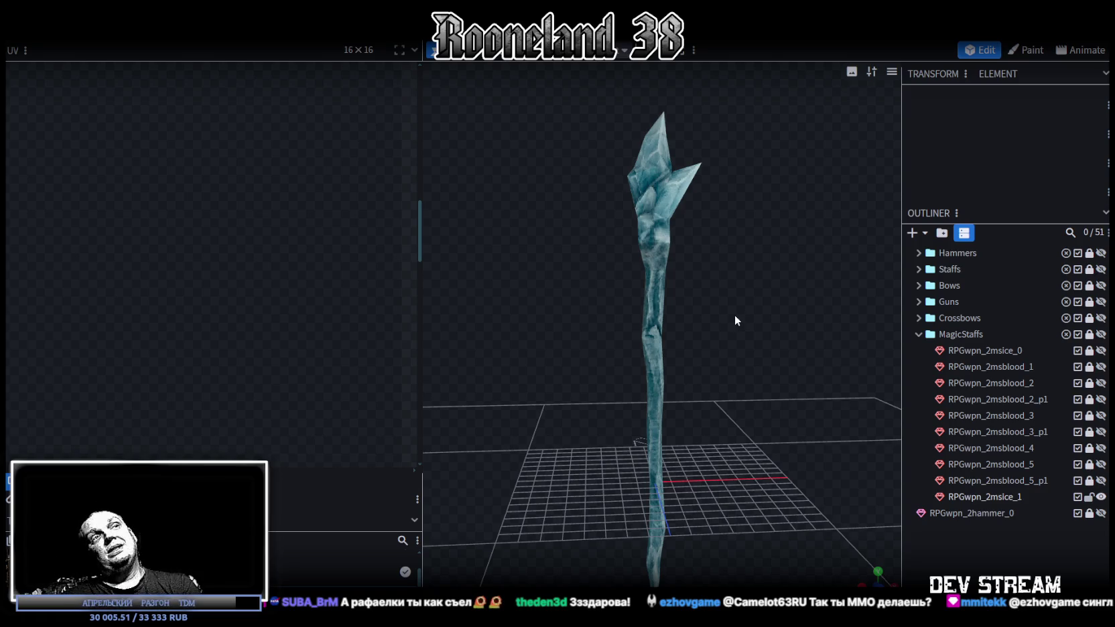
pyautogui.click(649, 183)
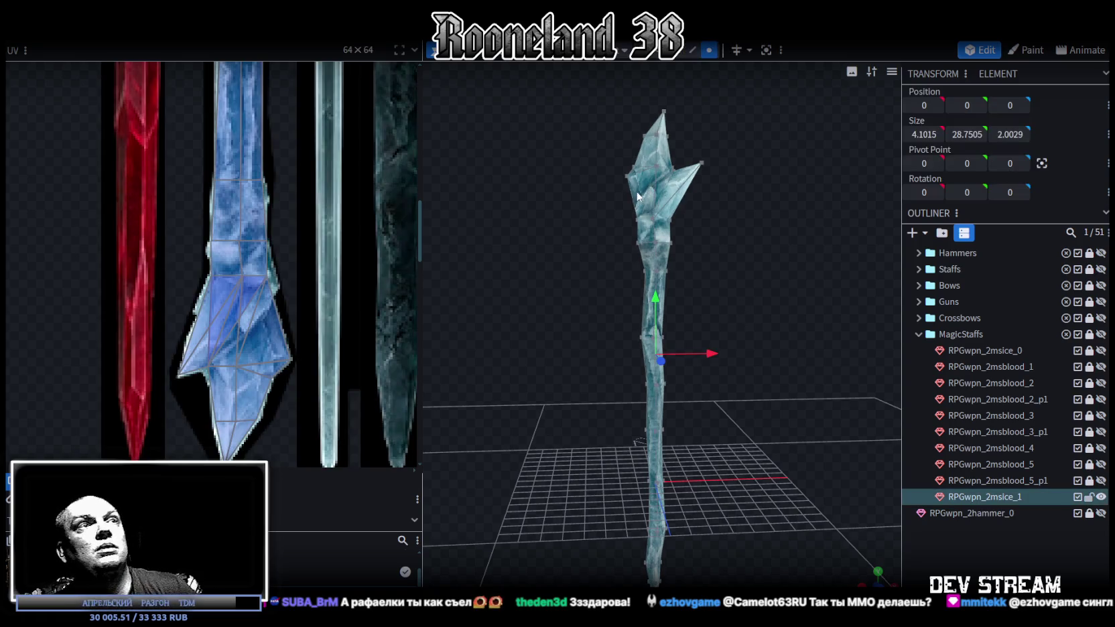
pyautogui.scroll(2, 623, 189)
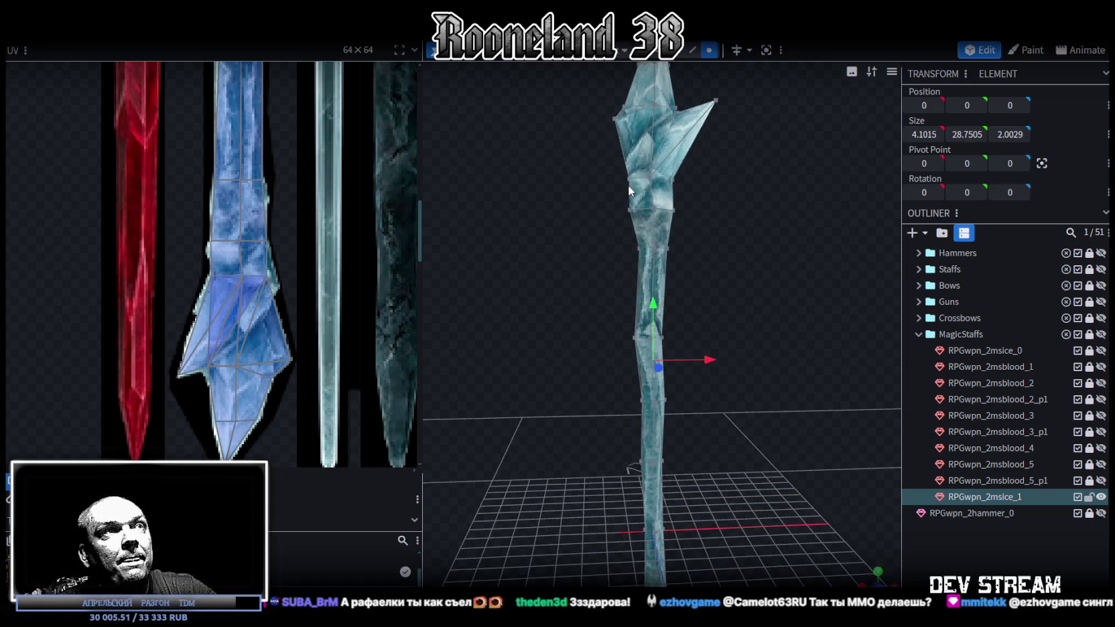
pyautogui.moveTo(628, 185); pyautogui.dragTo(770, 376)
pyautogui.scroll(2, 708, 358)
pyautogui.scroll(3, 596, 318)
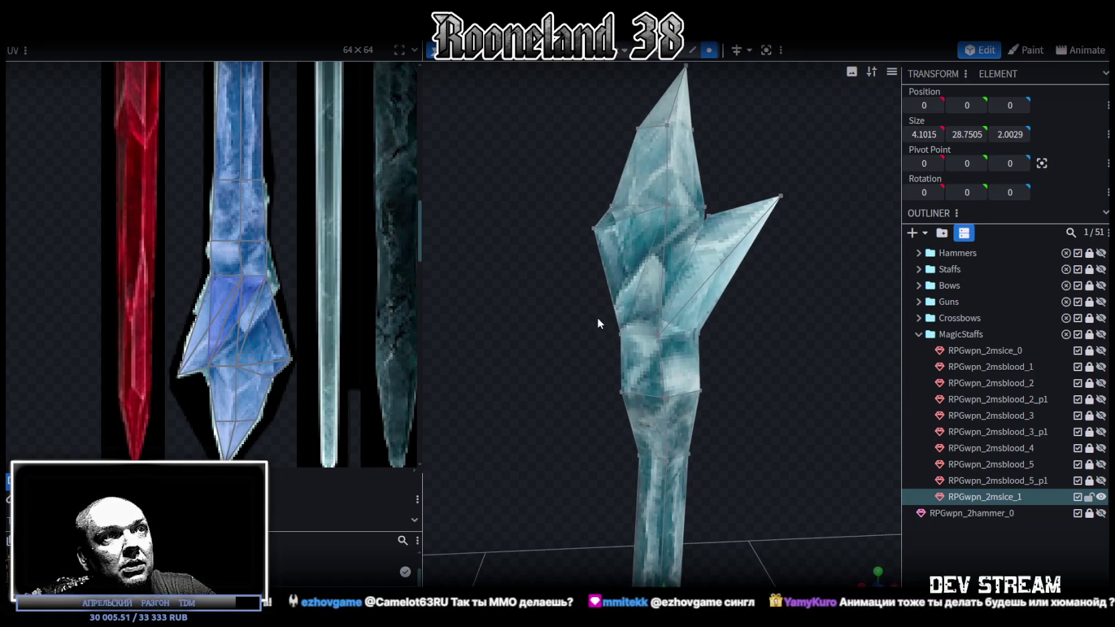
pyautogui.click(624, 338)
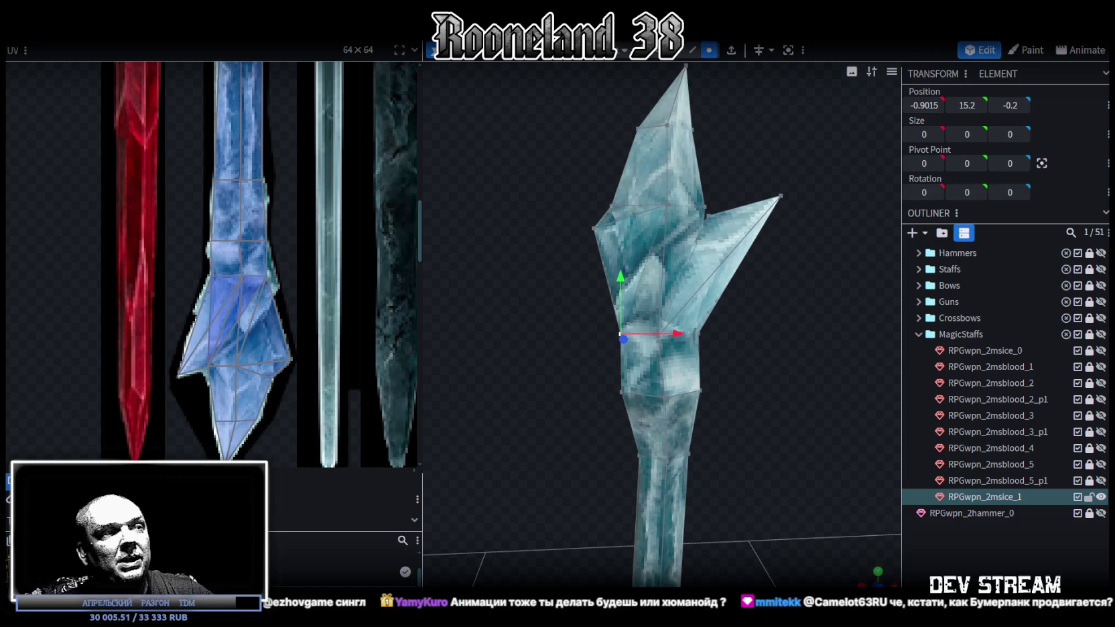
pyautogui.hotkey('alt', 'Tab')
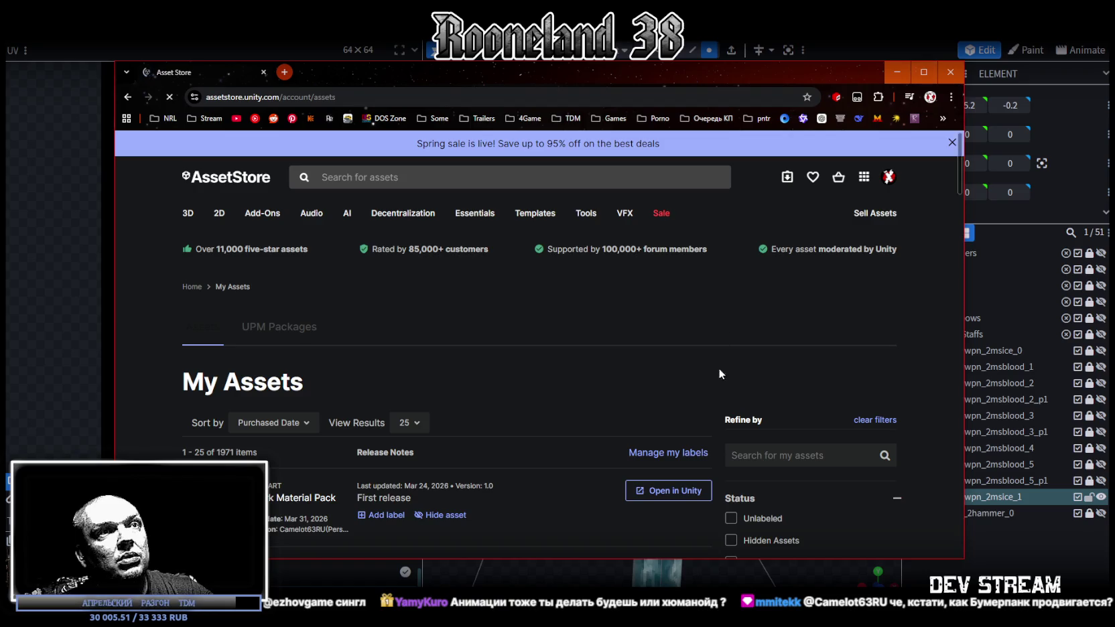
# Filter My Assets to 3D > Characters and expand its subcategories
pyautogui.scroll(-3, 723, 372)
pyautogui.scroll(-3, 731, 349)
pyautogui.scroll(-2, 730, 322)
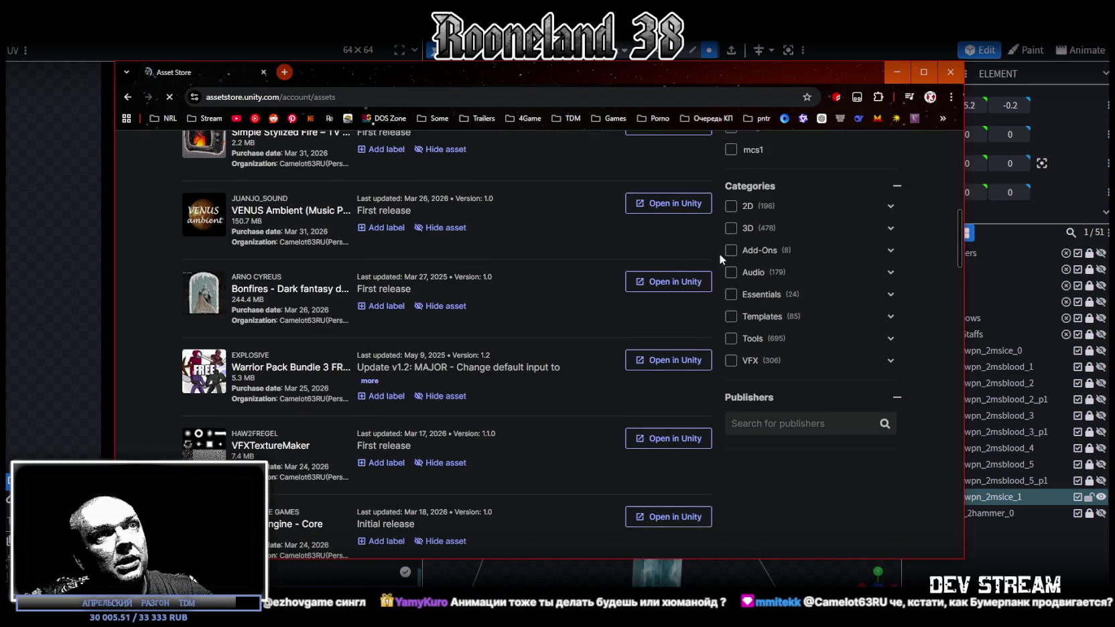
pyautogui.click(890, 228)
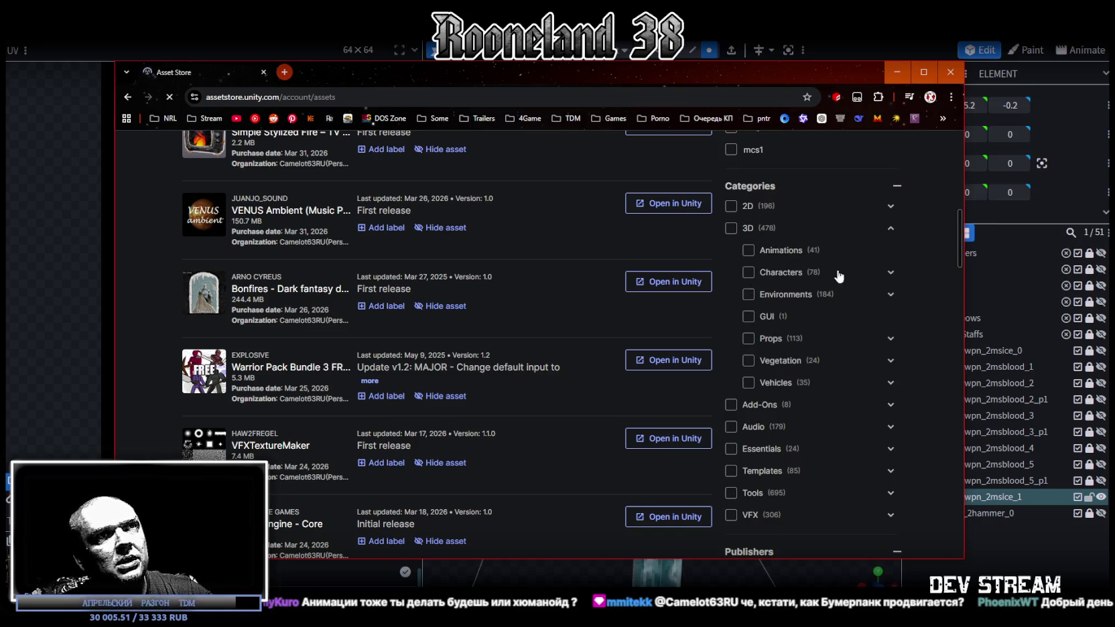
pyautogui.click(748, 273)
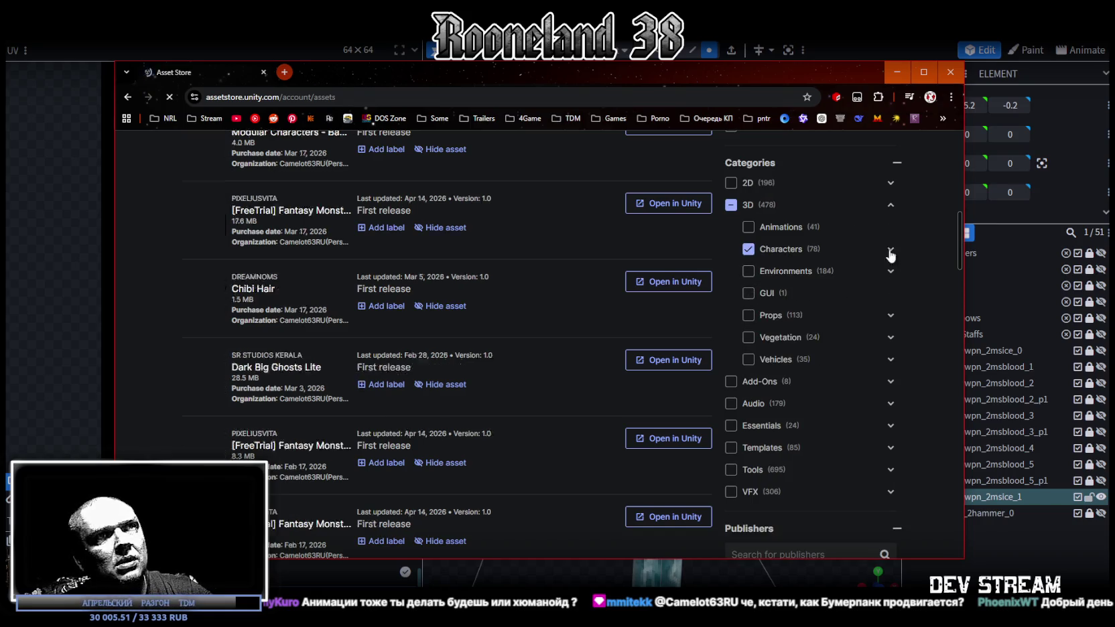
pyautogui.click(889, 252)
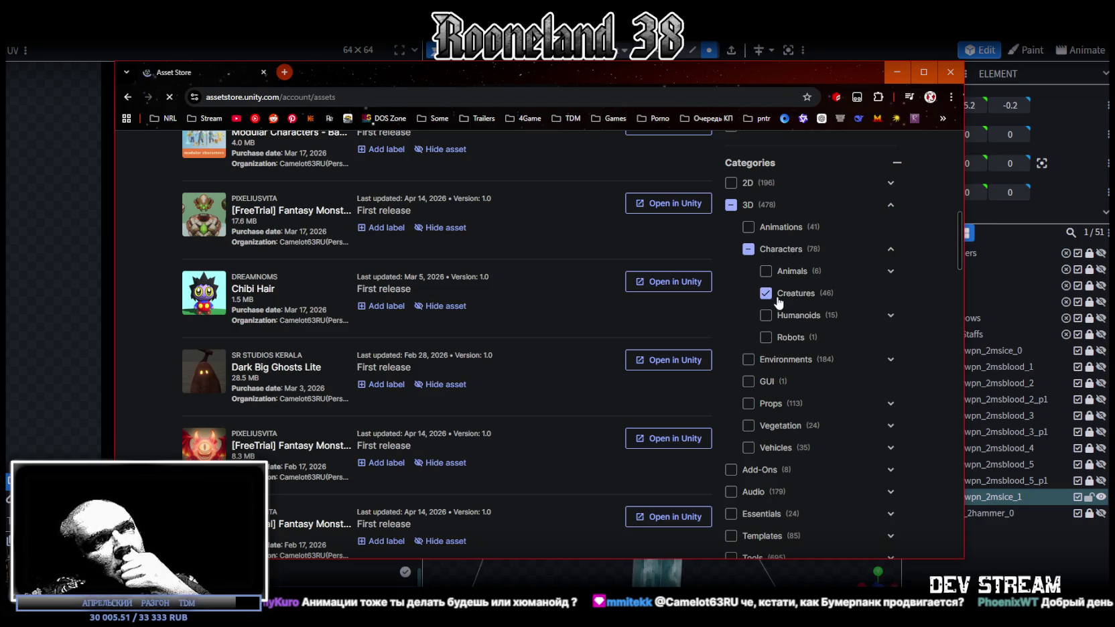
# Browse the filtered character assets and preview Fantasy Monster 21
pyautogui.scroll(-3, 784, 287)
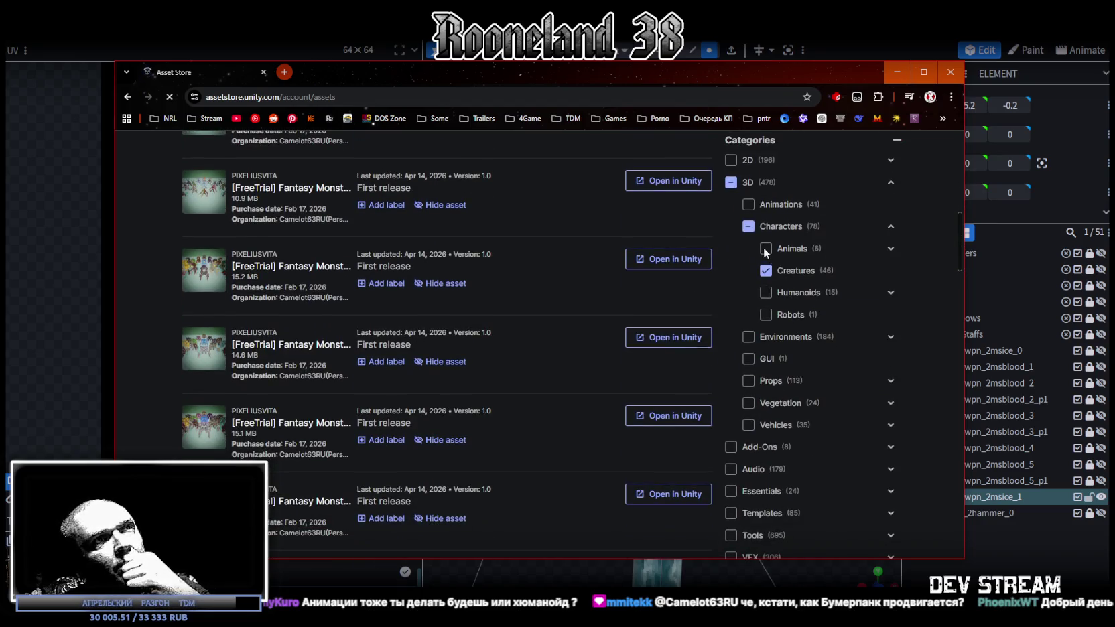
pyautogui.scroll(-3, 847, 330)
pyautogui.scroll(5, 824, 328)
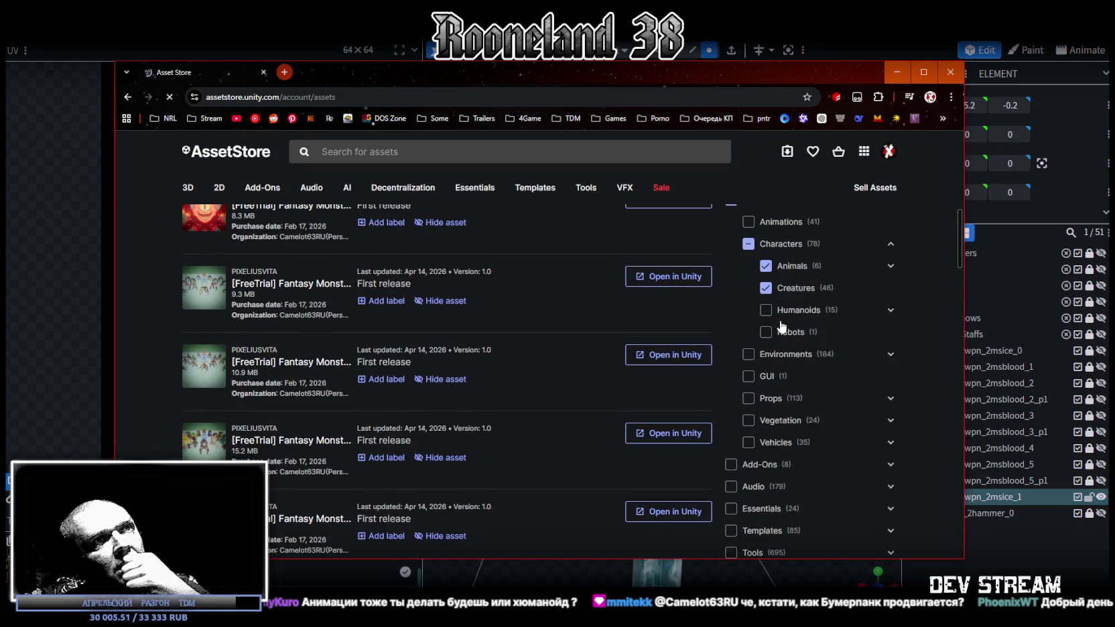
pyautogui.scroll(-1, 771, 311)
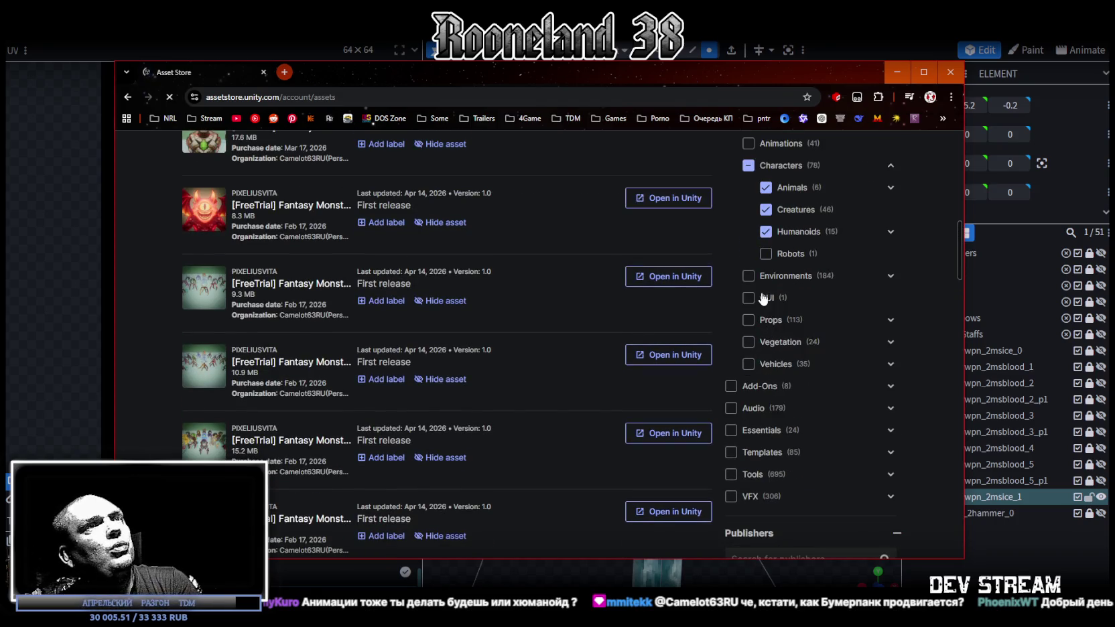
pyautogui.scroll(2, 570, 288)
pyautogui.scroll(1, 415, 295)
pyautogui.scroll(1, 281, 301)
pyautogui.scroll(-2, 236, 340)
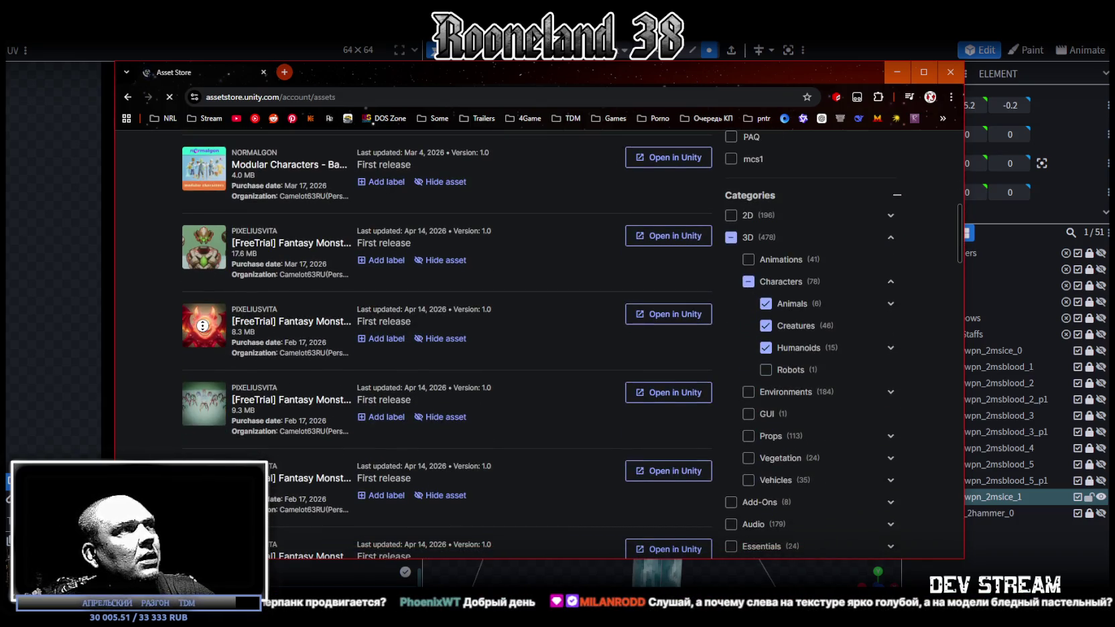
pyautogui.click(285, 321)
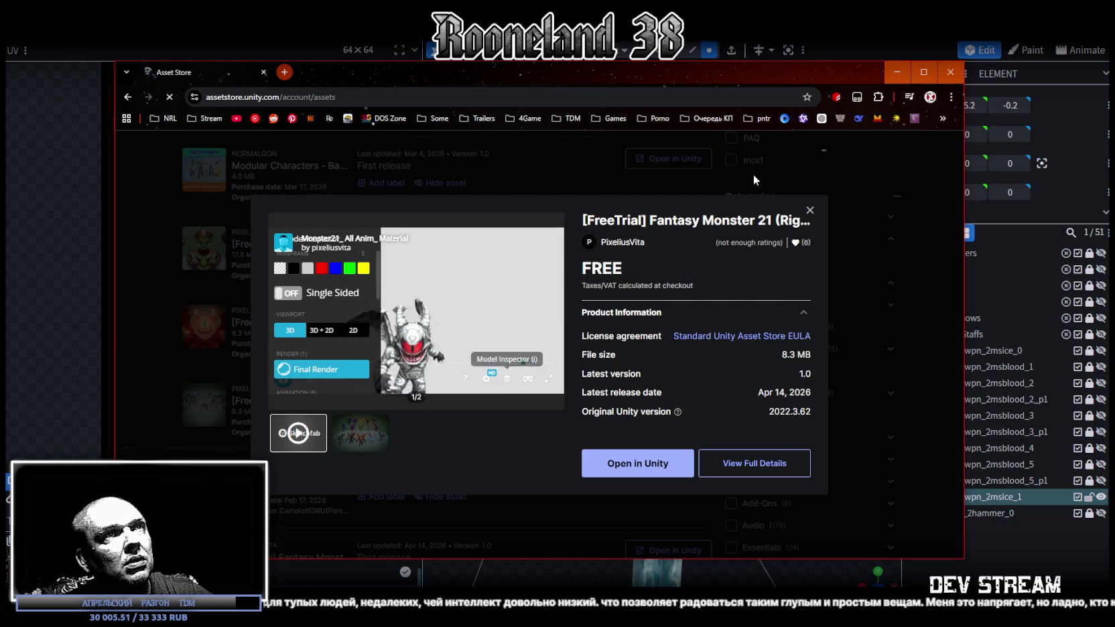
pyautogui.click(810, 209)
# Open Fantasy Monster 35's full details page in a new tab and maximize the browser
pyautogui.scroll(-5, 281, 268)
pyautogui.scroll(-3, 280, 242)
pyautogui.scroll(-3, 280, 242)
pyautogui.scroll(-3, 281, 255)
pyautogui.scroll(-2, 282, 268)
pyautogui.scroll(3, 287, 293)
pyautogui.scroll(3, 295, 301)
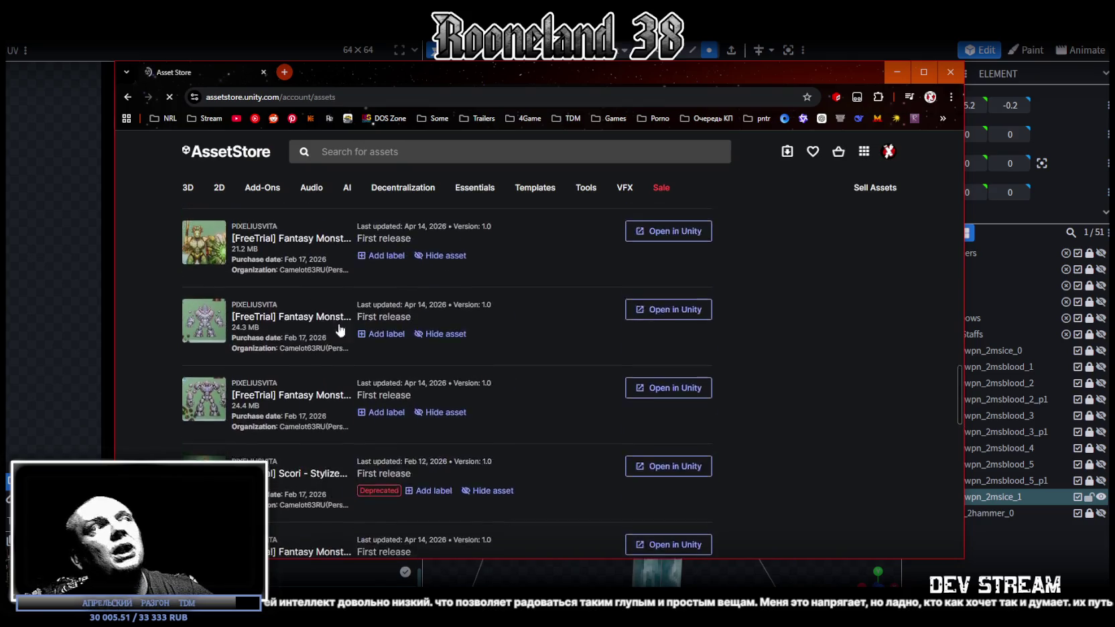
pyautogui.scroll(2, 334, 382)
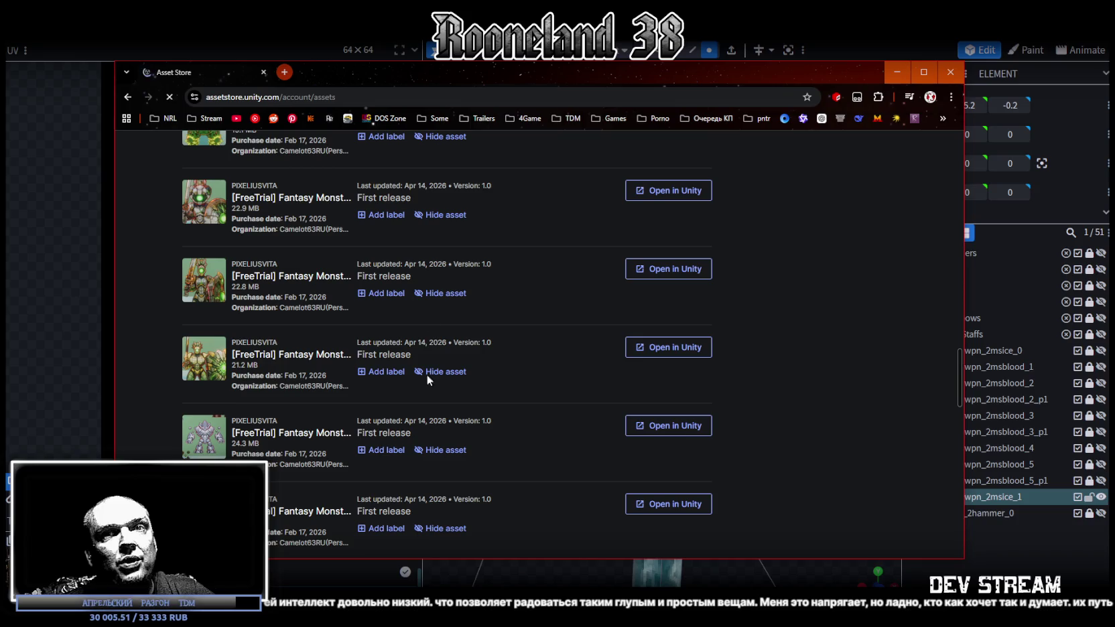
pyautogui.scroll(-5, 281, 351)
pyautogui.scroll(2, 268, 345)
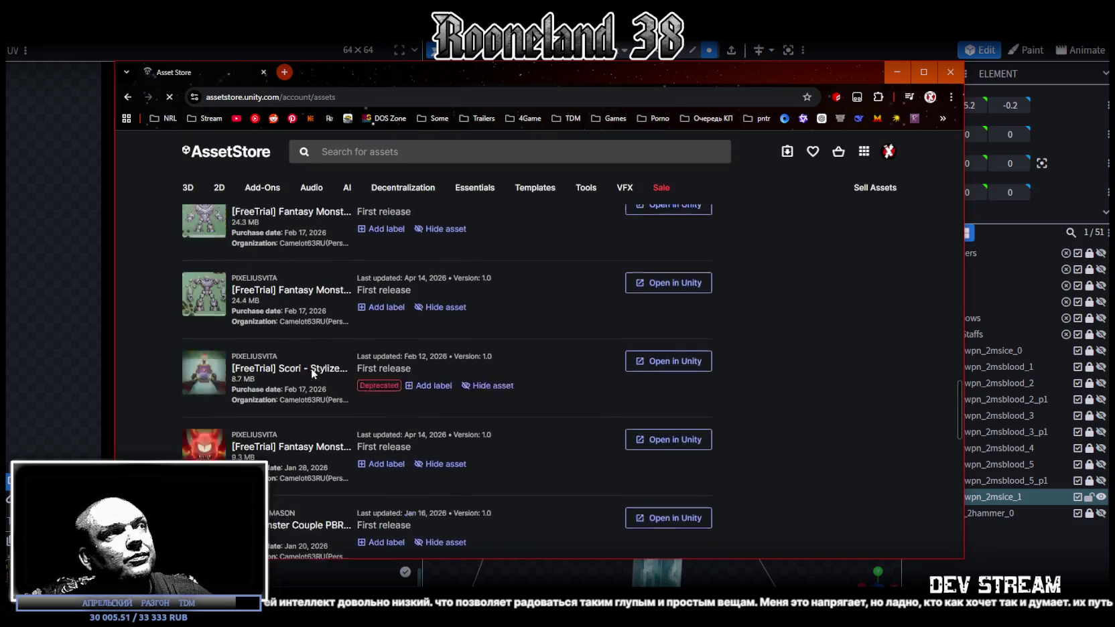
pyautogui.click(263, 345)
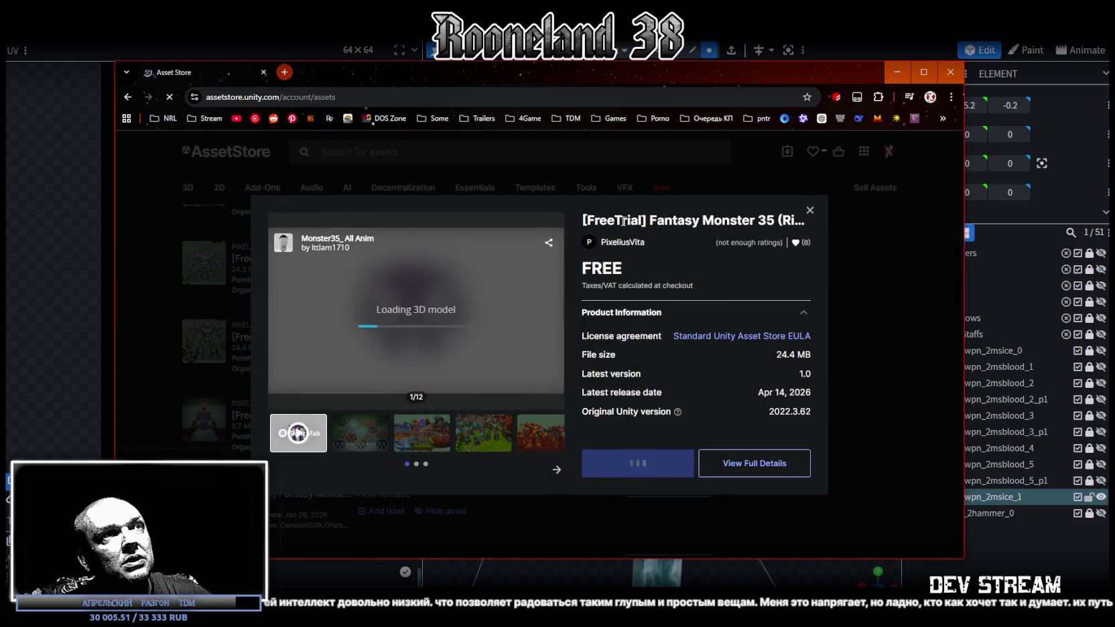
pyautogui.click(667, 469)
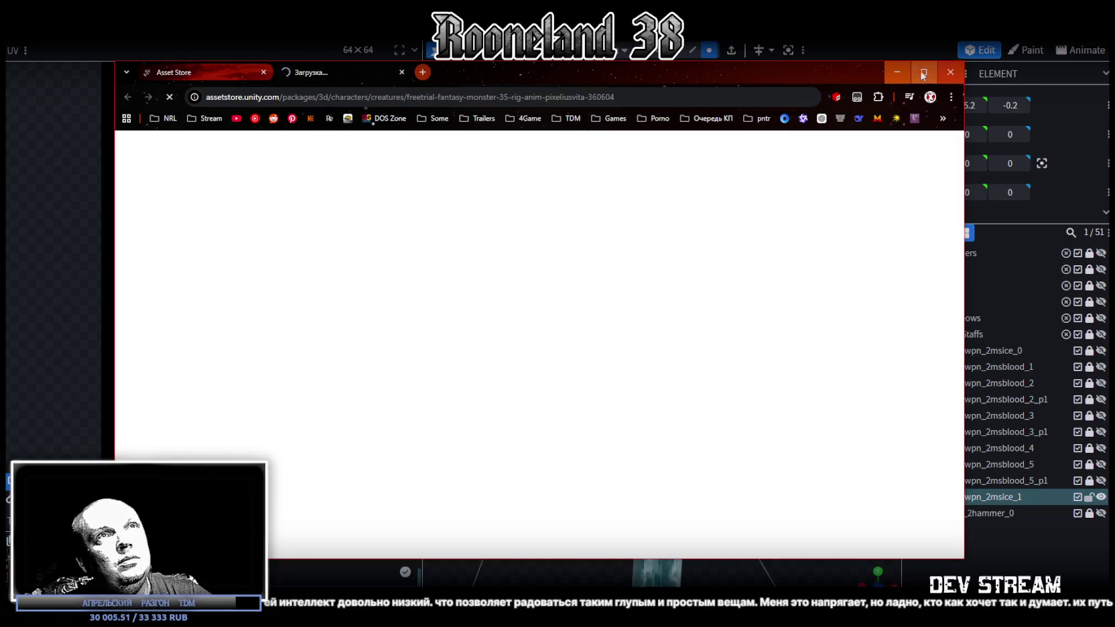
pyautogui.click(922, 74)
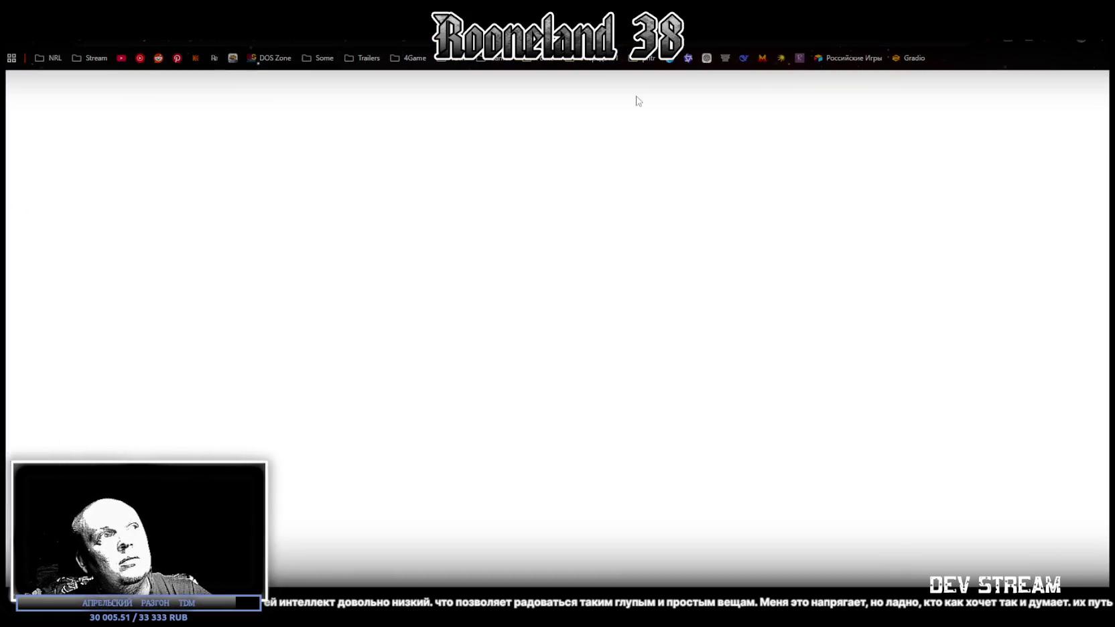
# Browse the animation clip list and play Monster35_Die in the 3D viewer
pyautogui.scroll(-1, 749, 507)
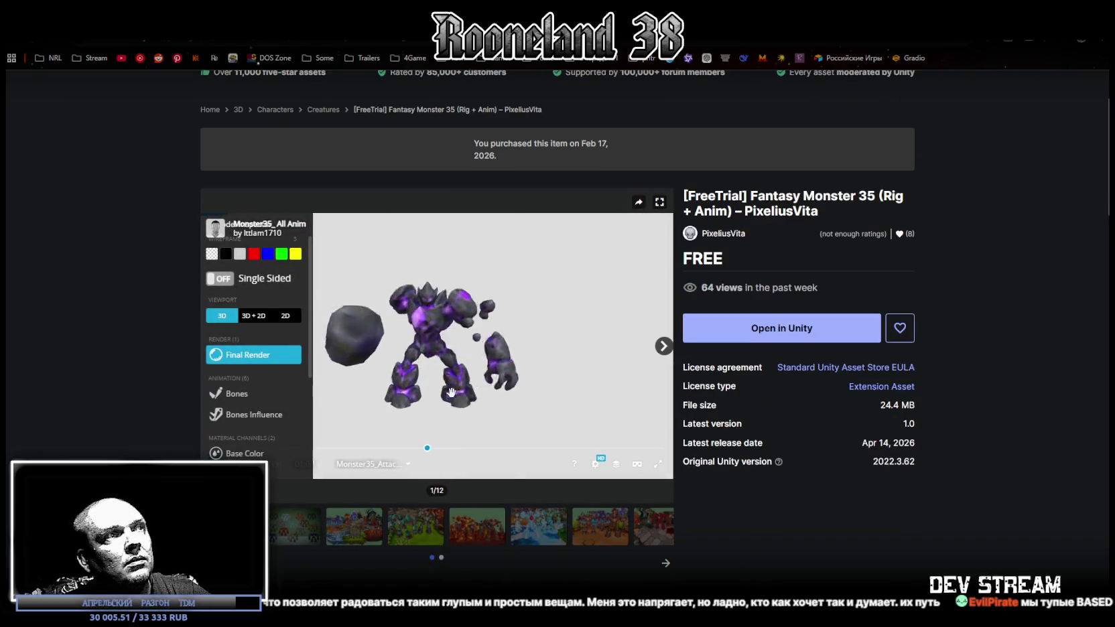
pyautogui.scroll(2, 452, 385)
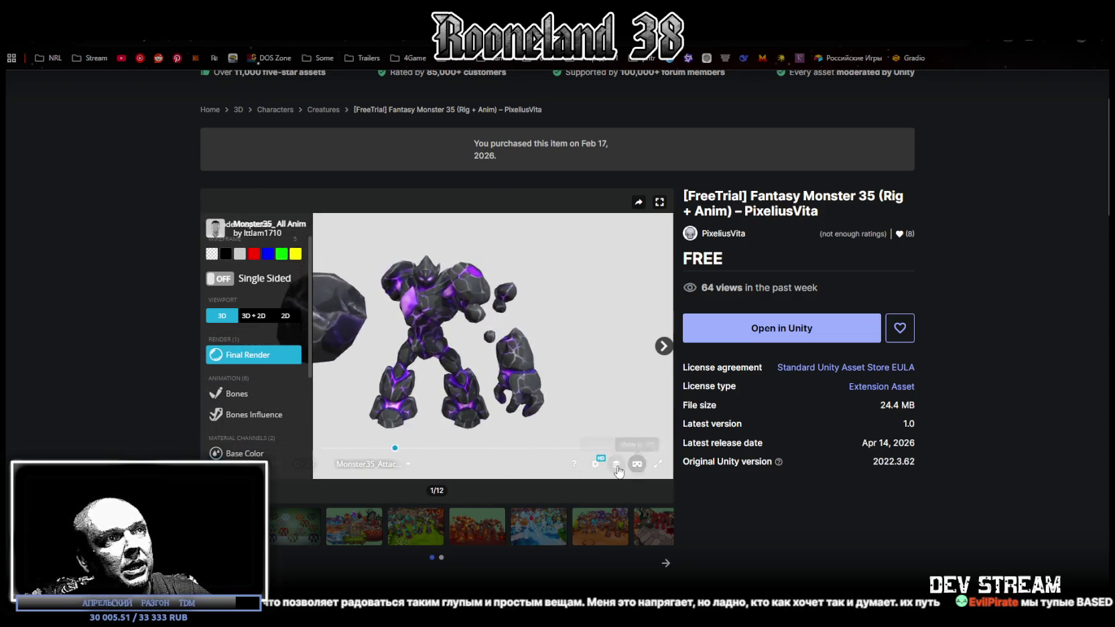
pyautogui.click(370, 464)
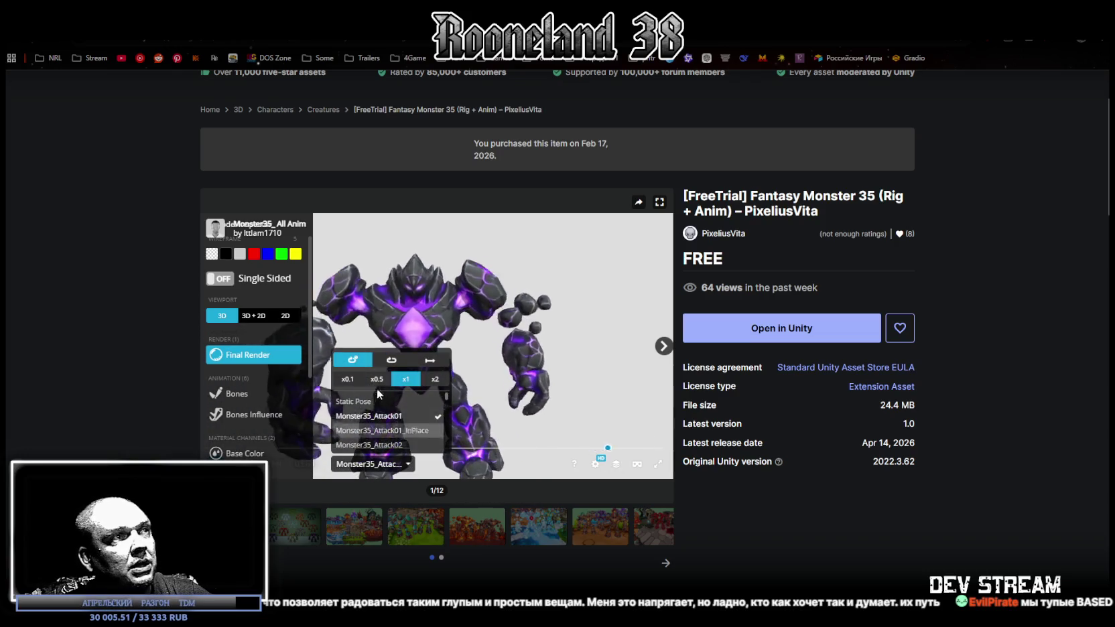
pyautogui.scroll(-3, 373, 418)
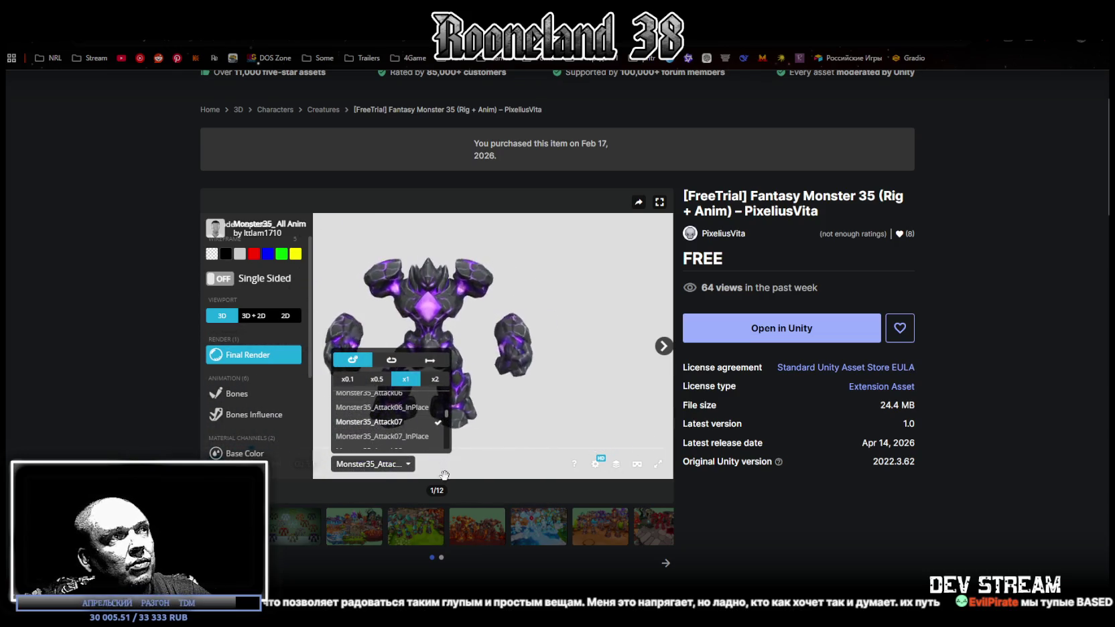
pyautogui.scroll(-1, 375, 422)
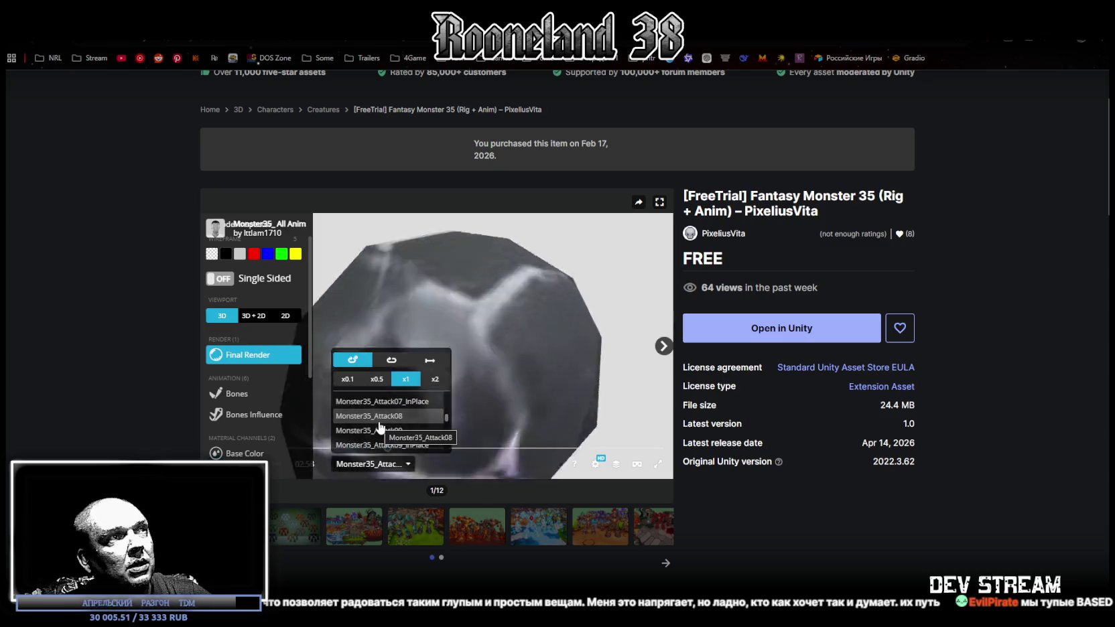
pyautogui.click(587, 402)
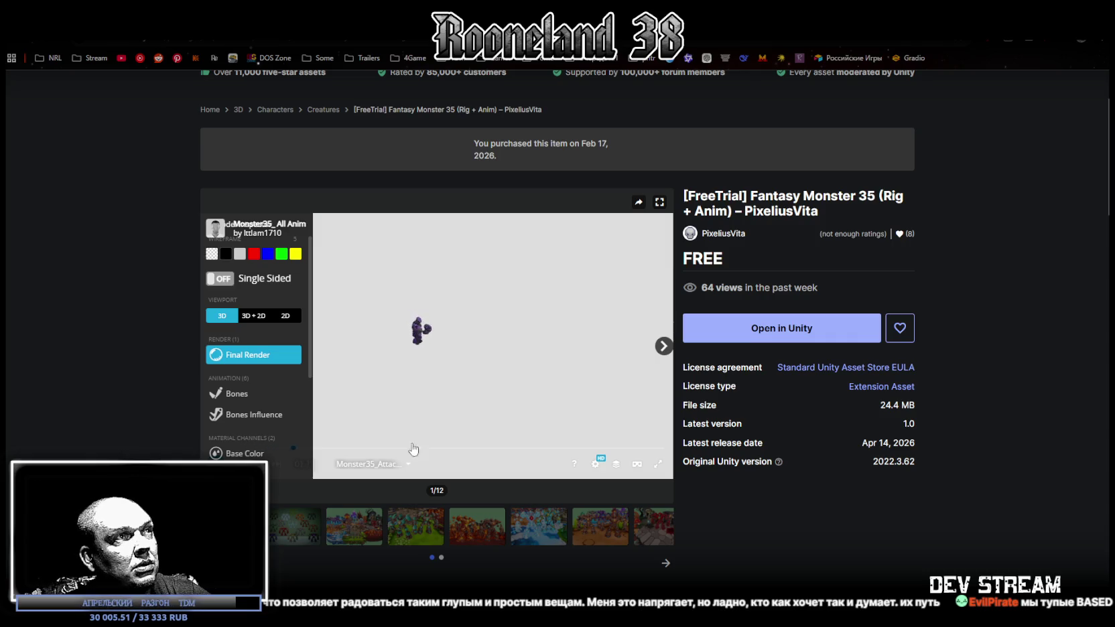
pyautogui.click(409, 464)
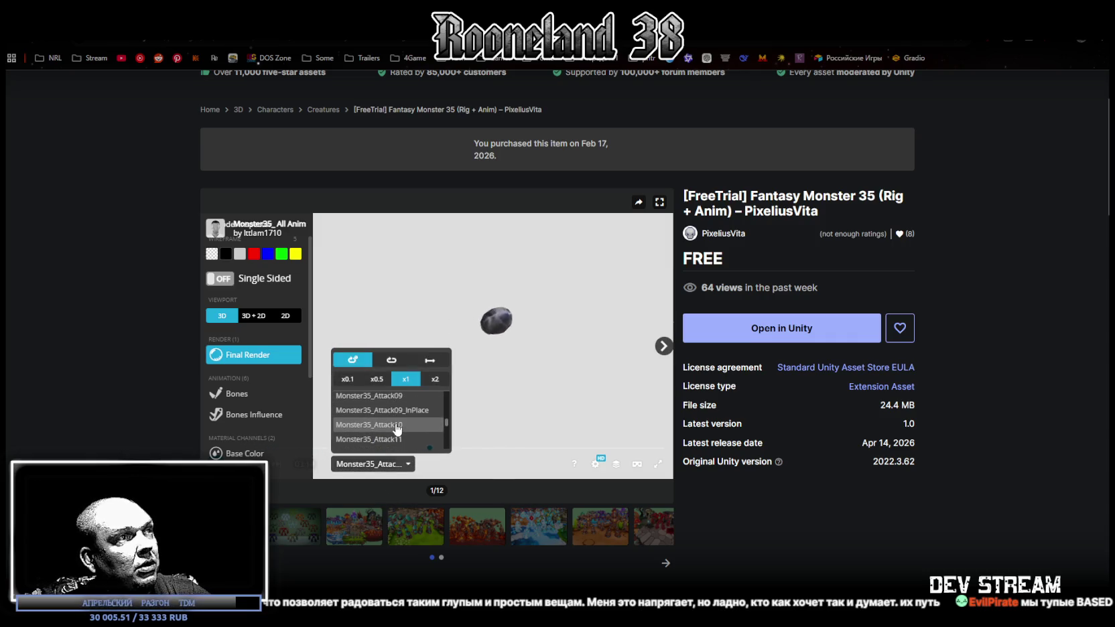
pyautogui.scroll(-2, 407, 439)
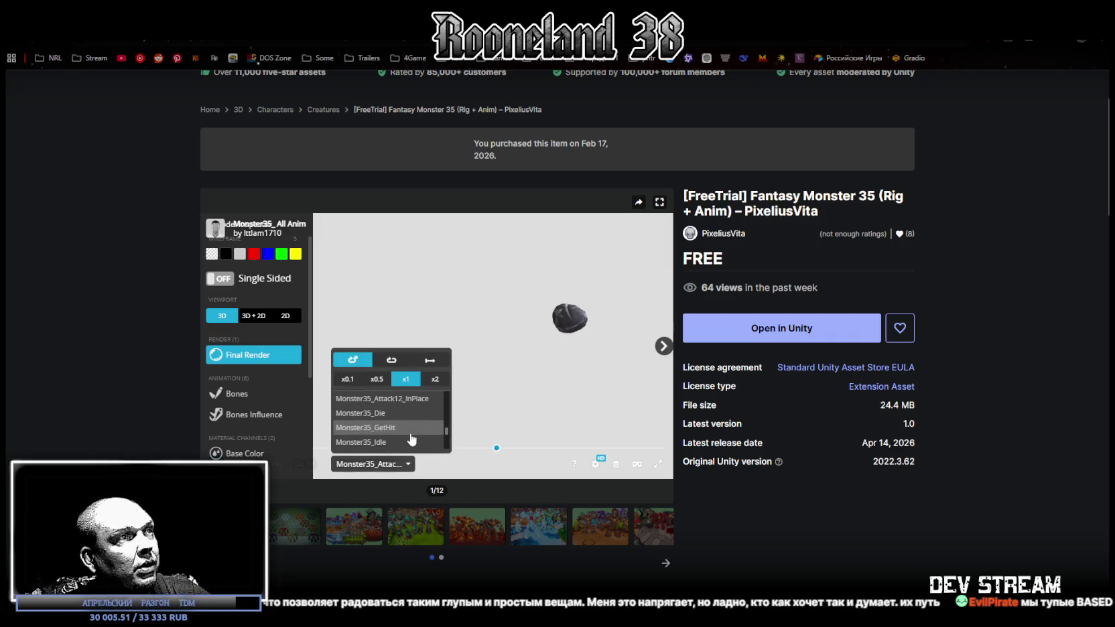
pyautogui.click(375, 414)
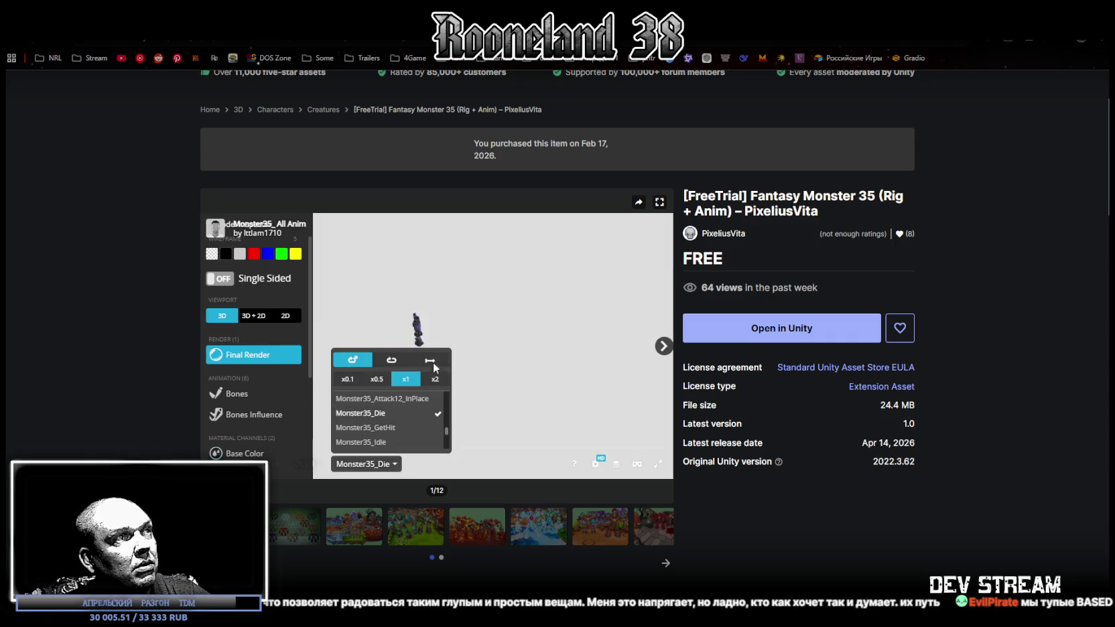
pyautogui.click(414, 317)
# Switch the 3D preview to the Monster35_Walk animation
pyautogui.scroll(5, 413, 316)
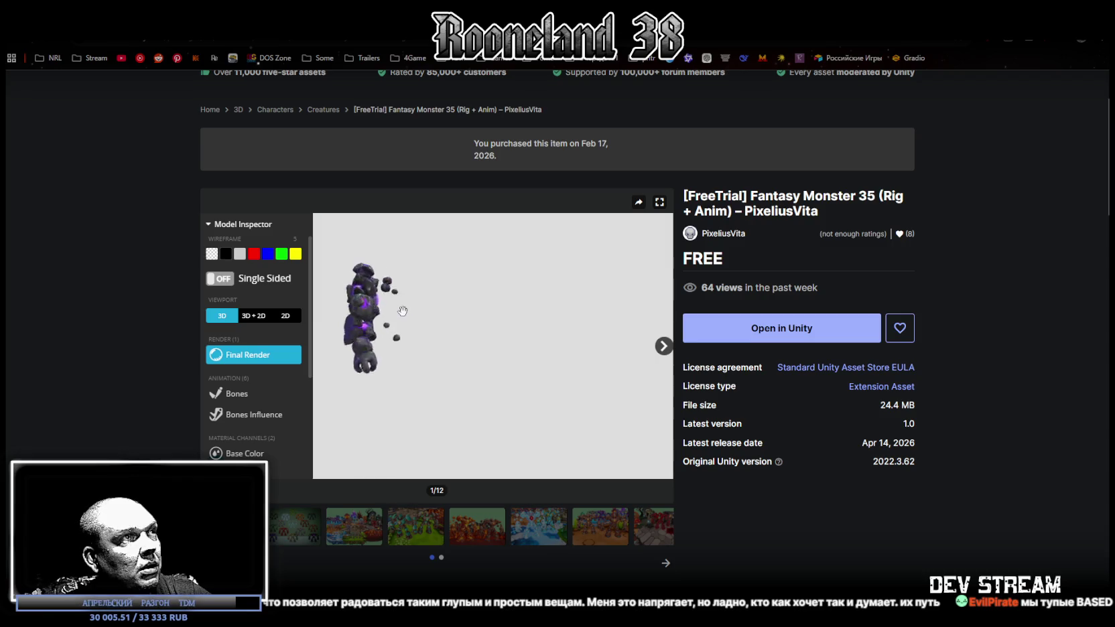
pyautogui.scroll(-3, 344, 306)
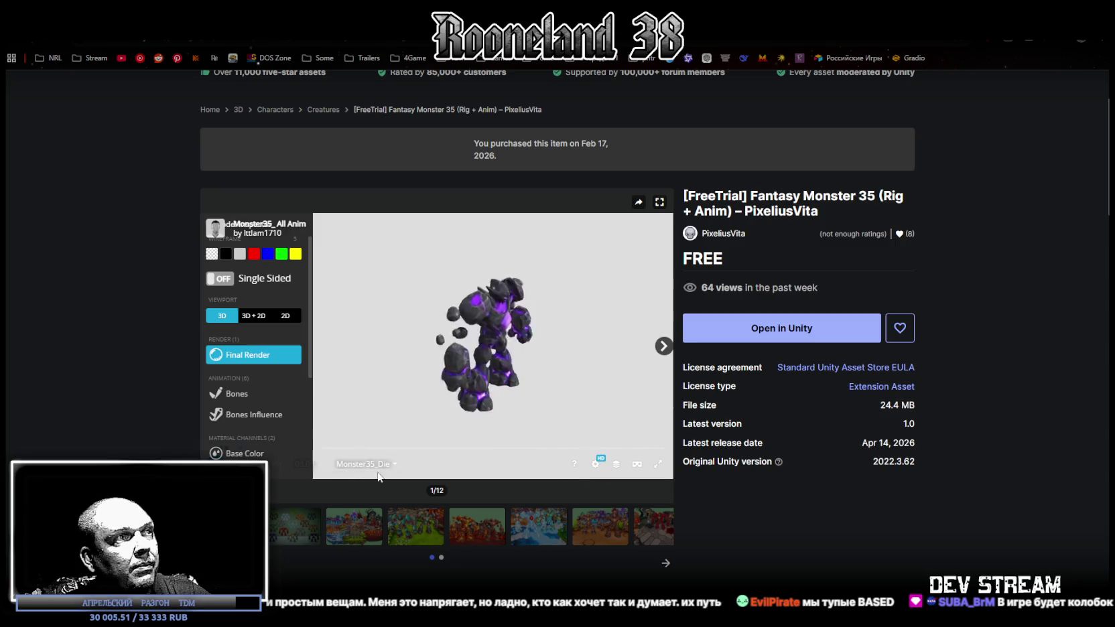
pyautogui.click(369, 463)
pyautogui.scroll(-2, 394, 432)
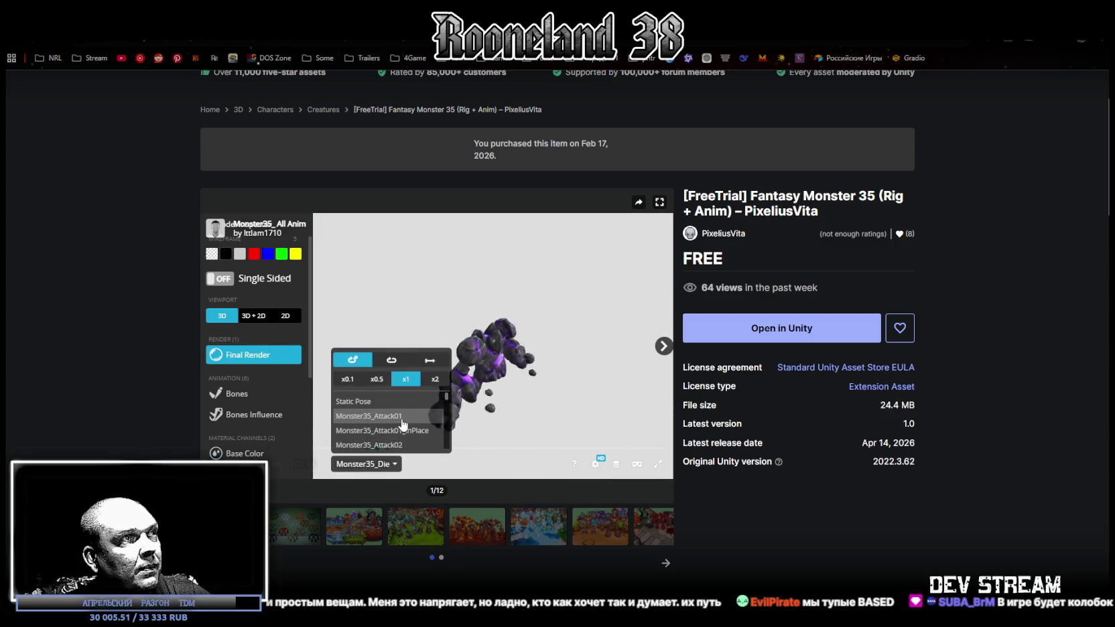
pyautogui.scroll(-3, 402, 430)
pyautogui.click(408, 427)
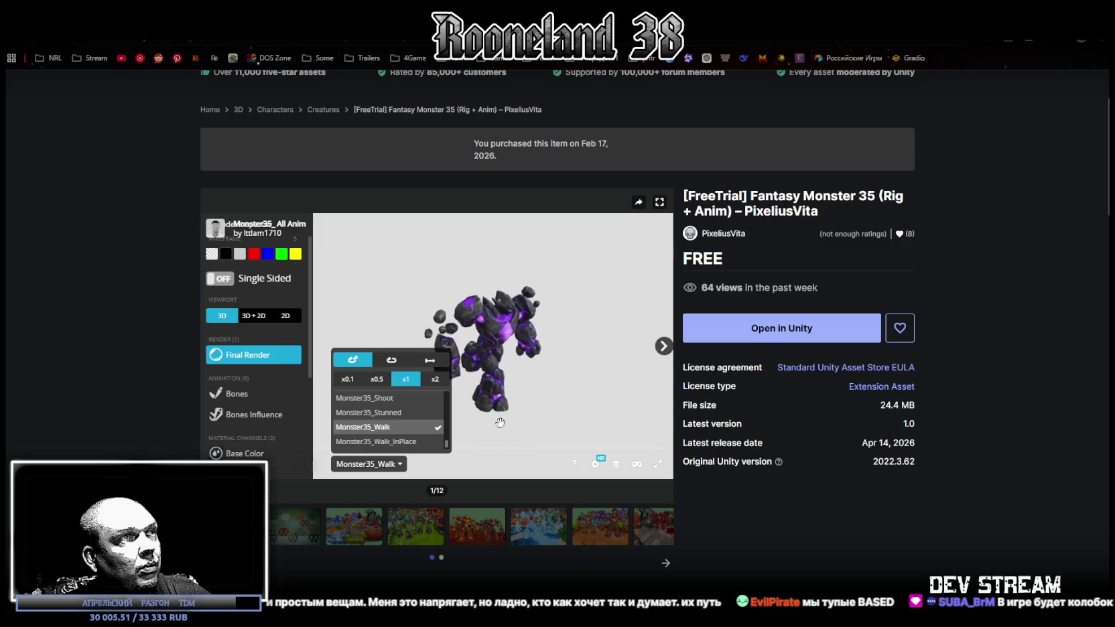